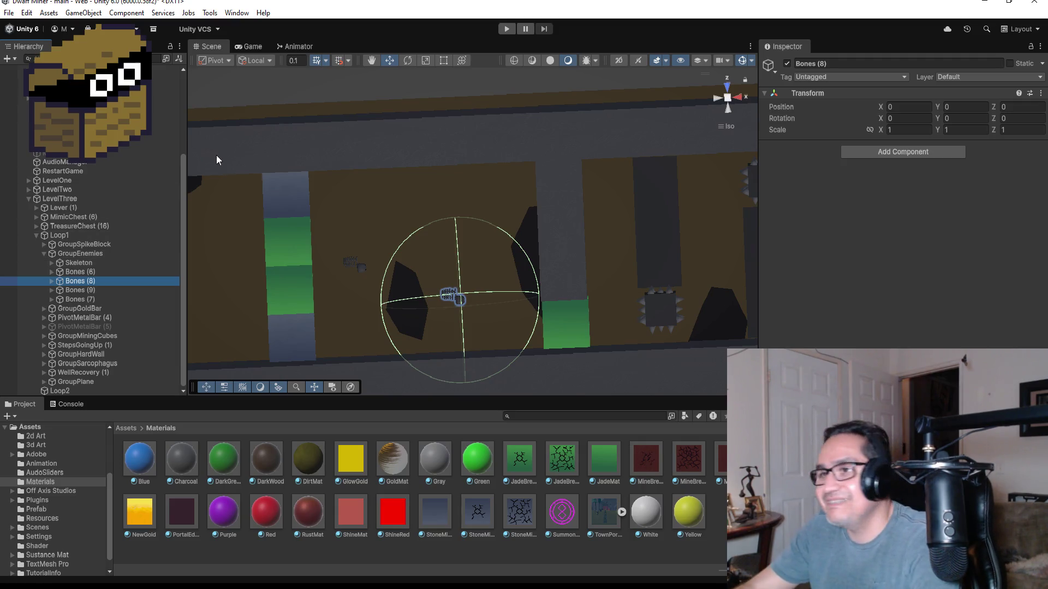
- Select the jade mining cube in the corridor and frame it in view
scroll(393, 234, down, 8)
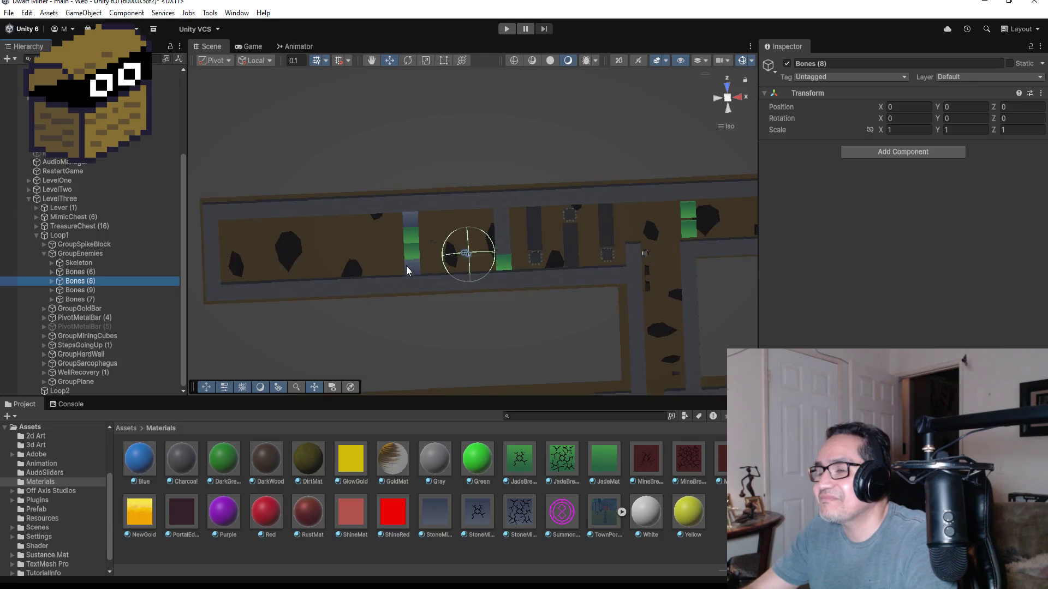
click(420, 230)
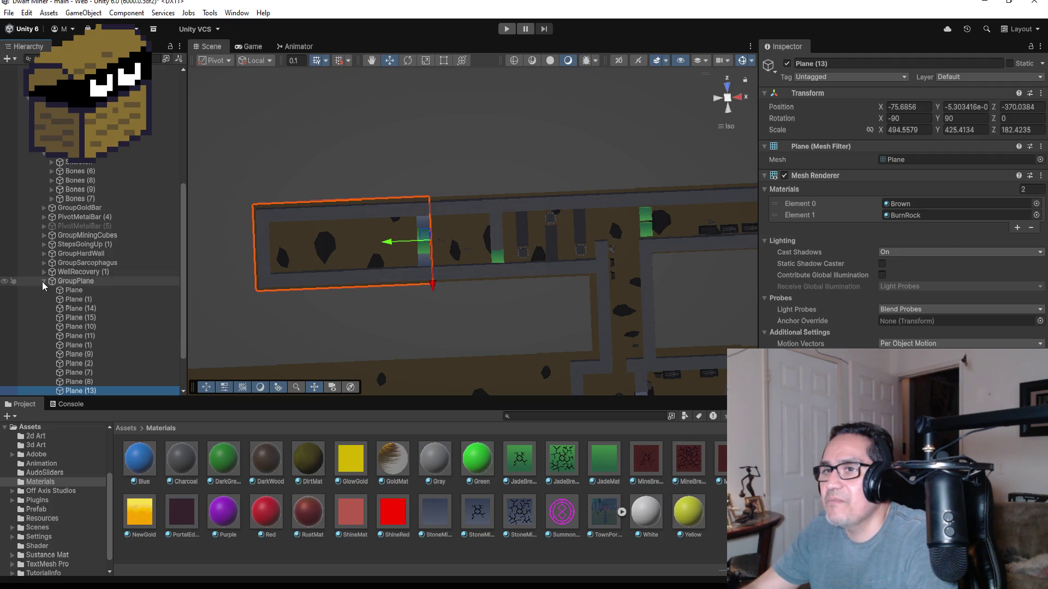
click(44, 282)
scroll(341, 301, up, 2)
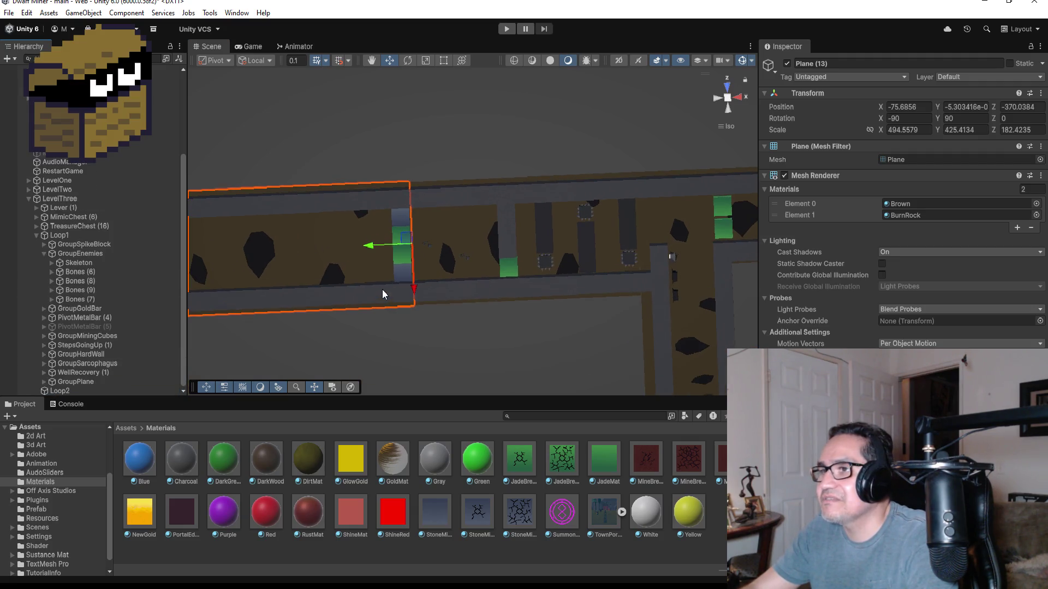
click(405, 259)
key(f)
scroll(431, 283, down, 3)
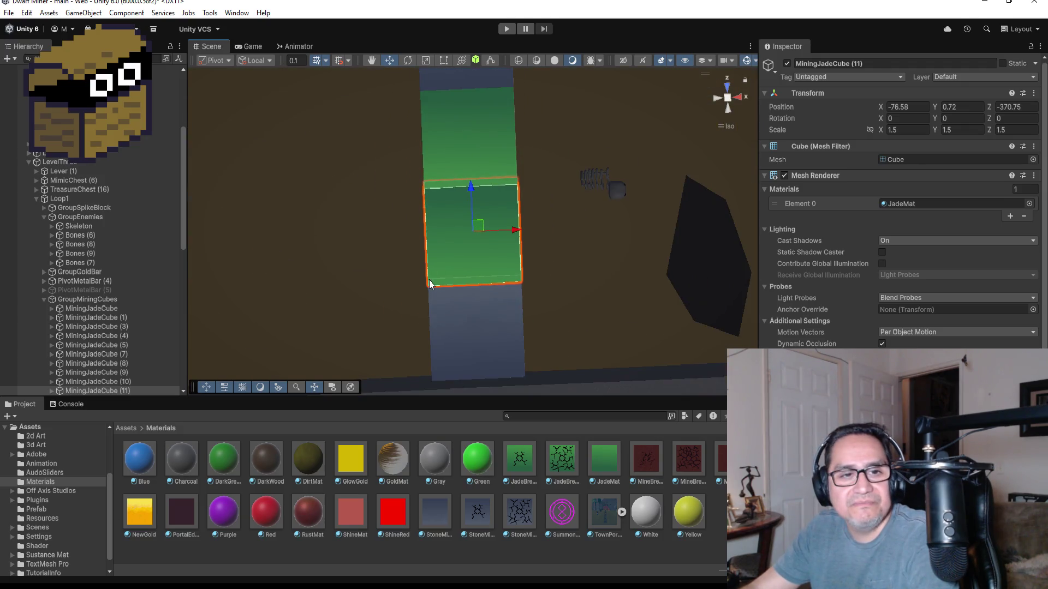
scroll(425, 283, down, 3)
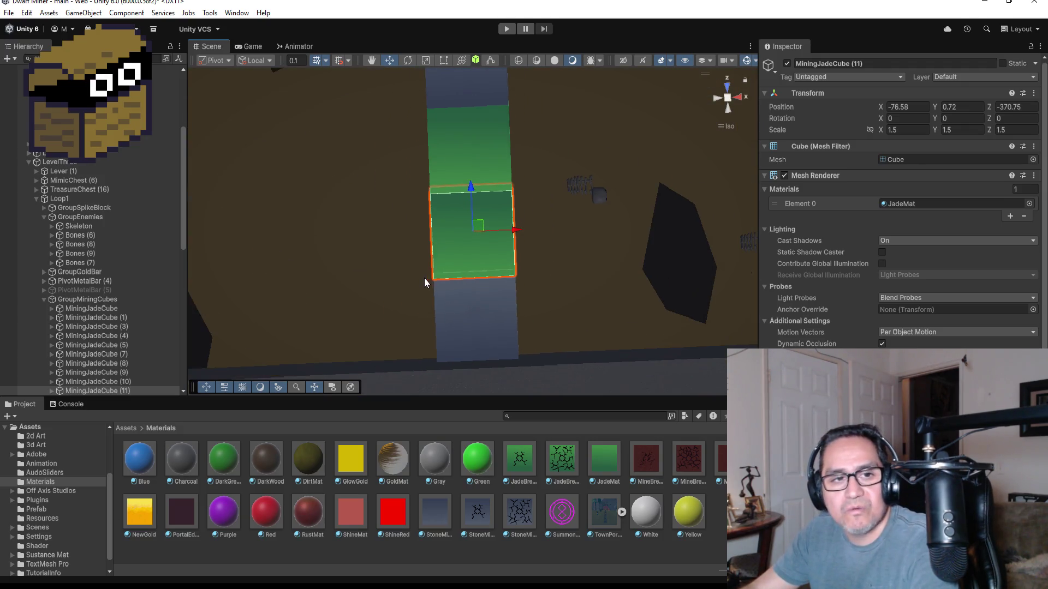
scroll(458, 279, down, 3)
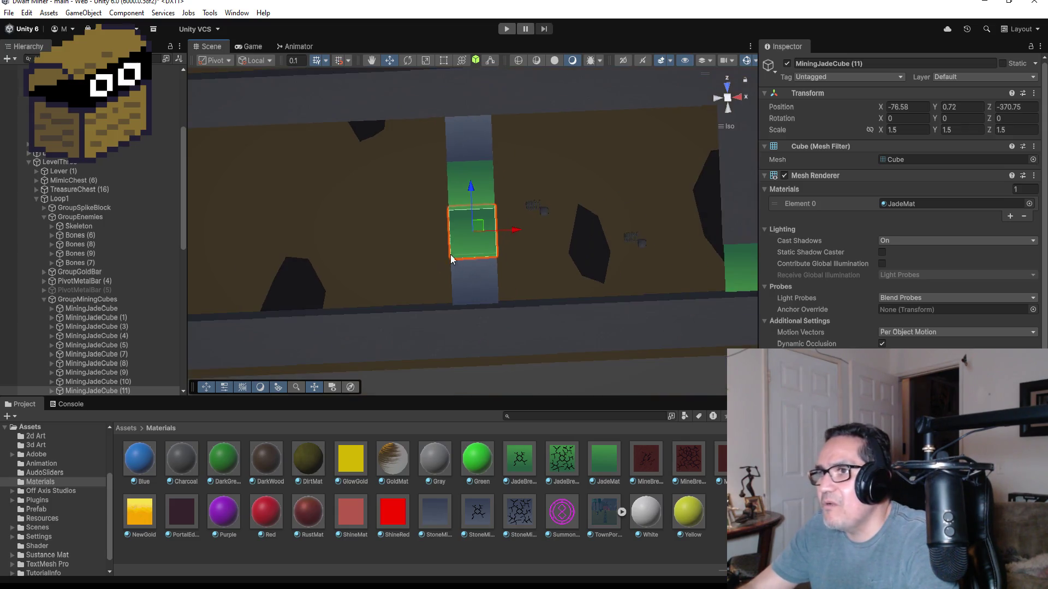
- From a top-down view, duplicate the jade cube and move the copy left of the jade column
click(725, 86)
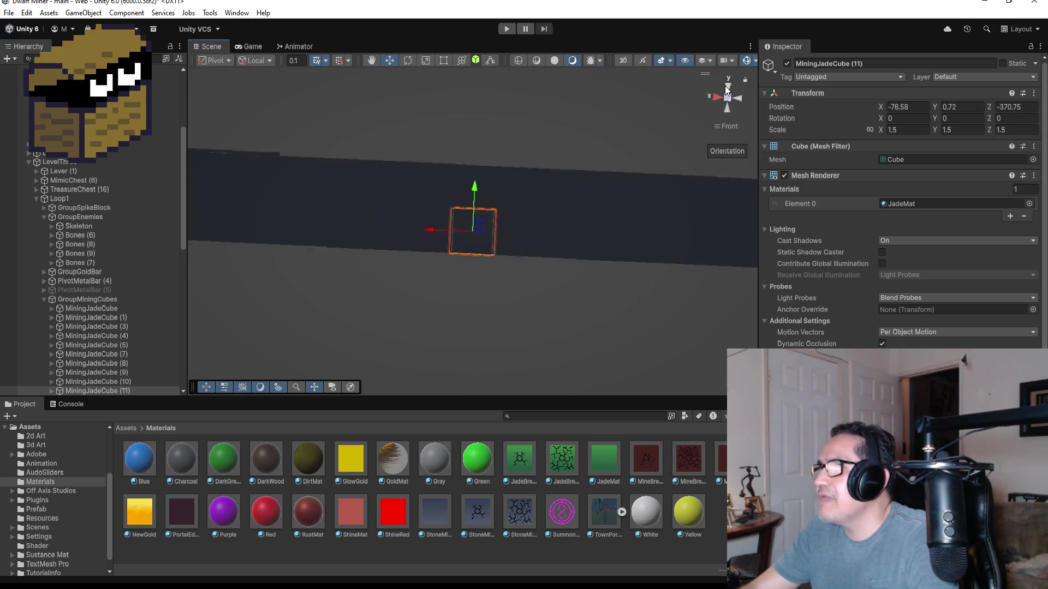
scroll(391, 236, down, 2)
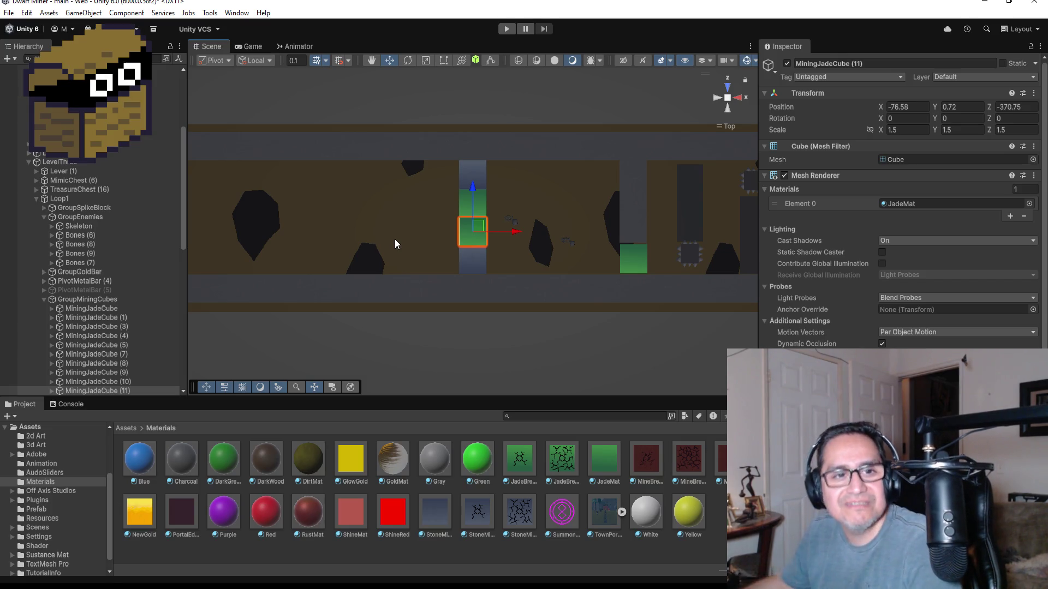
scroll(109, 314, down, 3)
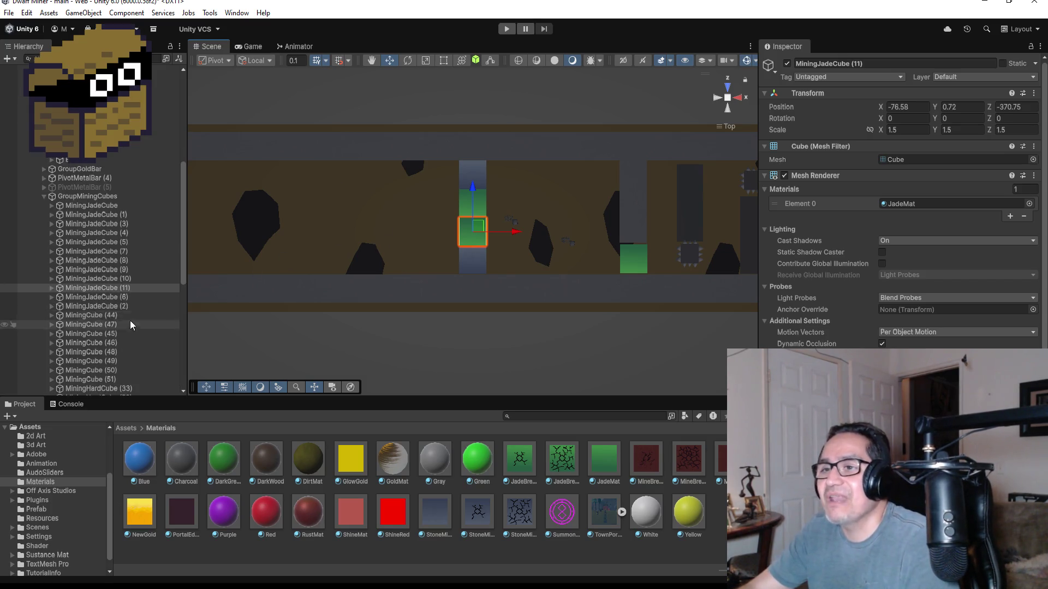
key(ctrl+d)
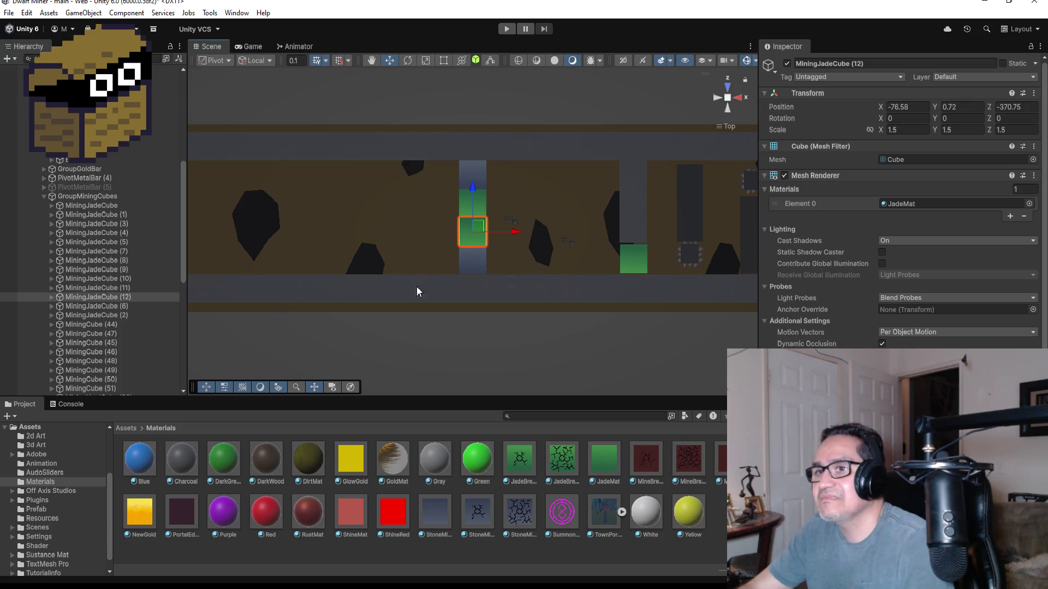
drag(517, 230, 450, 233)
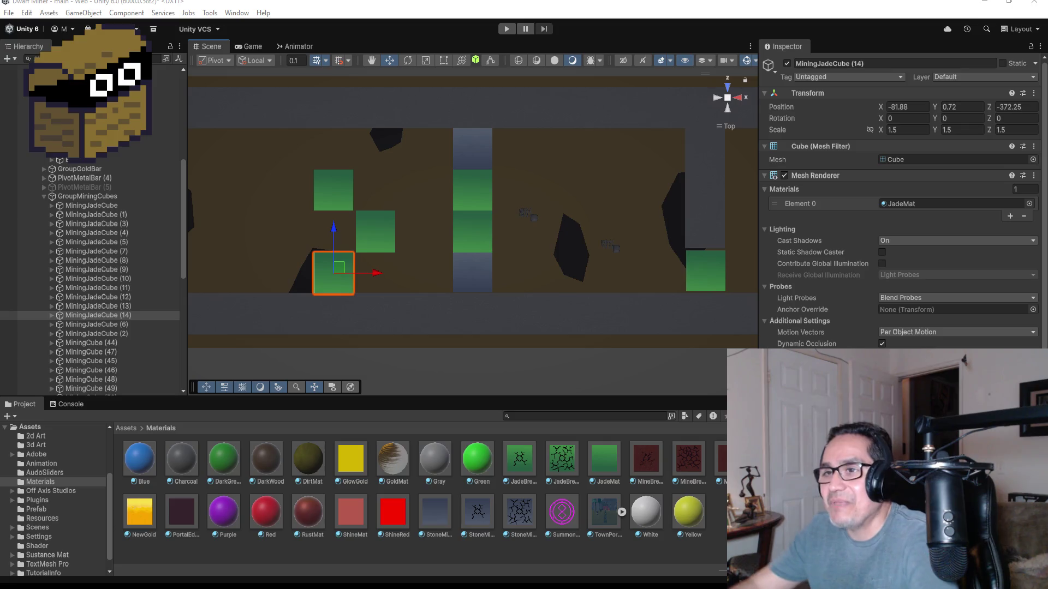
- Duplicate MiningJadeCube (14) and move the copy up and slightly right above the zigzag
scroll(527, 185, down, 1)
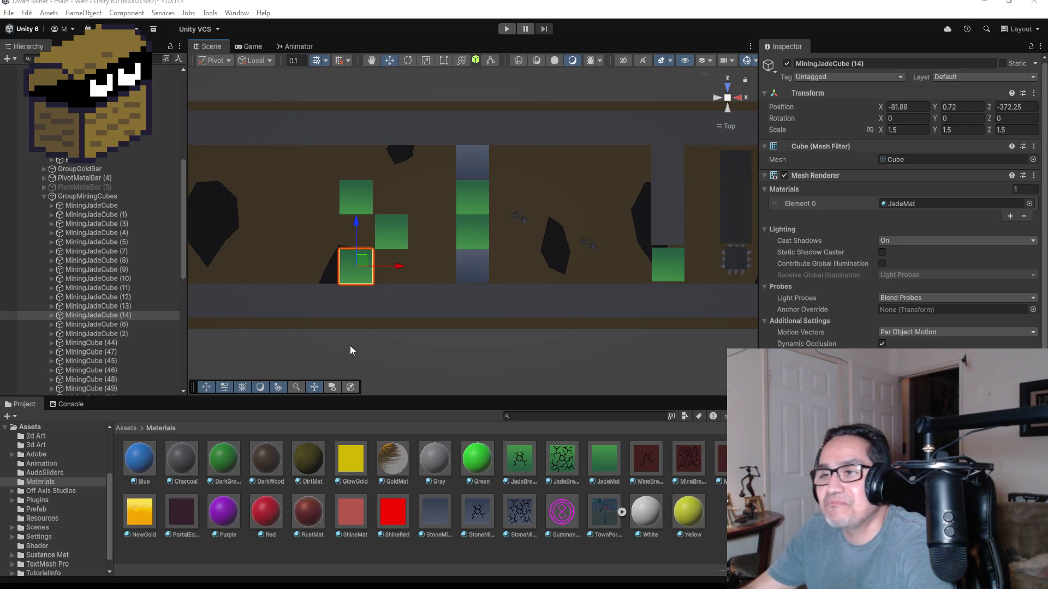
click(123, 317)
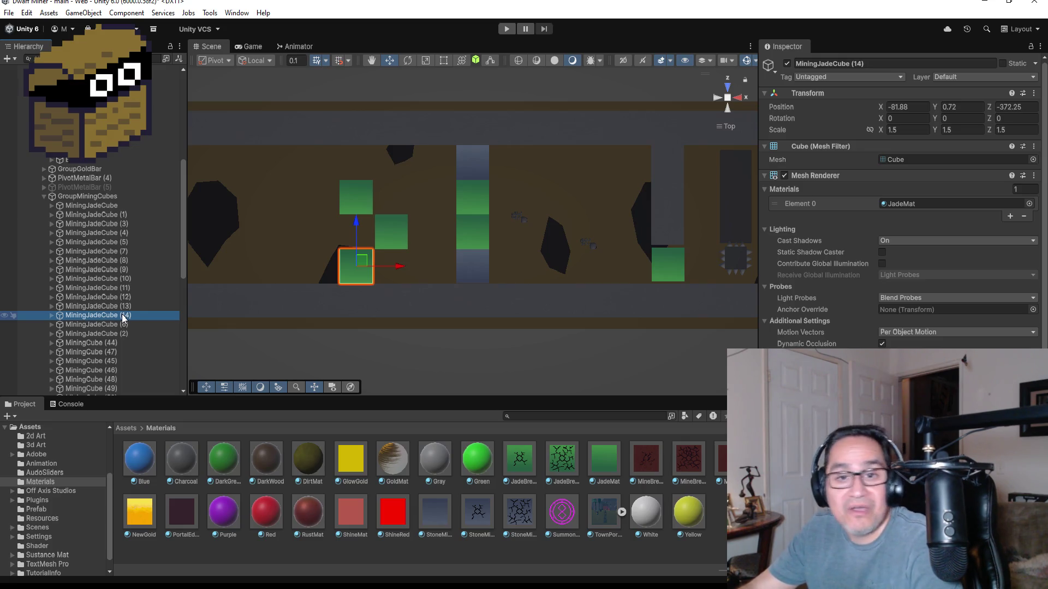
key(ctrl+d)
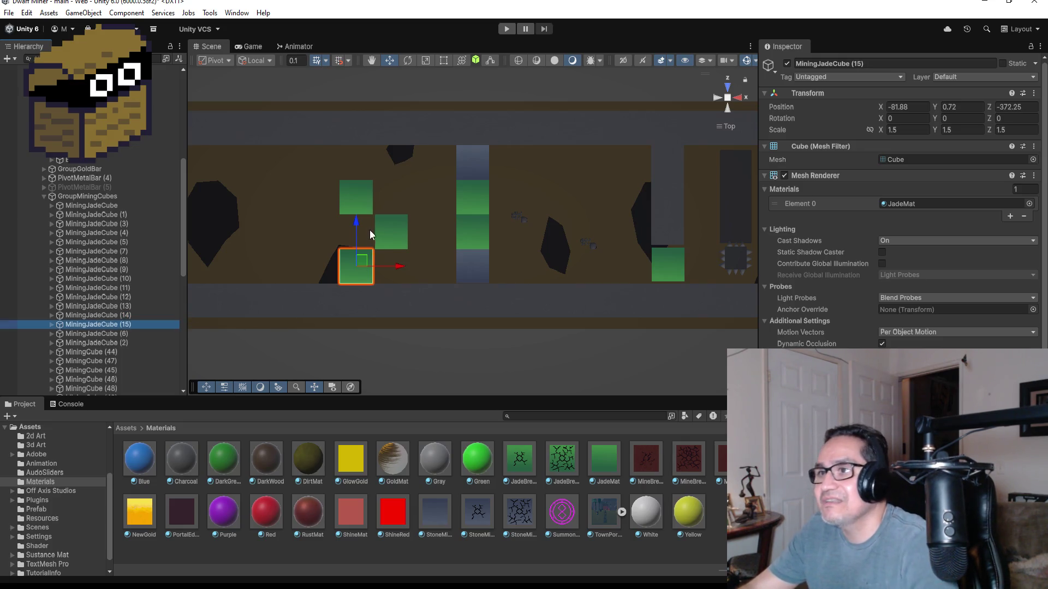
drag(359, 220, 359, 116)
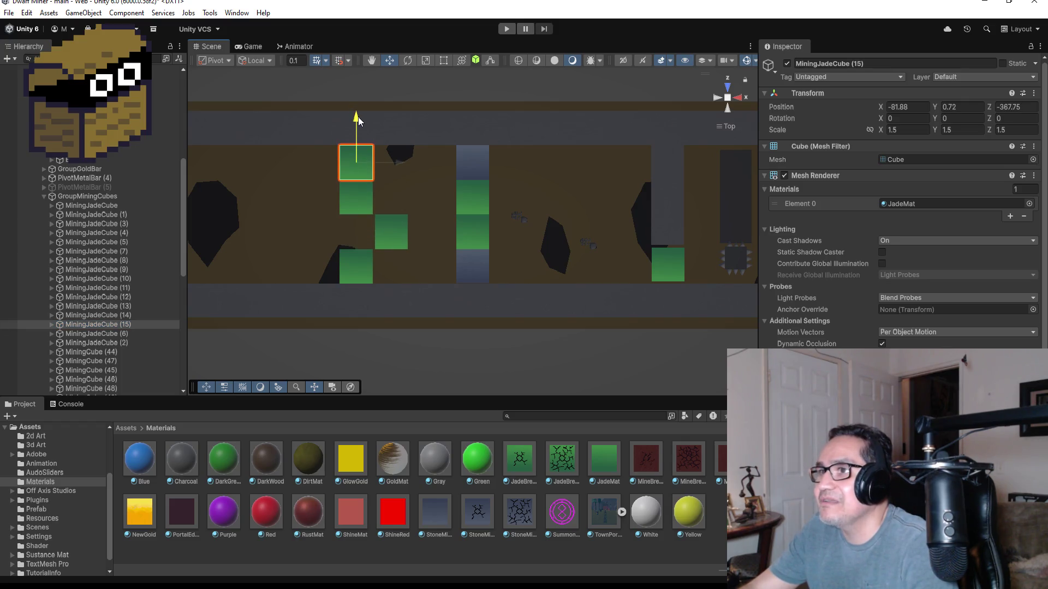
drag(402, 162, 431, 167)
key(f)
mouse_move(580, 343)
alt+mouse_down()
mouse_move(540, 176)
mouse_move(367, 159)
mouse_move(550, 297)
mouse_move(548, 315)
alt+mouse_up()
scroll(546, 310, down, 3)
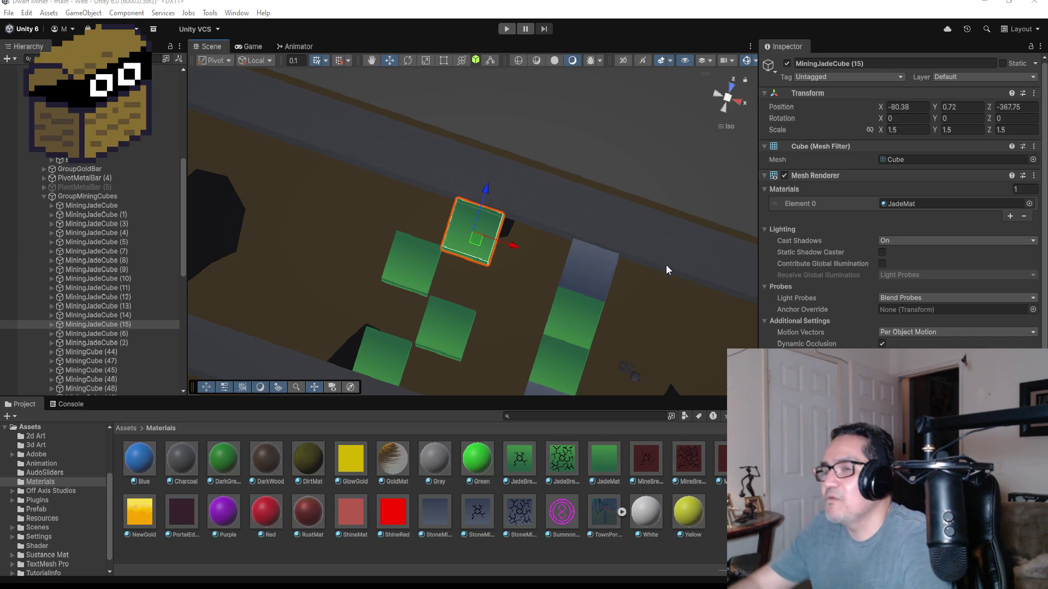
- Orbit the Unity view to face the corridor side-on
scroll(498, 289, down, 8)
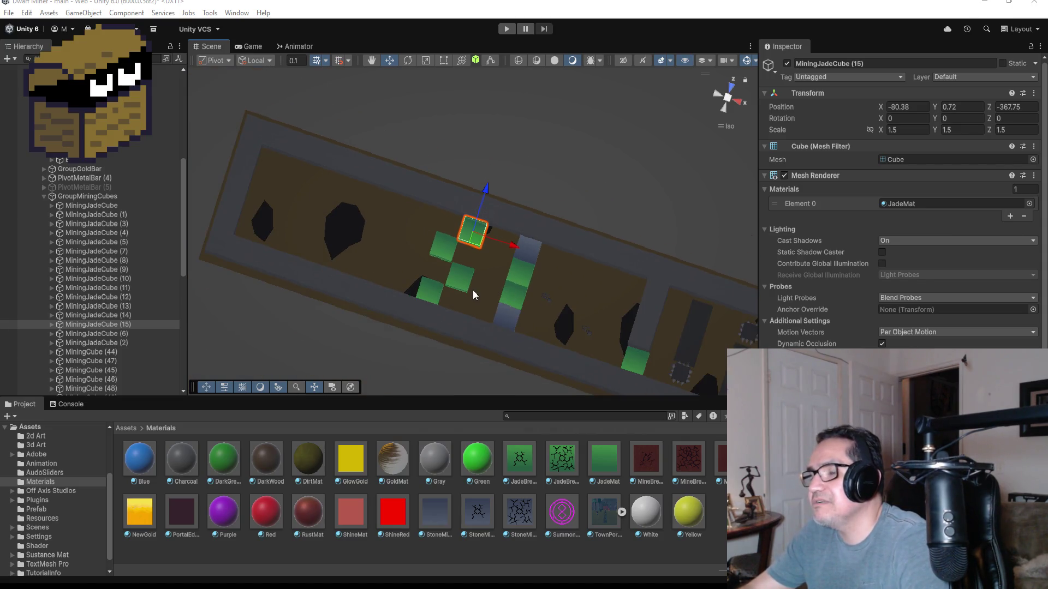
scroll(472, 290, up, 5)
scroll(479, 293, up, 1)
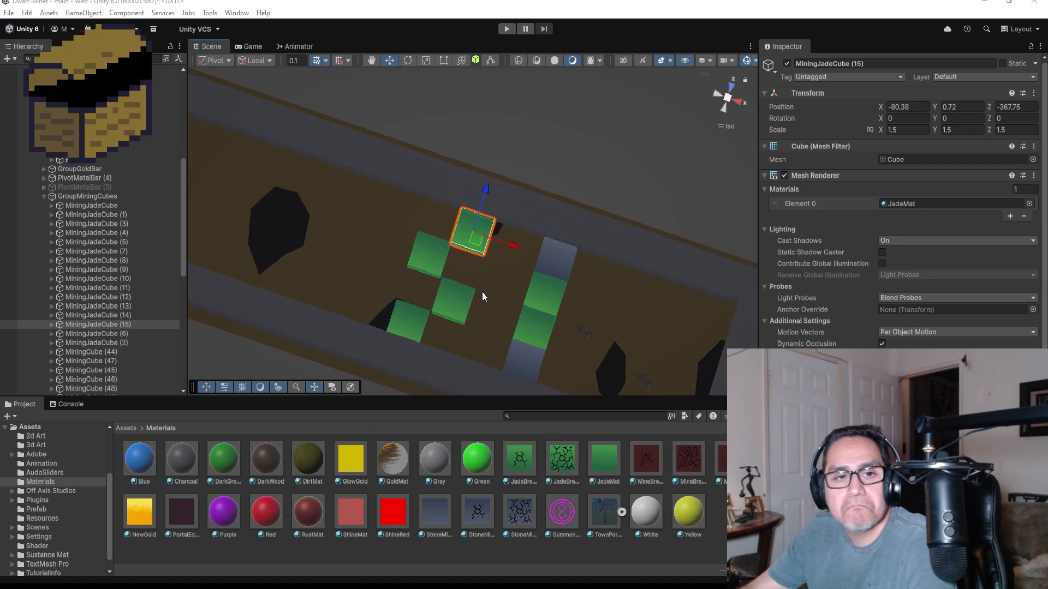
scroll(461, 280, down, 2)
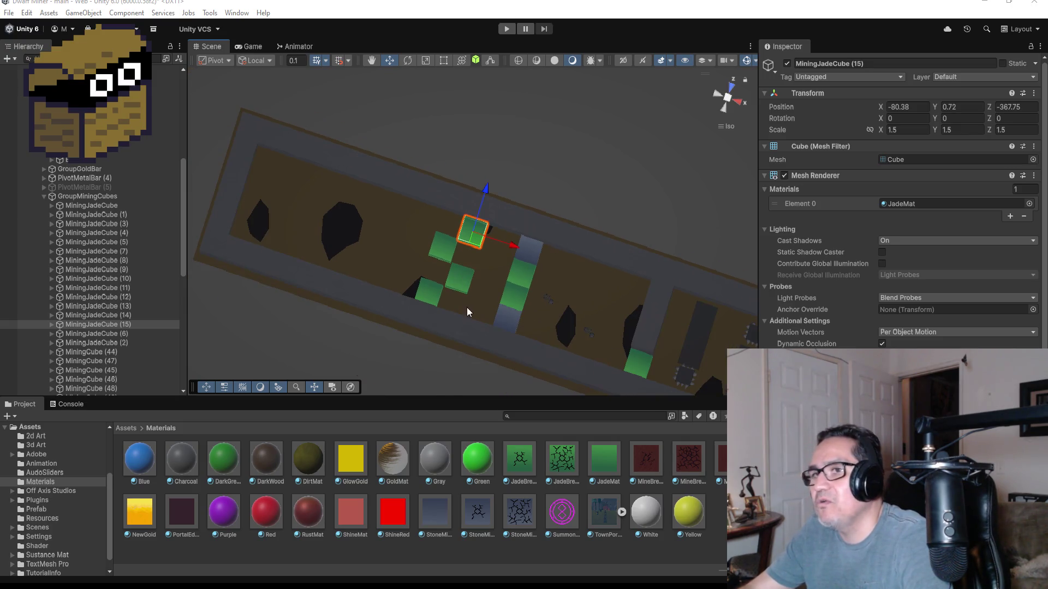
drag(418, 296, 488, 250)
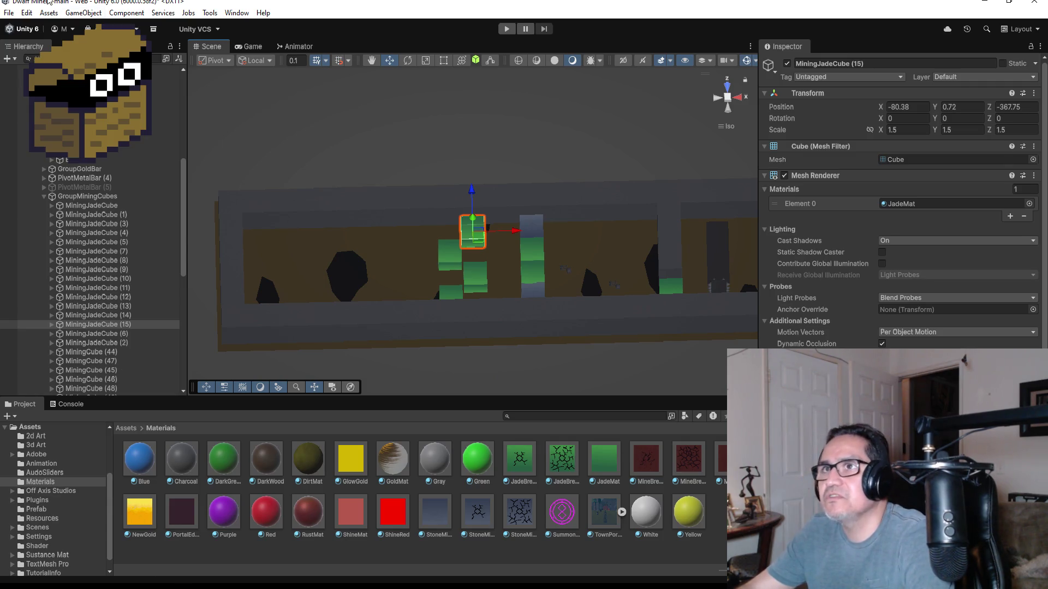
- Save the Unity scene, minimize the editor, and launch Blender from the desktop
click(8, 12)
click(66, 68)
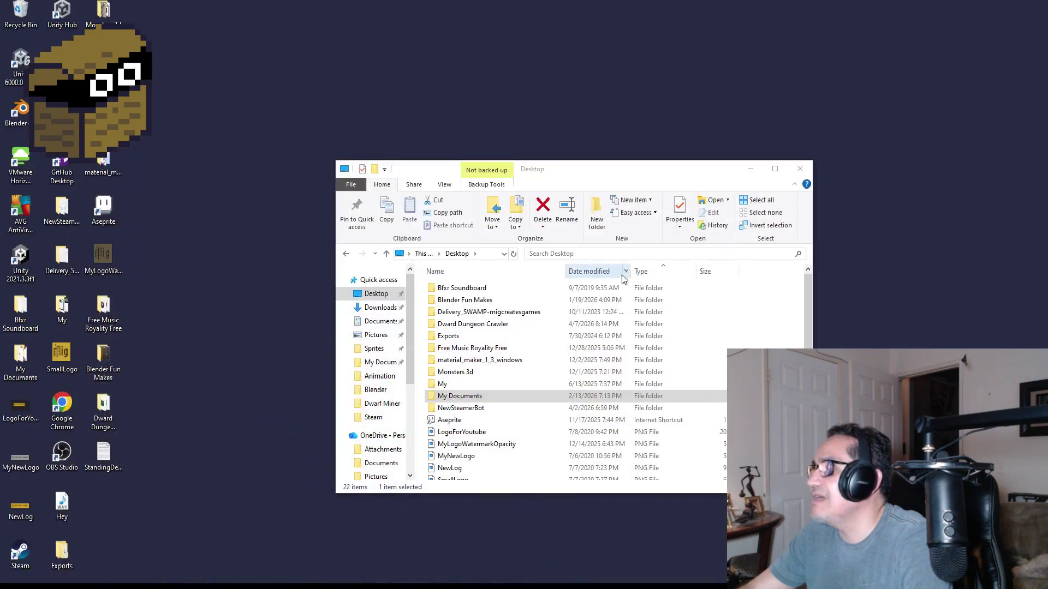
click(985, 3)
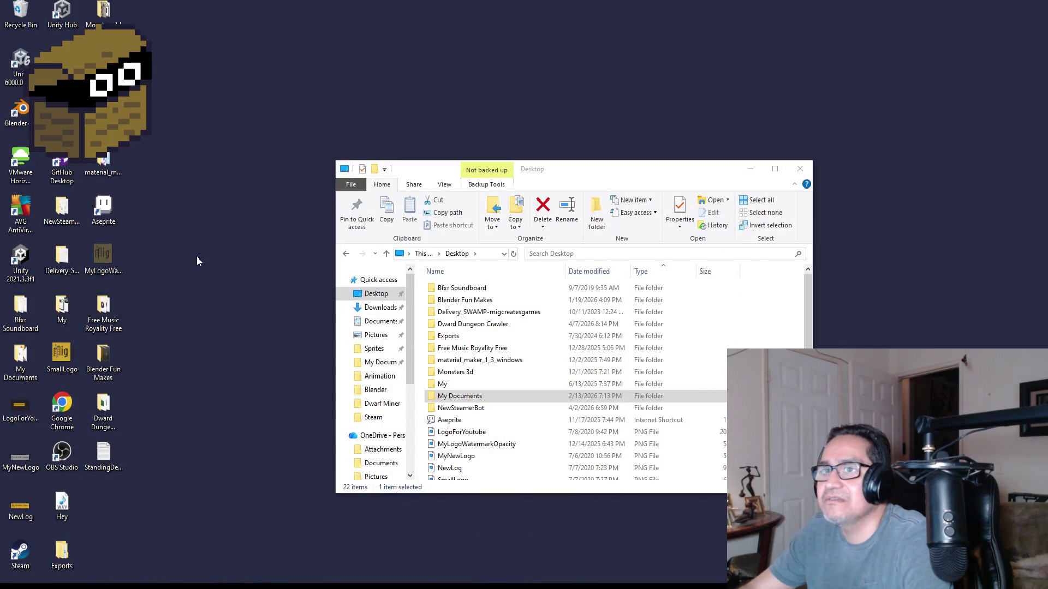
double_click(21, 109)
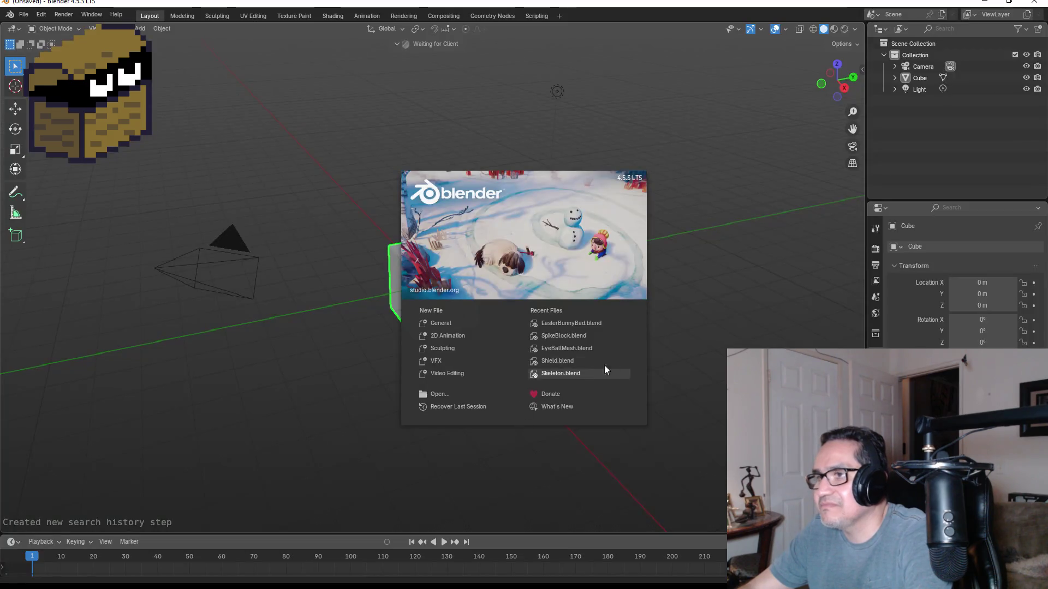
- Replace the default cube with a newly added cube at the origin and enter Edit Mode
click(752, 276)
key(KP_1)
key(Delete)
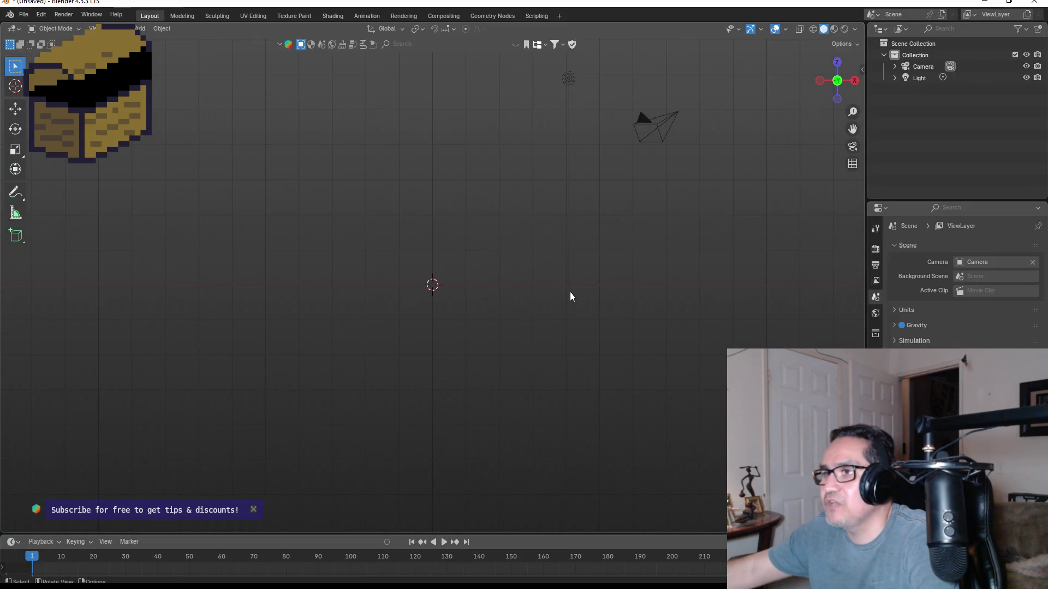
key(shift+a)
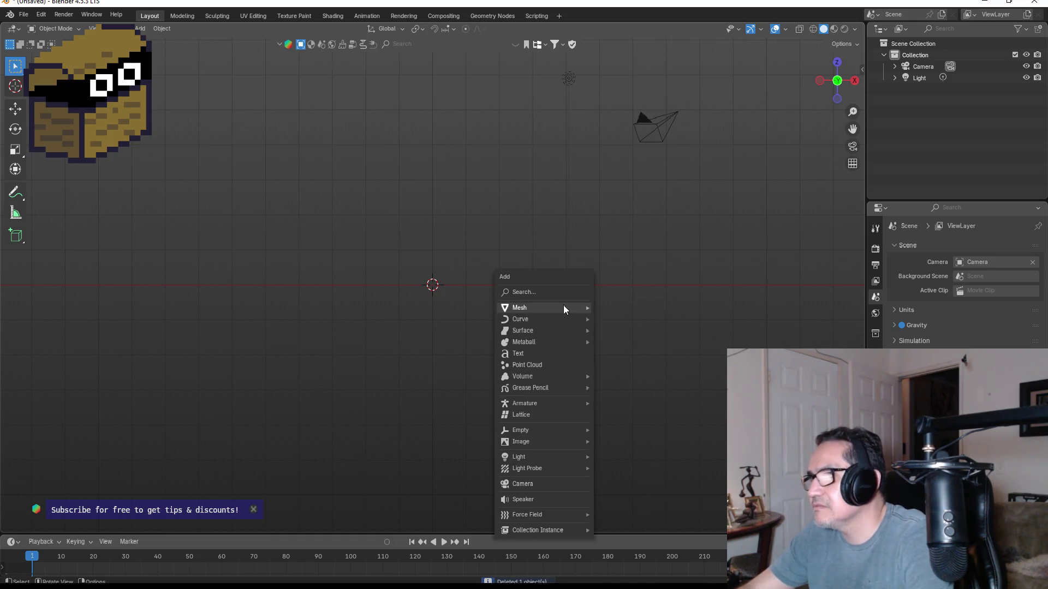
mouse_move(563, 307)
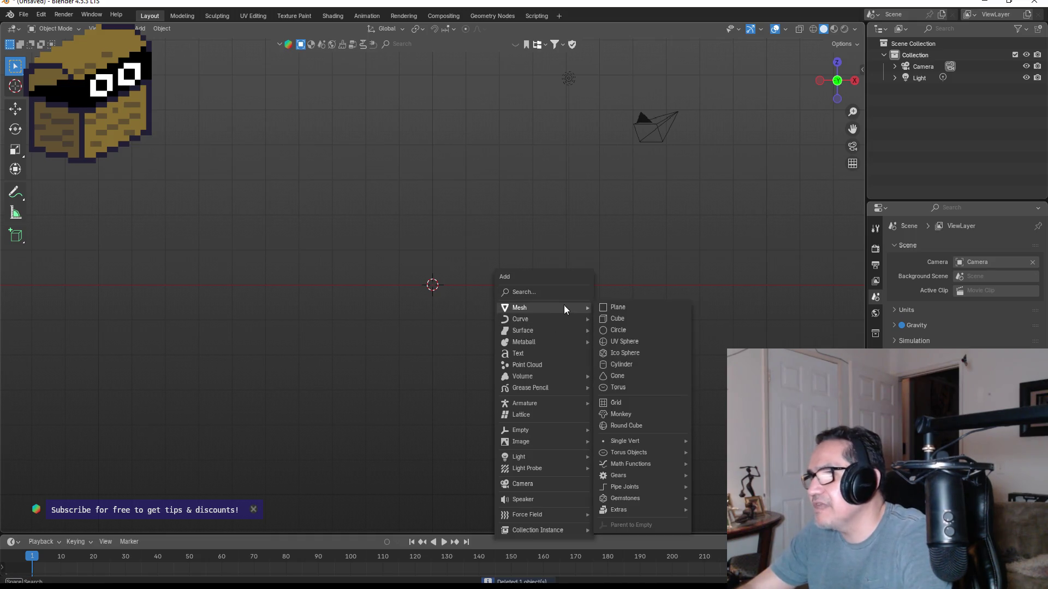
click(619, 320)
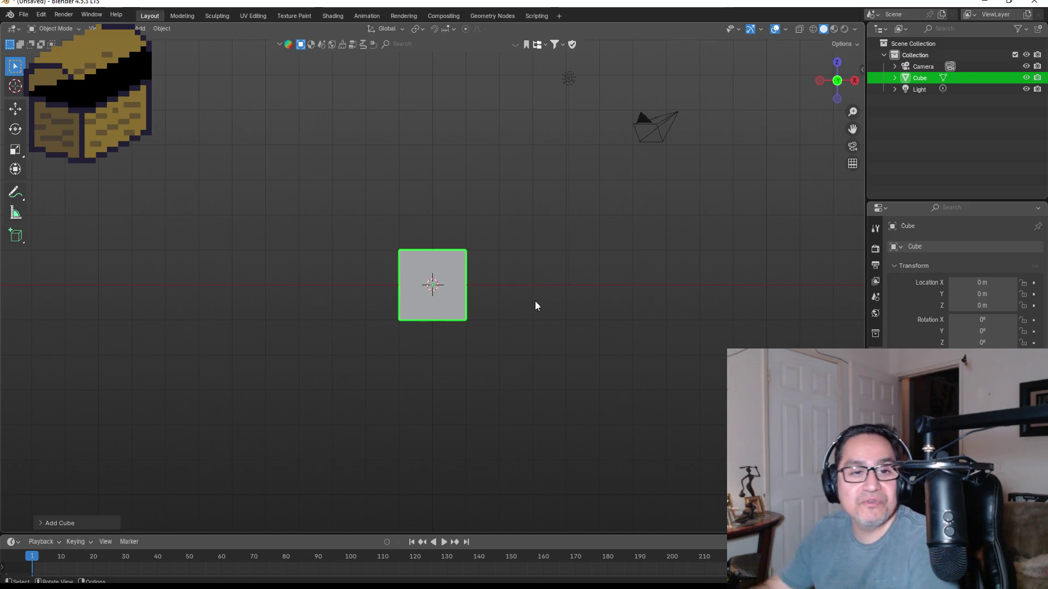
scroll(450, 253, up, 5)
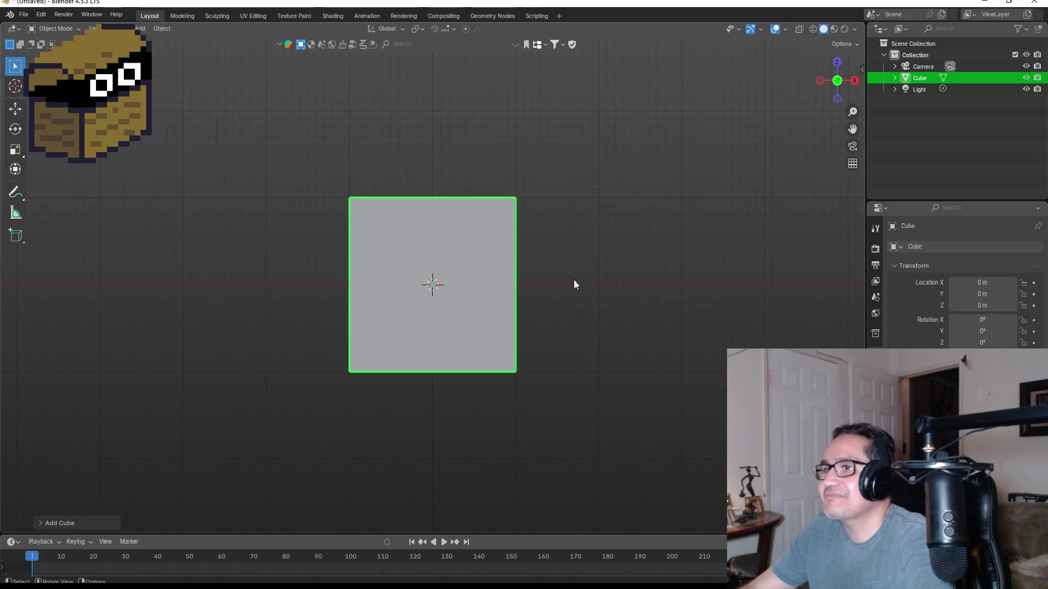
key(Tab)
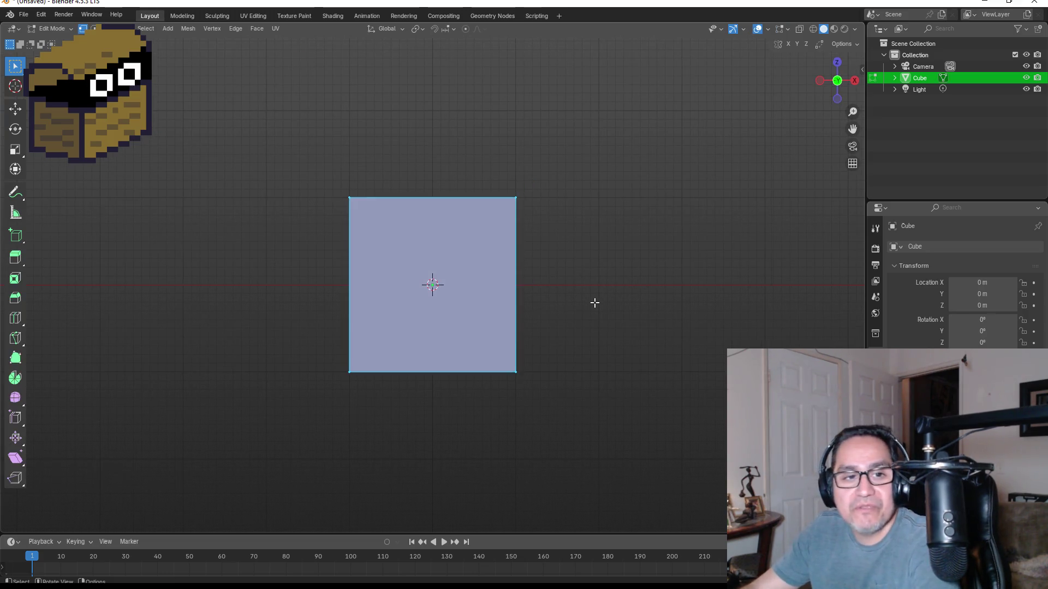
- Add centred vertical and horizontal loop cuts to the cube, then select its right-hand face
key(ctrl+r)
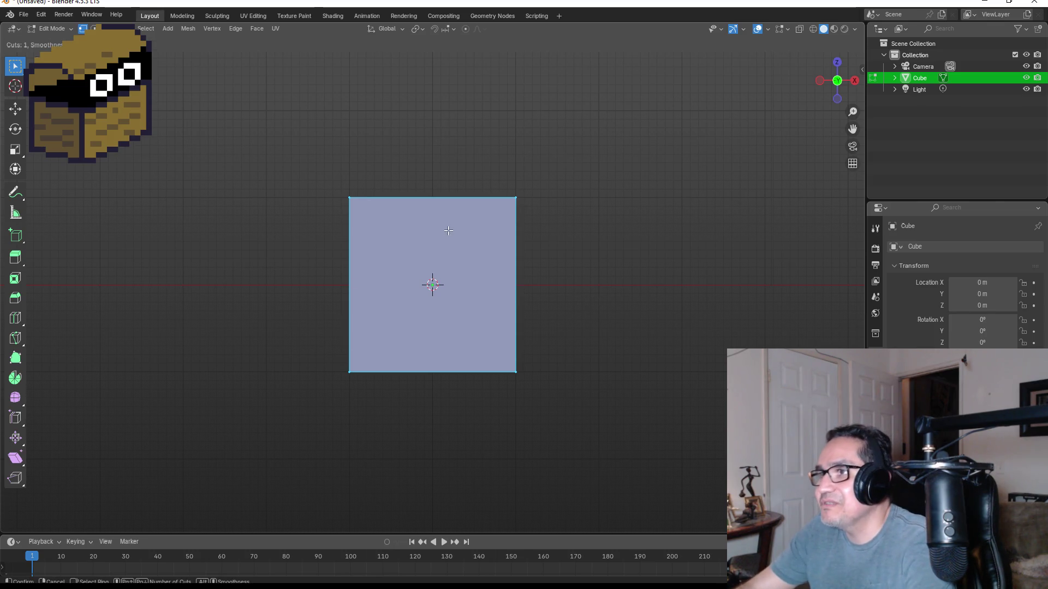
click(431, 283)
right_click(431, 283)
click(635, 324)
key(ctrl+r)
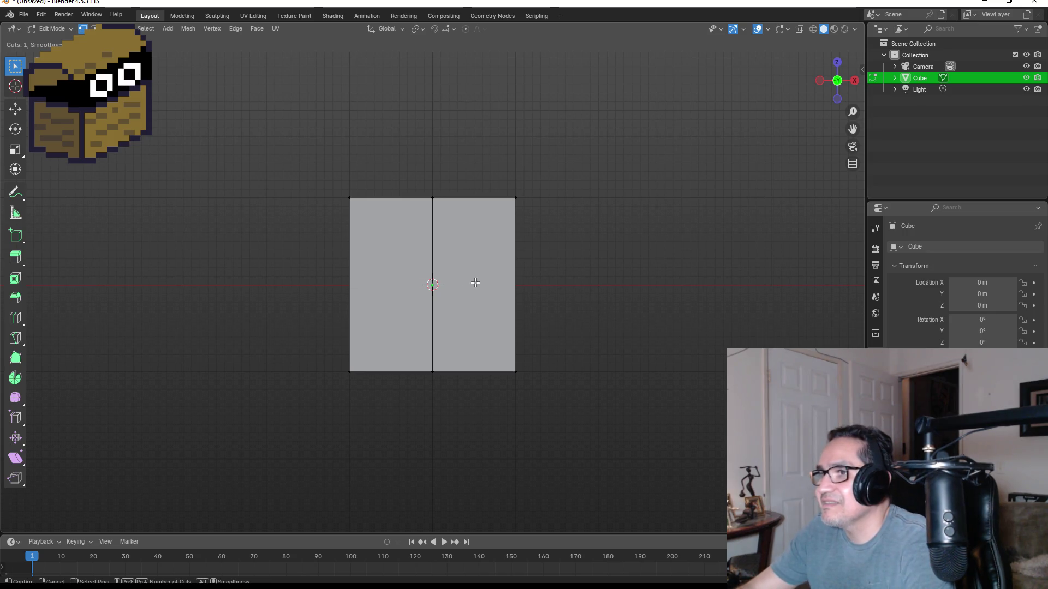
click(432, 284)
right_click(432, 283)
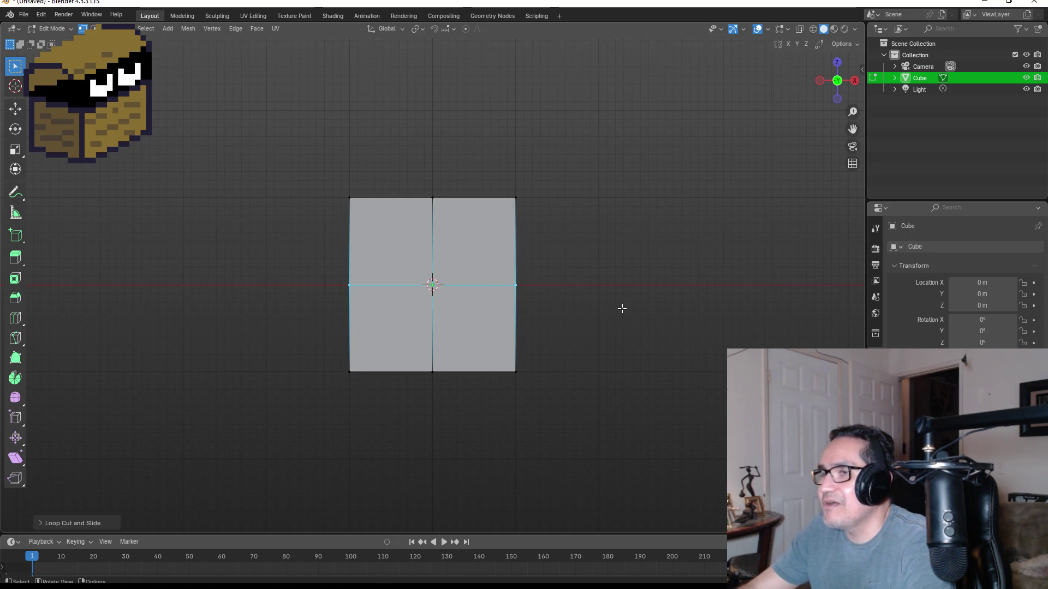
mouse_move(603, 344)
mouse_down()
mouse_move(677, 363)
mouse_move(608, 350)
mouse_up()
mouse_move(434, 181)
mouse_down()
mouse_move(604, 468)
mouse_move(617, 470)
mouse_up()
drag(644, 337, 573, 333)
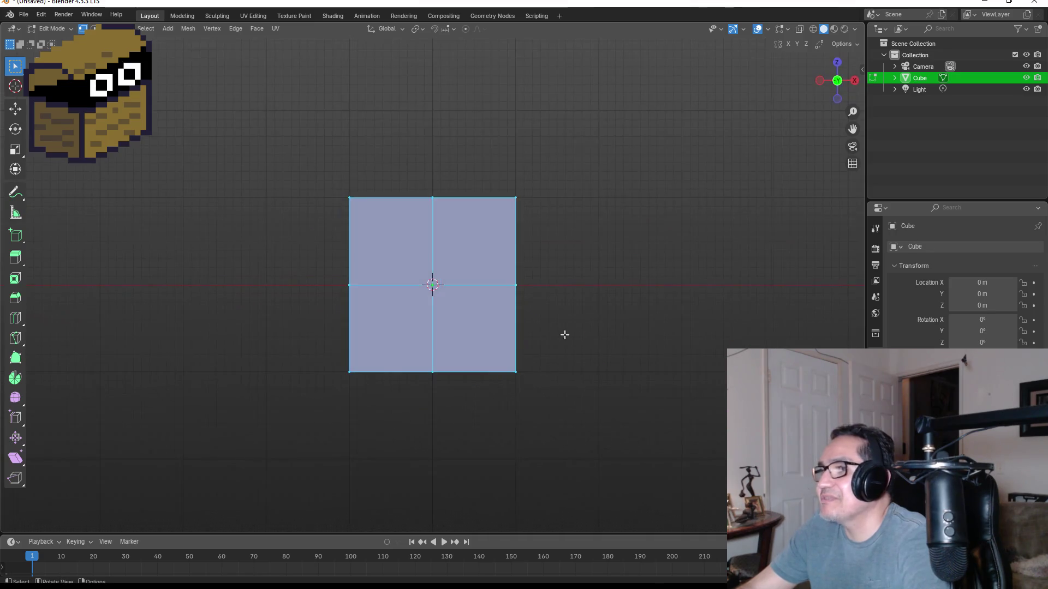
- Round the selected side face with LoopTools Circle
right_click(463, 258)
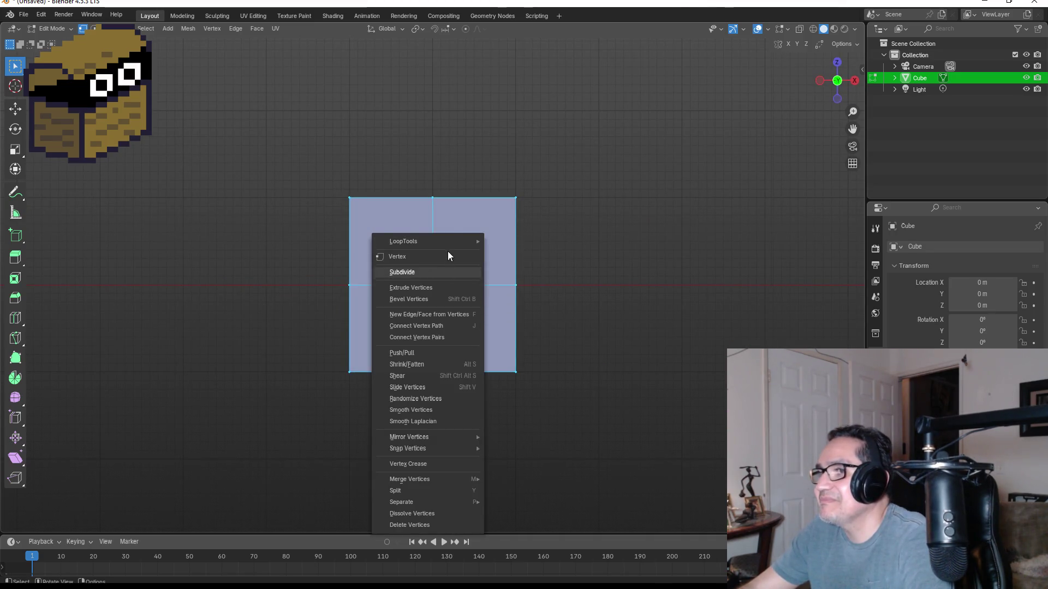
mouse_move(452, 240)
click(532, 254)
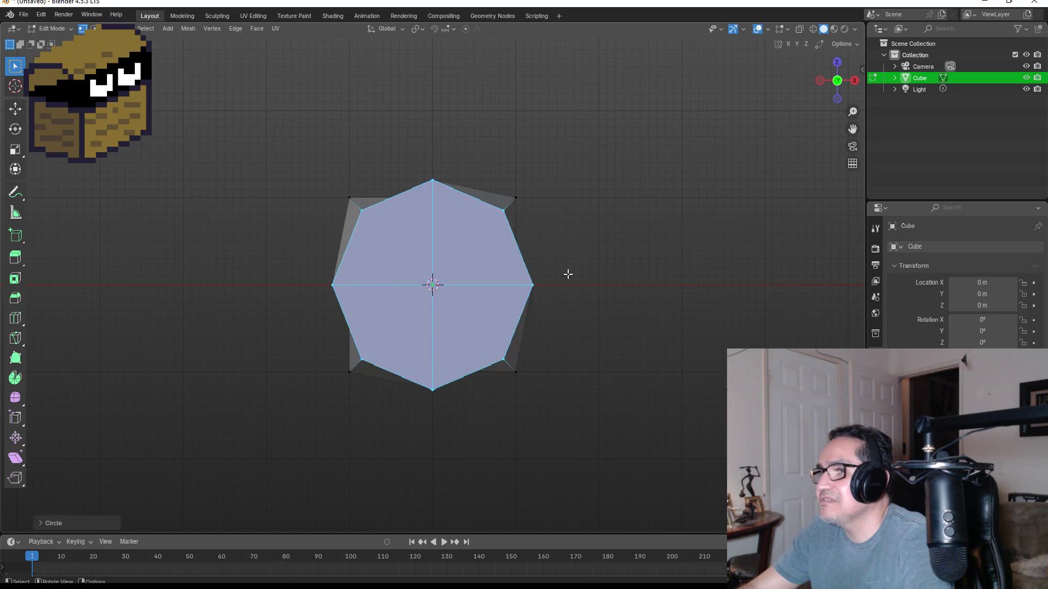
mouse_move(570, 293)
mouse_down()
mouse_move(616, 308)
mouse_move(748, 313)
mouse_up()
- Select the four front faces, round them with LoopTools Circle, then undo it
drag(351, 216, 606, 436)
drag(650, 402, 631, 406)
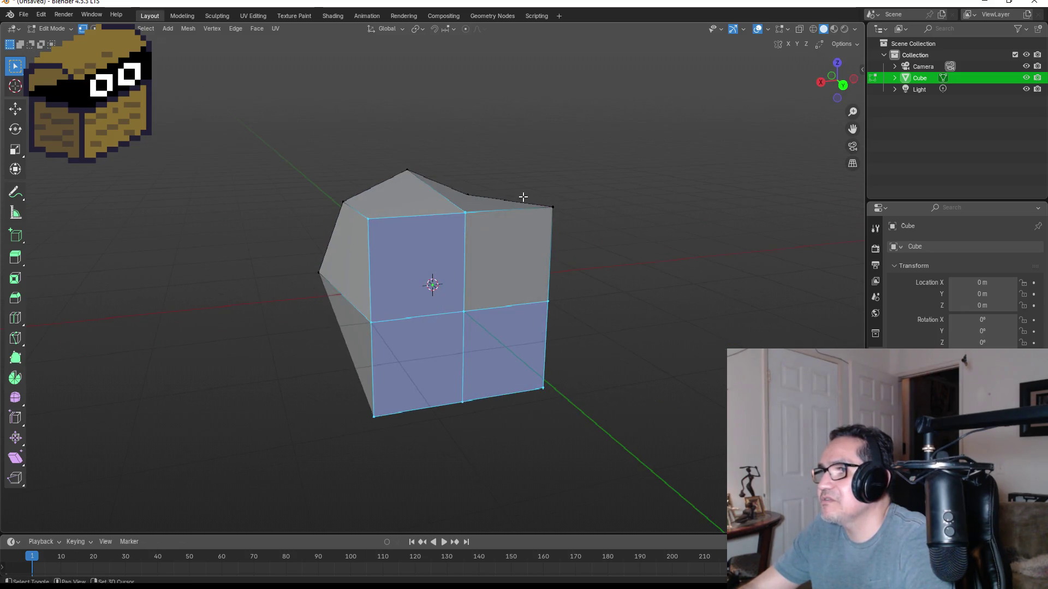
mouse_move(644, 257)
mouse_down()
mouse_move(680, 293)
mouse_move(525, 238)
mouse_up()
right_click(525, 238)
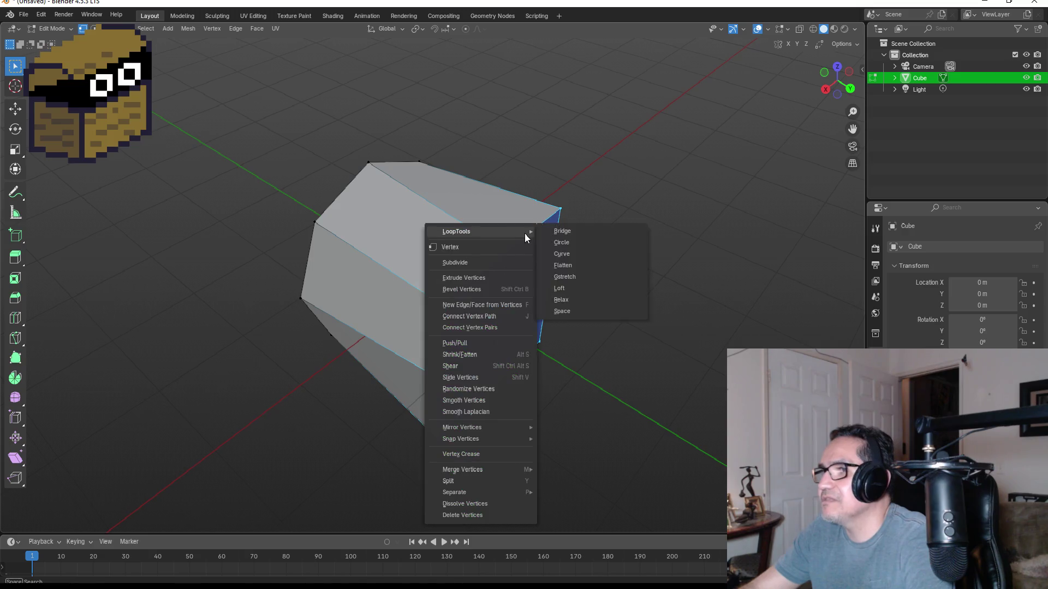
mouse_move(499, 232)
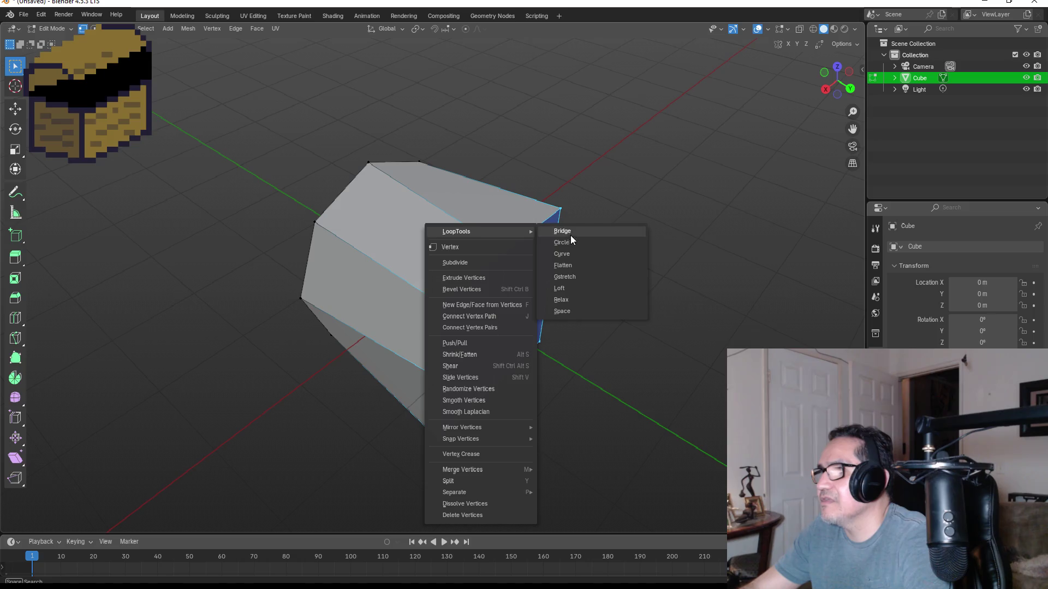
click(567, 241)
mouse_move(551, 269)
mouse_down()
mouse_move(615, 244)
mouse_move(606, 229)
mouse_move(569, 245)
mouse_up()
key(ctrl+z)
key(ctrl+z)
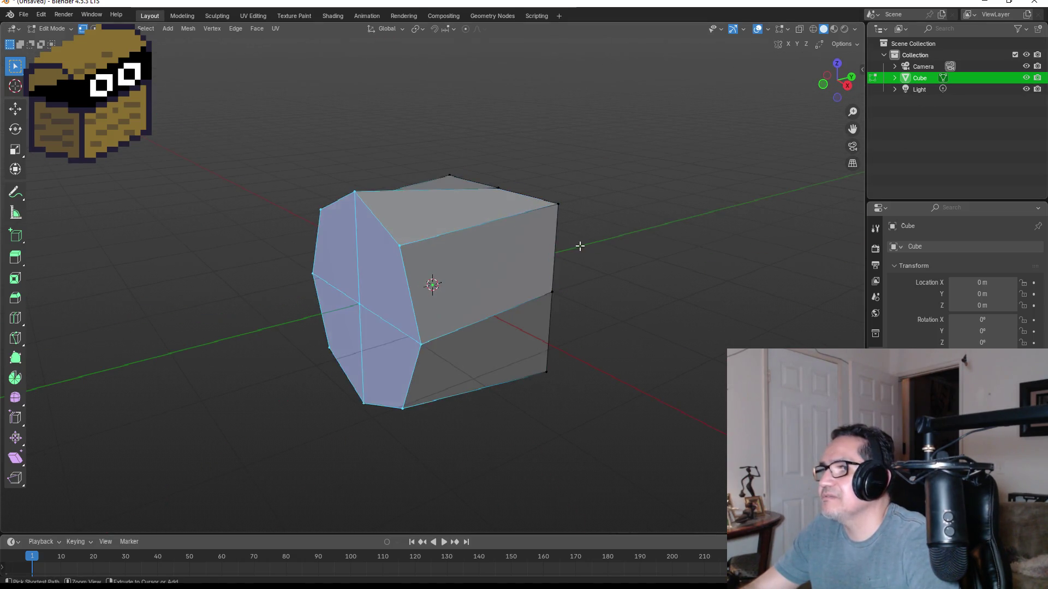
mouse_move(597, 210)
mouse_down()
mouse_move(533, 297)
mouse_move(494, 282)
mouse_up()
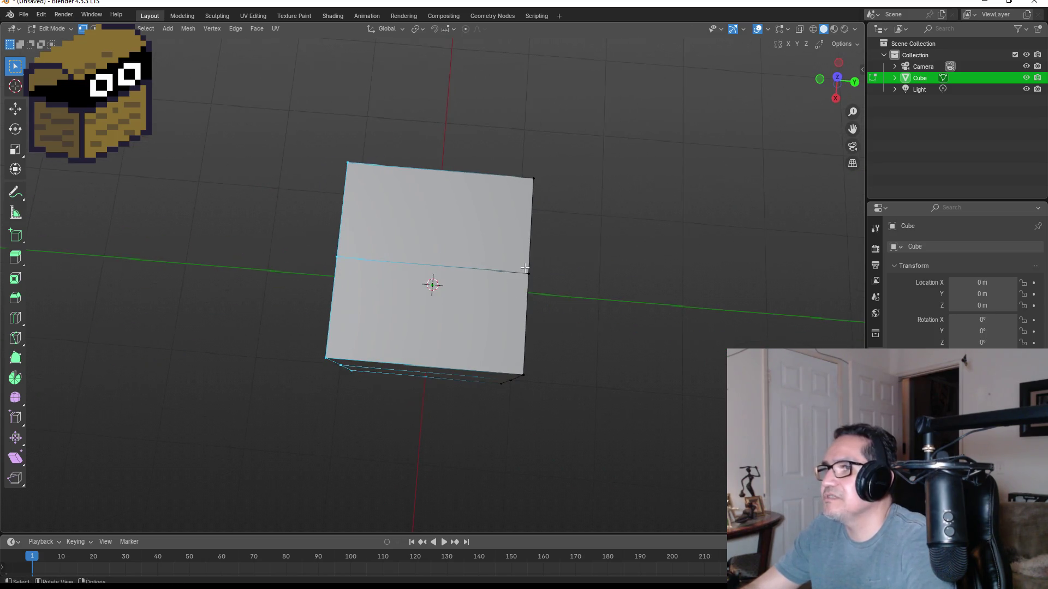
- Add a centred horizontal edge loop around the cube's middle
key(ctrl+r)
click(493, 282)
right_click(492, 273)
mouse_move(587, 286)
mouse_down()
mouse_move(591, 250)
mouse_move(586, 276)
mouse_up()
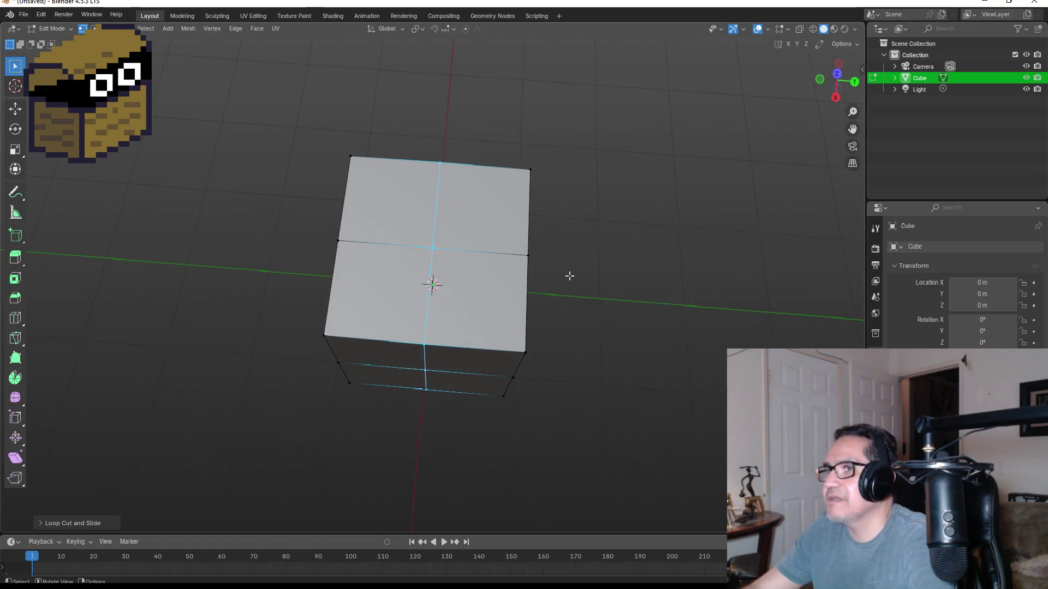
- Select the cube's top face and reshape it into a circle with LoopTools Circle
mouse_move(311, 137)
mouse_down()
mouse_move(540, 341)
mouse_move(545, 360)
mouse_up()
mouse_move(620, 329)
mouse_down()
mouse_move(739, 251)
mouse_move(807, 230)
mouse_move(580, 300)
mouse_move(438, 230)
mouse_up()
right_click(438, 231)
mouse_move(443, 232)
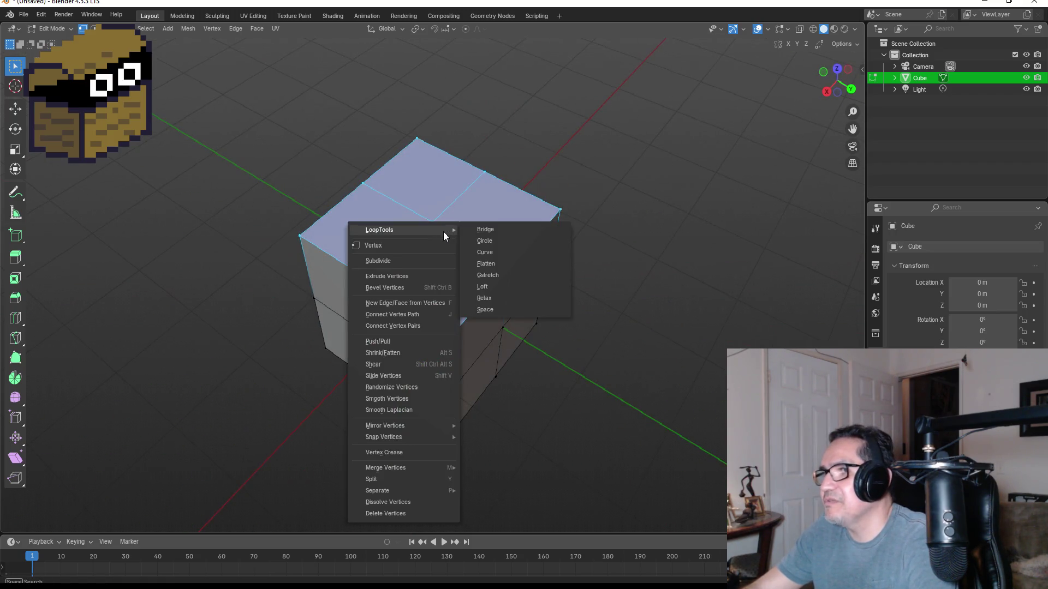
click(496, 241)
mouse_move(620, 289)
mouse_down()
mouse_move(714, 257)
mouse_move(687, 255)
mouse_up()
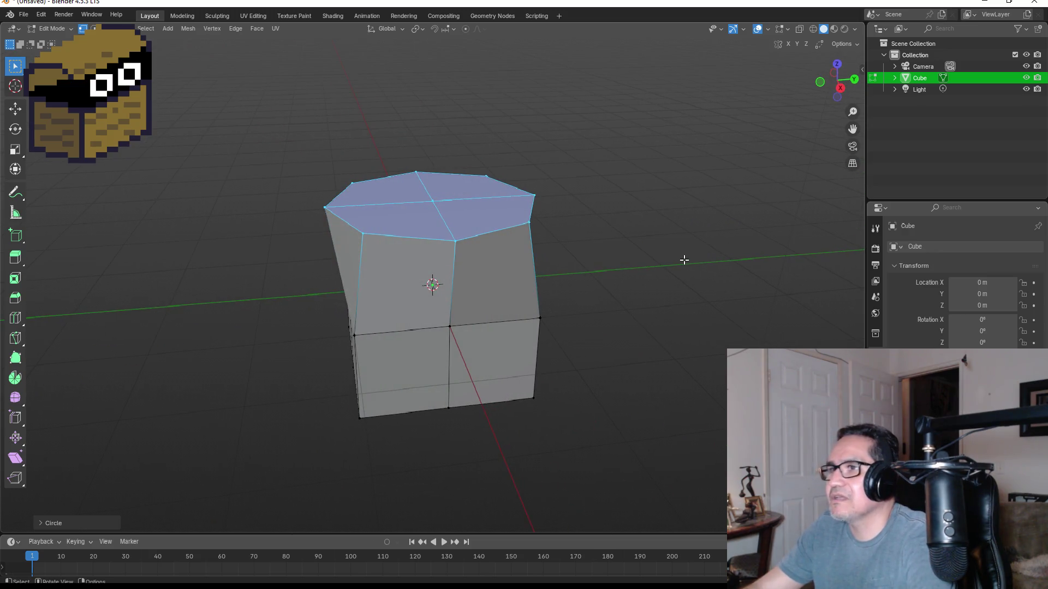
drag(627, 283, 599, 257)
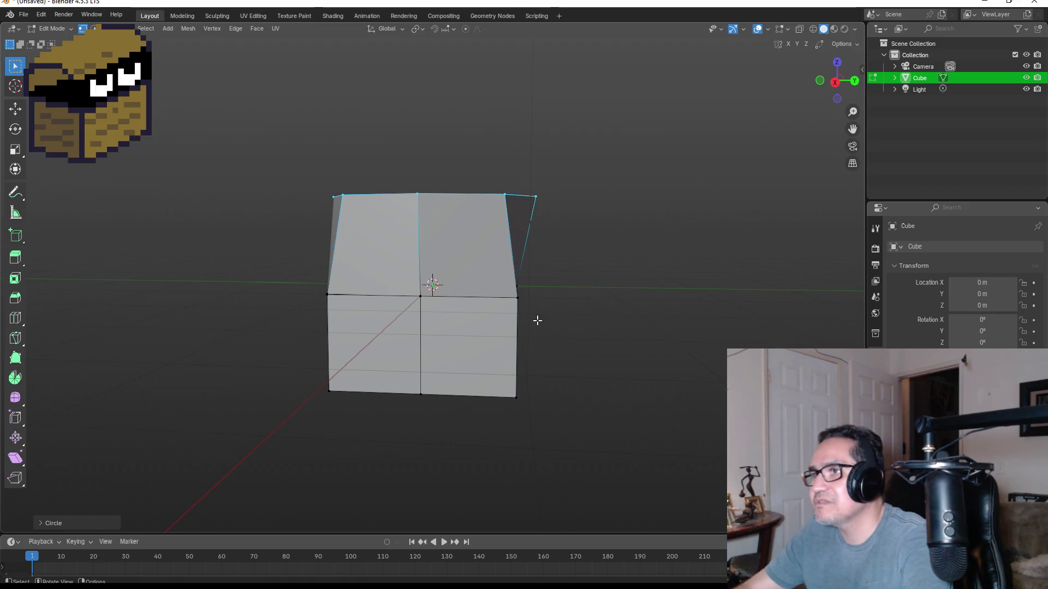
- Inspect the rounded mesh from several angles, selecting then clearing the front faces
drag(552, 302, 602, 331)
drag(685, 337, 576, 310)
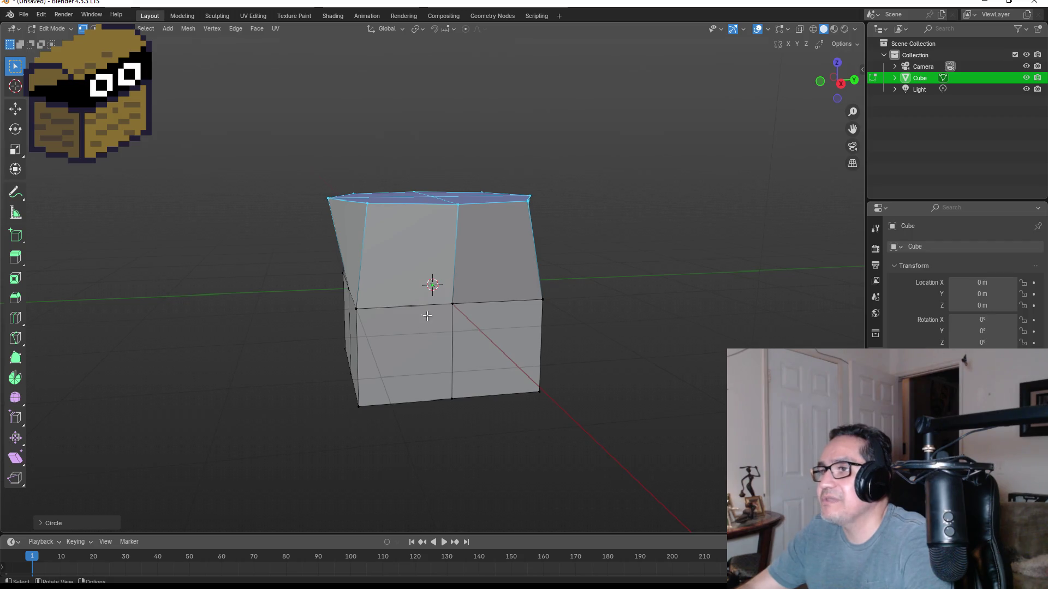
mouse_move(391, 301)
mouse_down()
mouse_move(517, 304)
mouse_move(395, 303)
mouse_up()
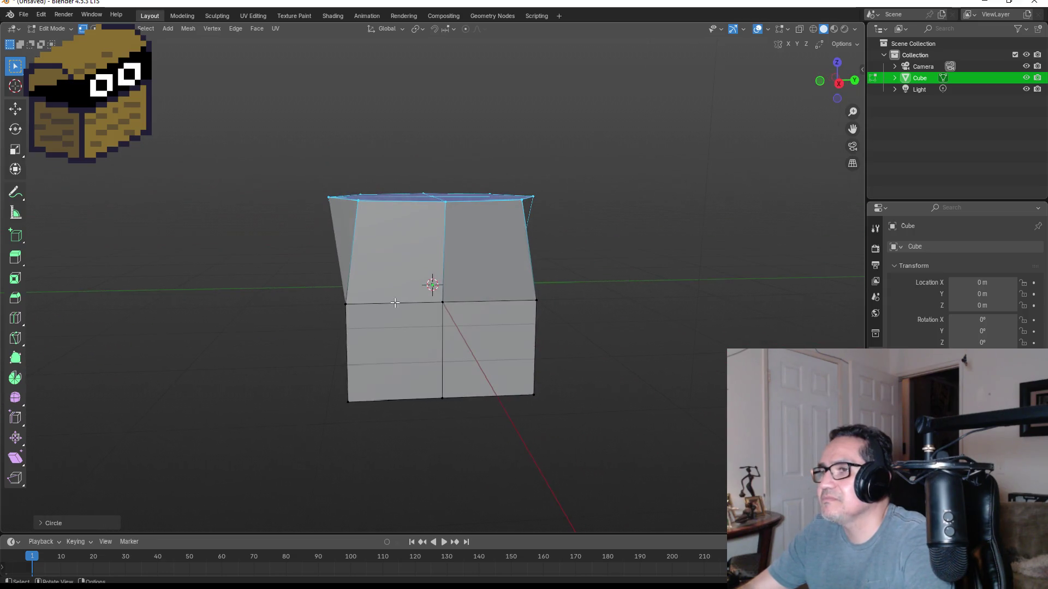
mouse_move(339, 197)
mouse_down()
mouse_move(349, 257)
mouse_move(547, 386)
mouse_move(554, 437)
mouse_up()
mouse_move(620, 409)
mouse_down()
mouse_move(685, 426)
mouse_move(650, 420)
mouse_move(672, 423)
mouse_move(661, 421)
mouse_up()
click(538, 233)
mouse_move(495, 220)
mouse_down()
mouse_move(568, 218)
mouse_move(552, 222)
mouse_up()
- Try LoopTools Circle on the lower faces, undo it, and select the whole mesh
mouse_move(418, 224)
mouse_down()
mouse_move(488, 338)
mouse_move(569, 428)
mouse_move(604, 428)
mouse_move(608, 381)
mouse_move(476, 242)
mouse_up()
mouse_move(441, 203)
mouse_down()
mouse_move(606, 293)
mouse_move(670, 306)
mouse_up()
right_click(526, 255)
mouse_move(519, 257)
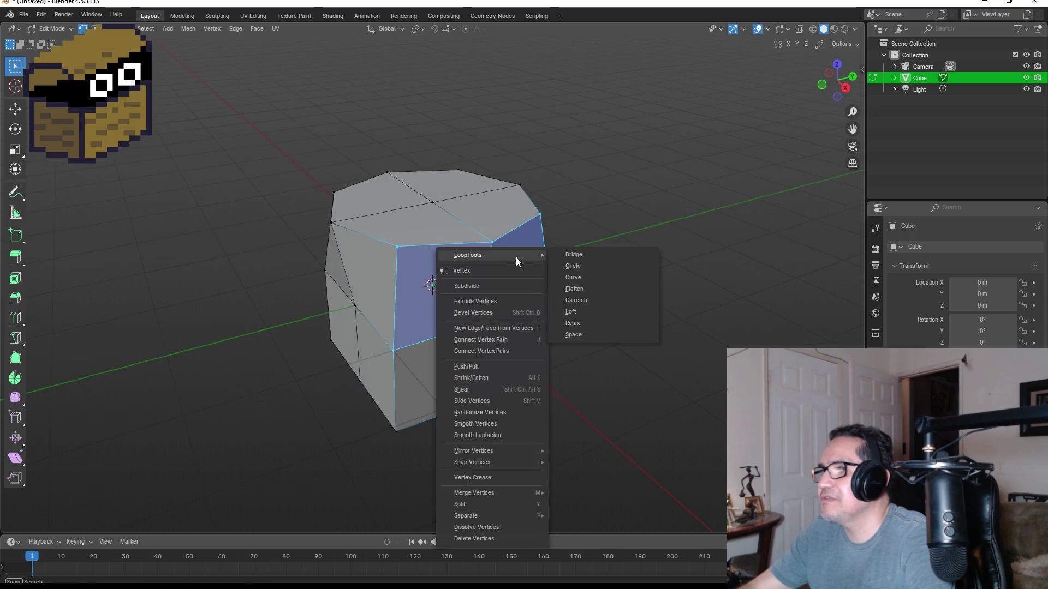
click(579, 264)
mouse_move(595, 315)
mouse_down()
mouse_move(776, 285)
mouse_move(605, 322)
mouse_move(576, 286)
mouse_move(620, 360)
mouse_move(677, 289)
mouse_move(705, 338)
mouse_move(722, 325)
mouse_move(636, 273)
mouse_move(613, 293)
mouse_up()
key(ctrl+z)
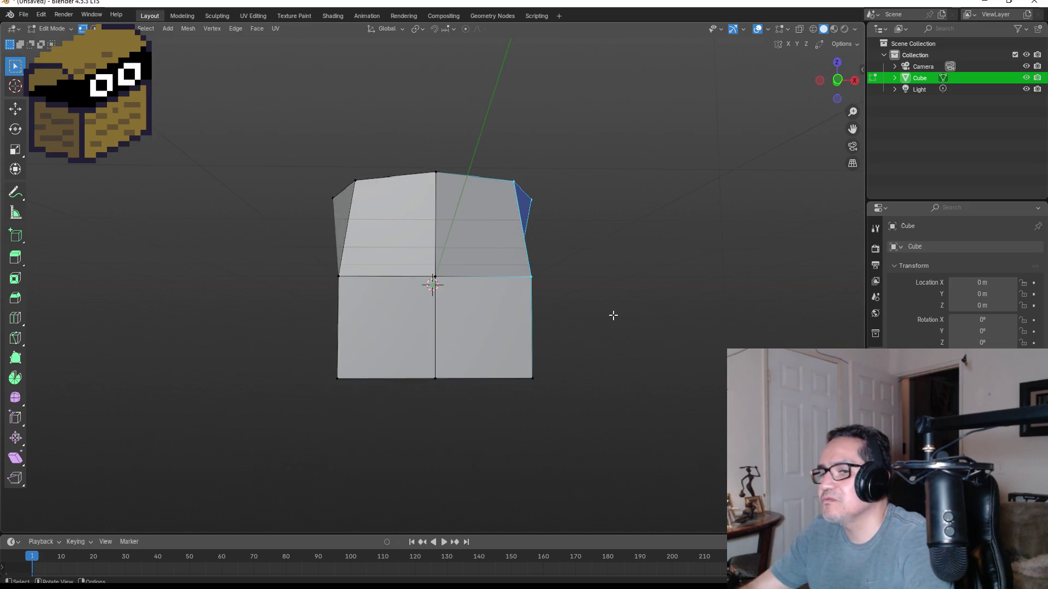
drag(246, 142, 647, 469)
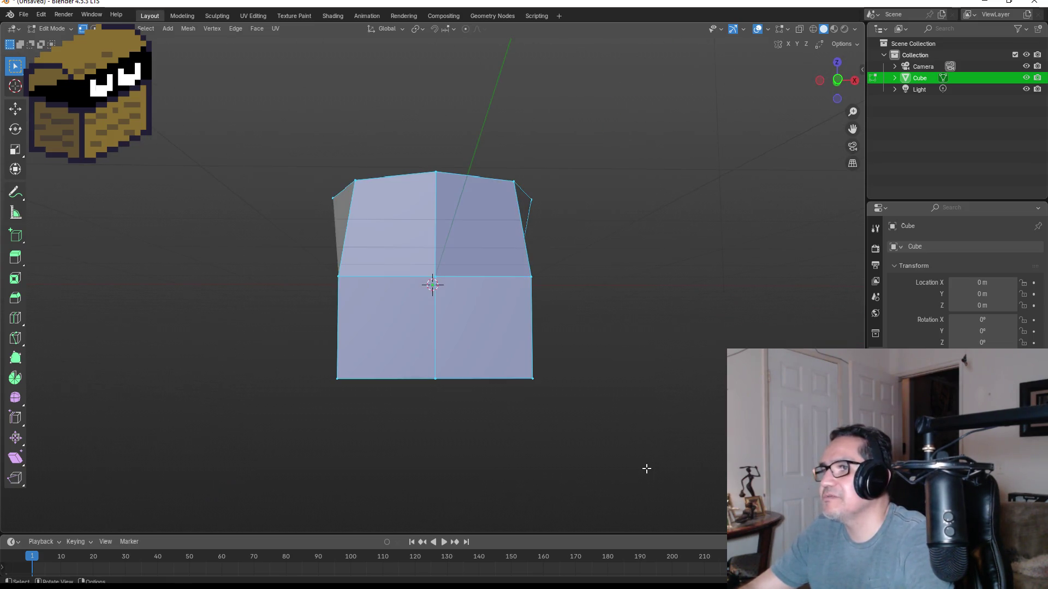
- Delete all of the old cube geometry, using X-ray to catch hidden vertices
key(x)
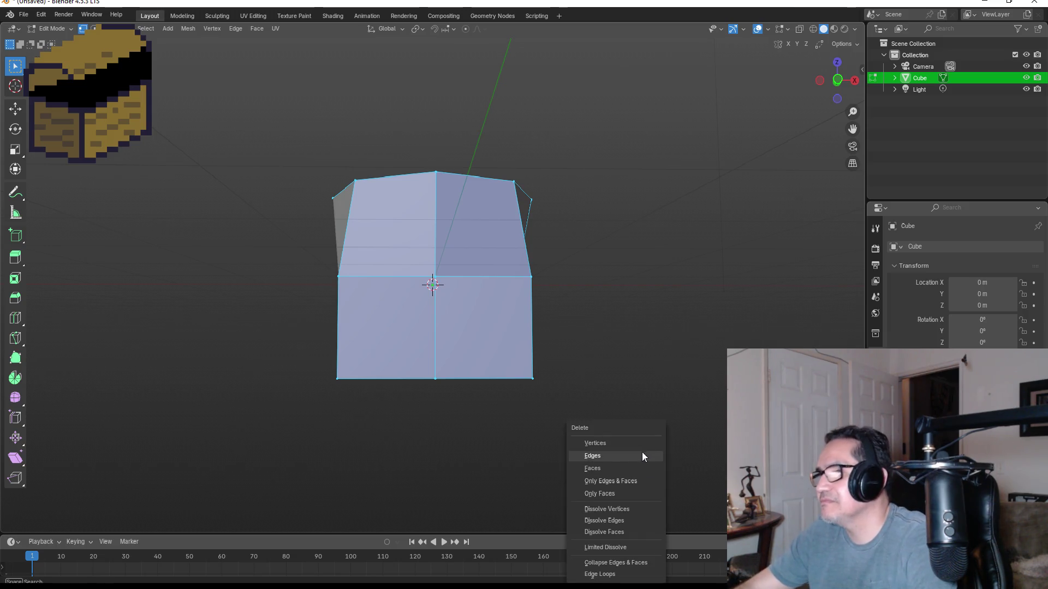
click(640, 443)
mouse_move(266, 100)
mouse_down()
mouse_move(582, 414)
mouse_move(603, 420)
mouse_up()
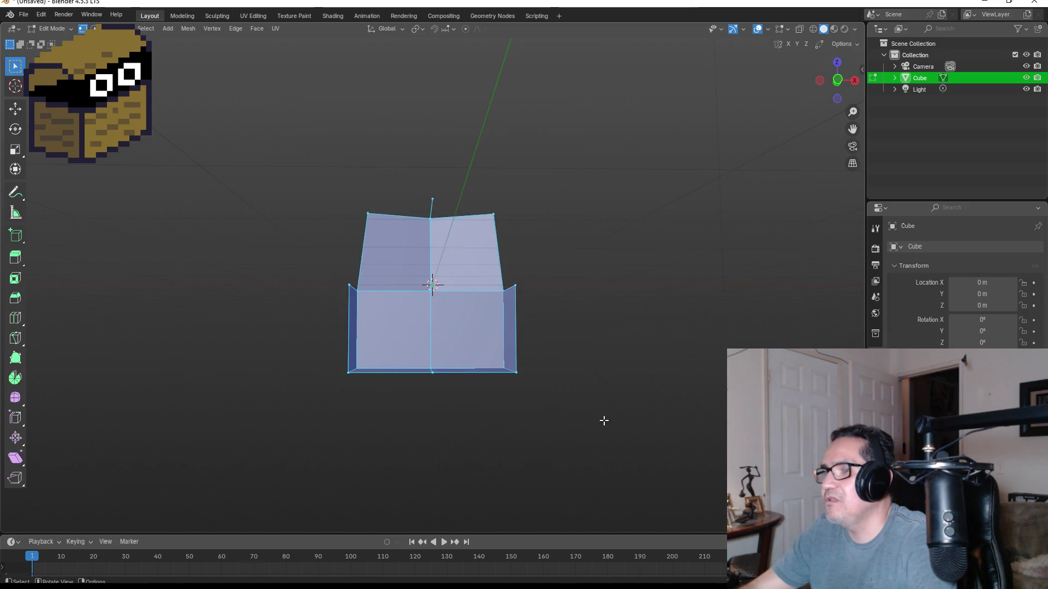
key(alt+z)
key(z)
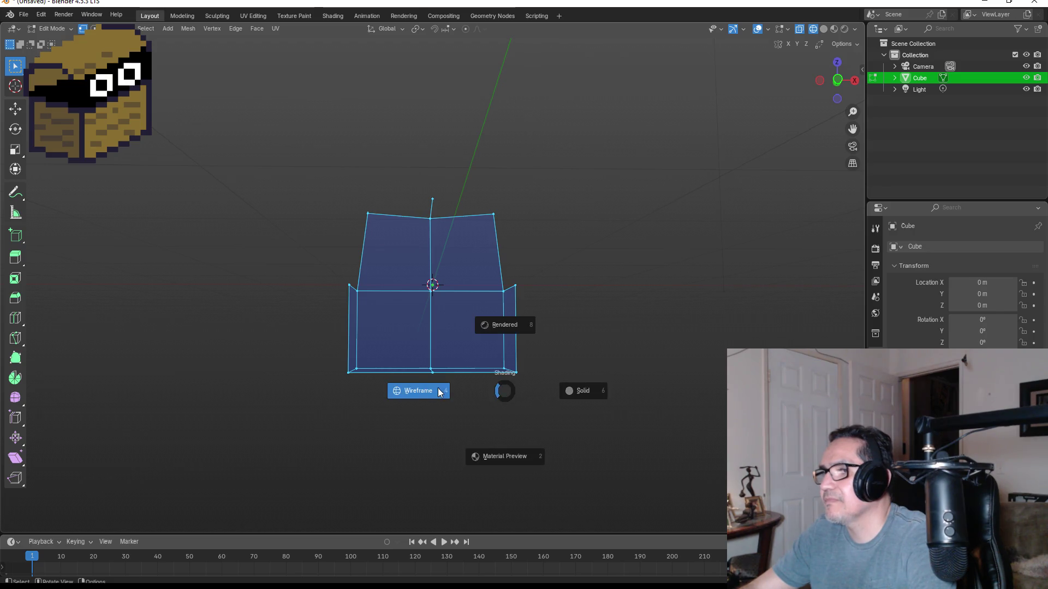
drag(247, 134, 650, 471)
key(x)
click(597, 434)
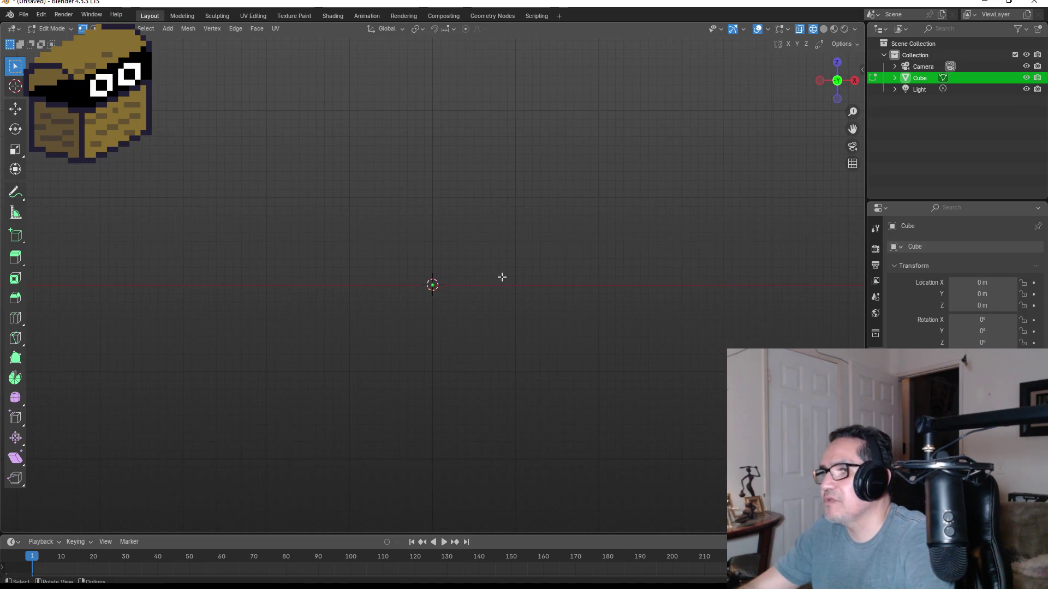
- Add a UV sphere and delete its lower half to leave a dome
key(shift+a)
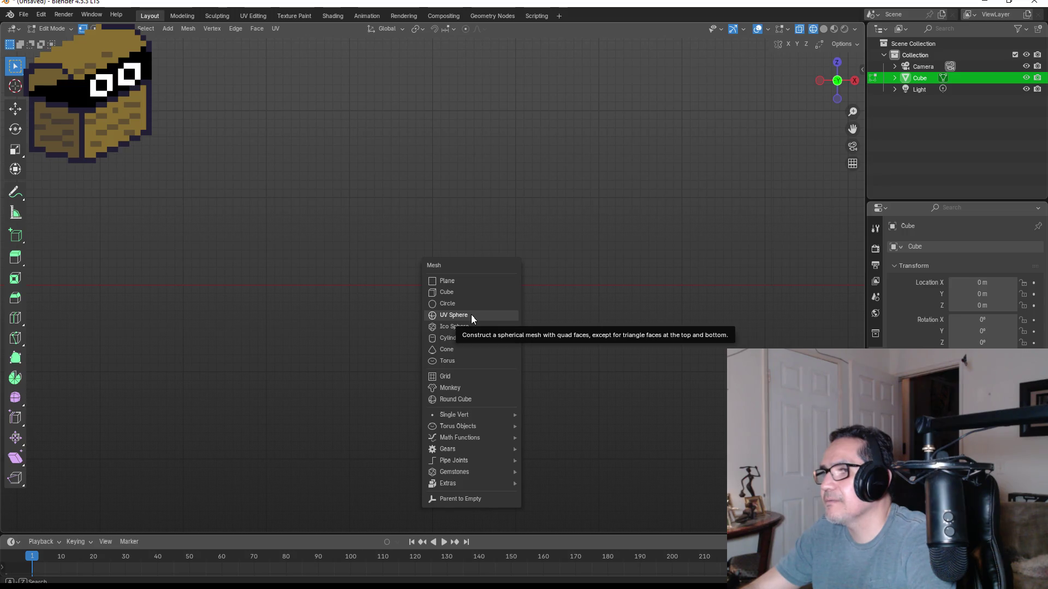
click(472, 317)
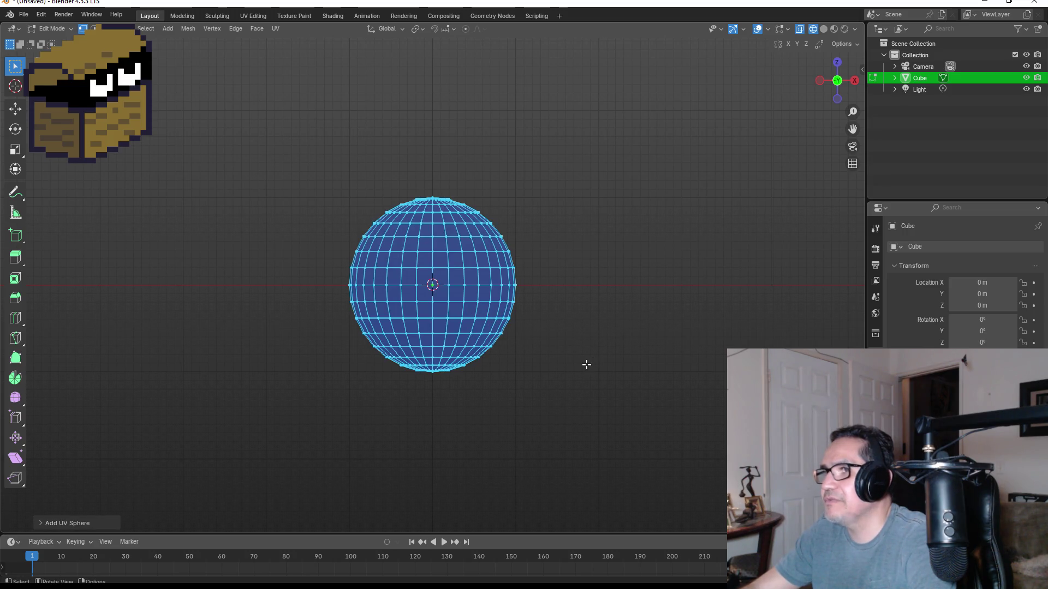
mouse_move(329, 292)
mouse_down()
mouse_move(514, 416)
mouse_move(542, 414)
mouse_up()
key(x)
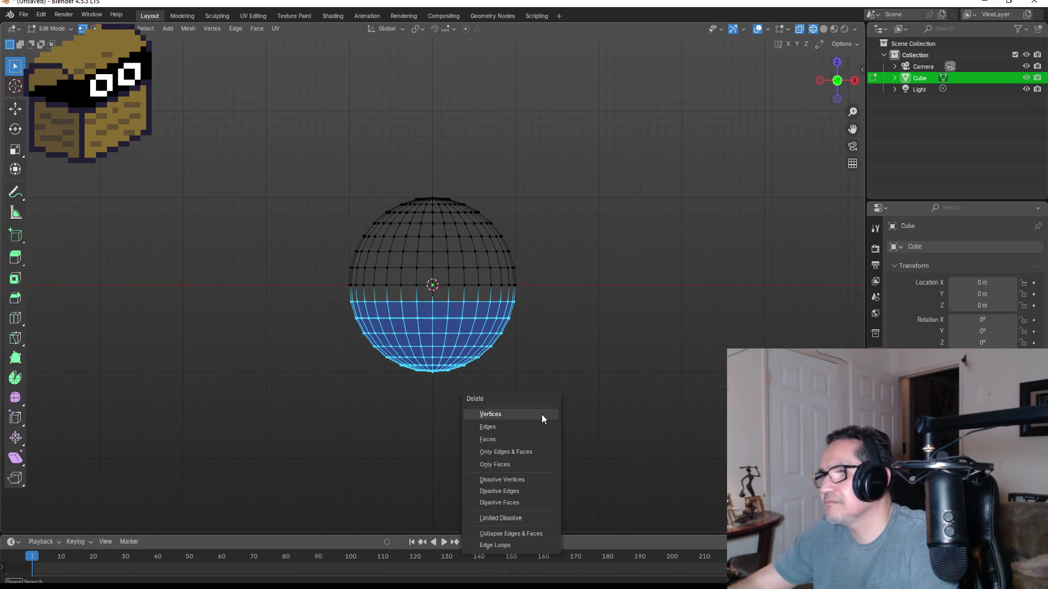
click(541, 414)
- Return to Object Mode and view the dome in Material Preview shading
key(Tab)
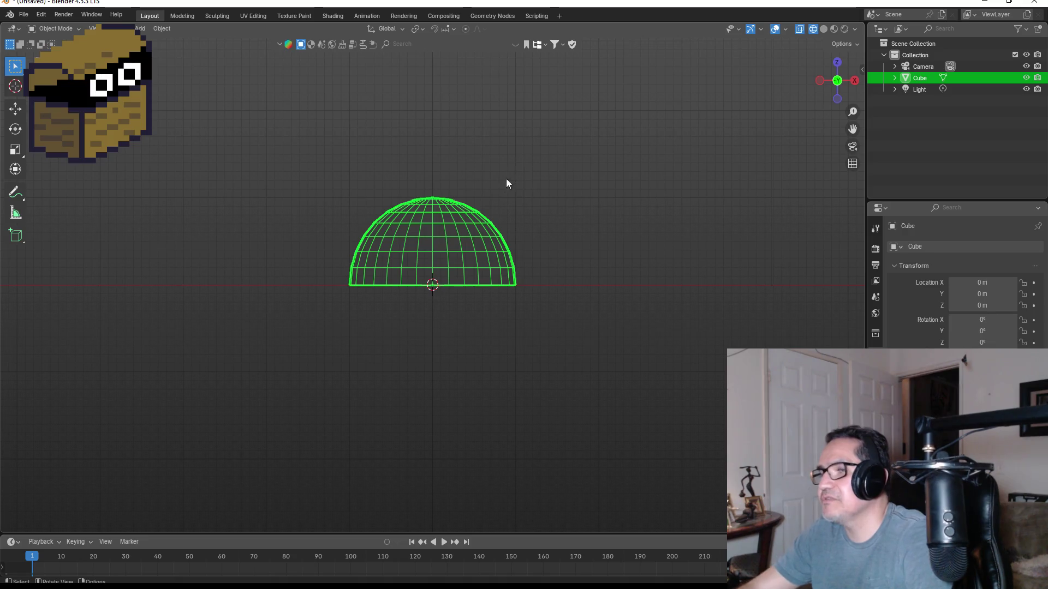
key(z)
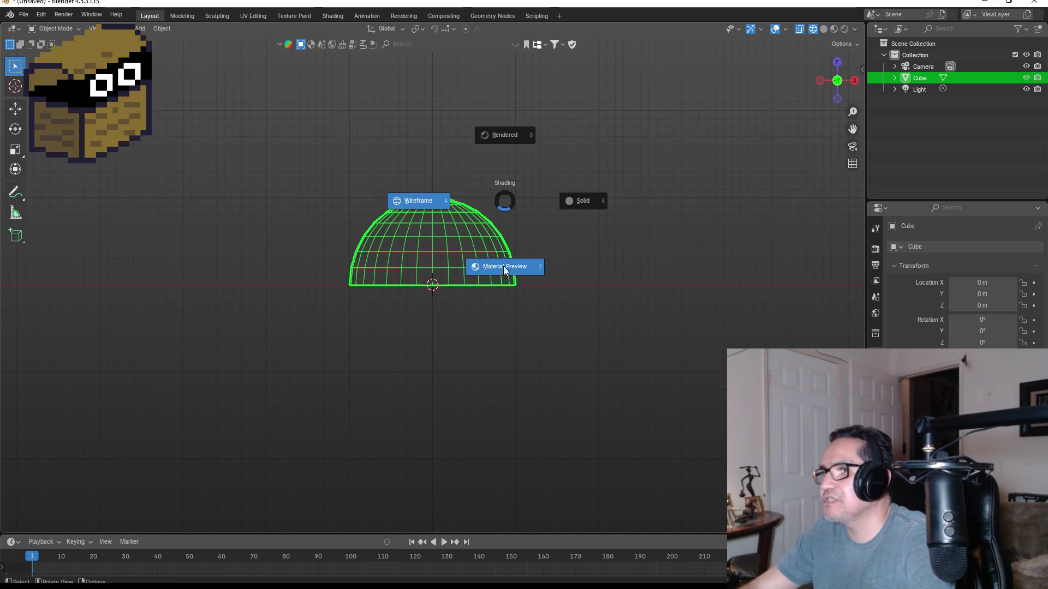
click(522, 262)
mouse_move(521, 244)
mouse_down()
mouse_move(573, 227)
mouse_move(468, 257)
mouse_move(312, 265)
mouse_move(483, 263)
mouse_move(541, 287)
mouse_up()
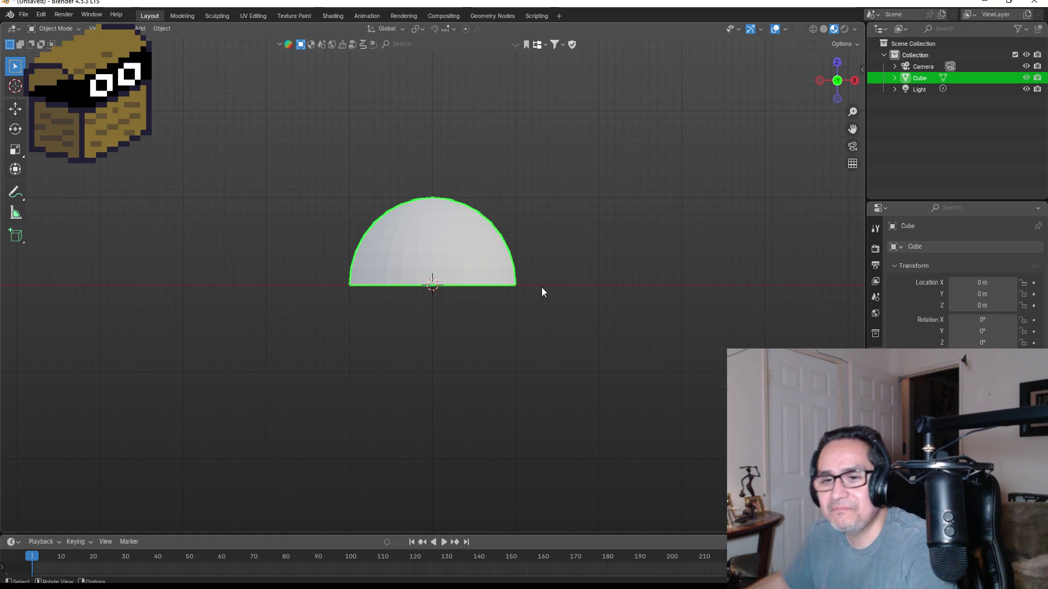
- Apply Shade Auto Smooth to the dome, then deselect it
mouse_move(522, 200)
mouse_down()
mouse_move(431, 247)
mouse_move(509, 270)
mouse_move(493, 210)
mouse_move(504, 239)
mouse_move(504, 214)
mouse_move(523, 261)
mouse_move(518, 298)
mouse_up()
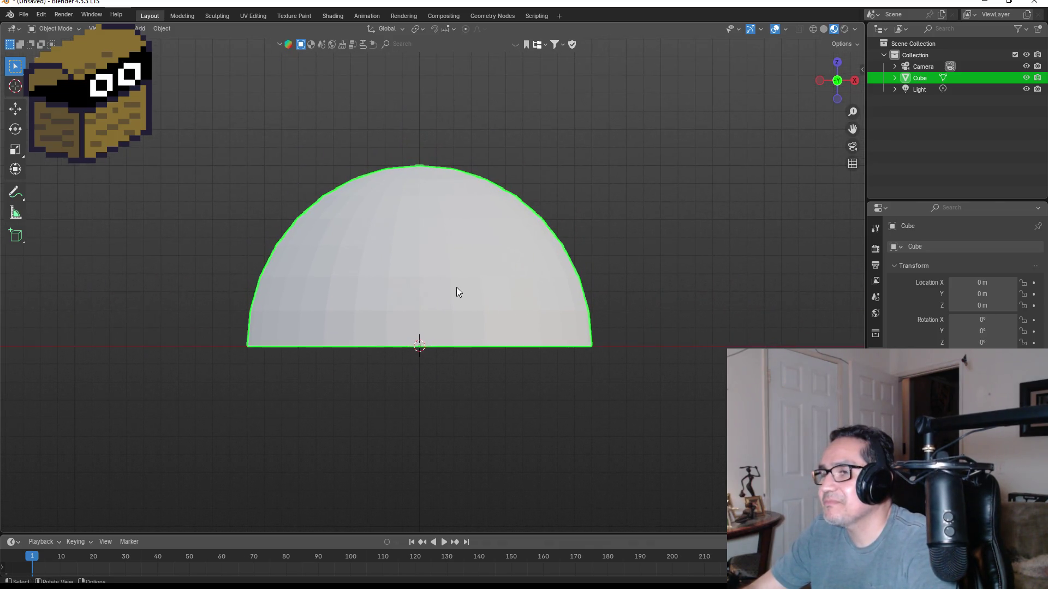
scroll(460, 289, down, 1)
mouse_move(508, 256)
mouse_down()
mouse_move(549, 280)
mouse_move(613, 288)
mouse_move(428, 269)
mouse_up()
right_click(427, 260)
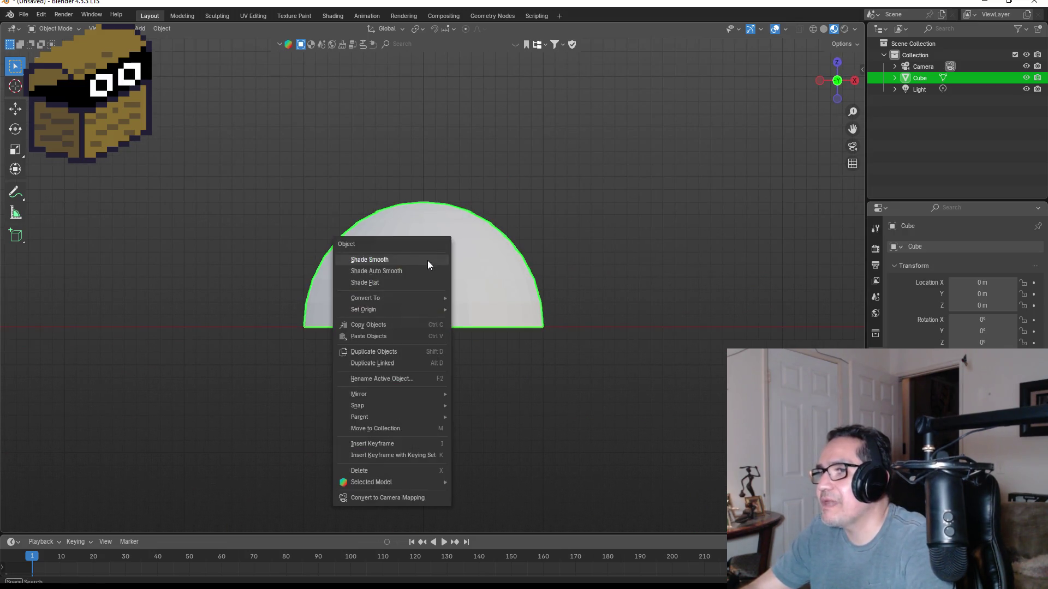
click(404, 274)
mouse_move(555, 305)
mouse_down()
mouse_move(605, 238)
mouse_move(486, 289)
mouse_move(526, 305)
mouse_move(557, 283)
mouse_up()
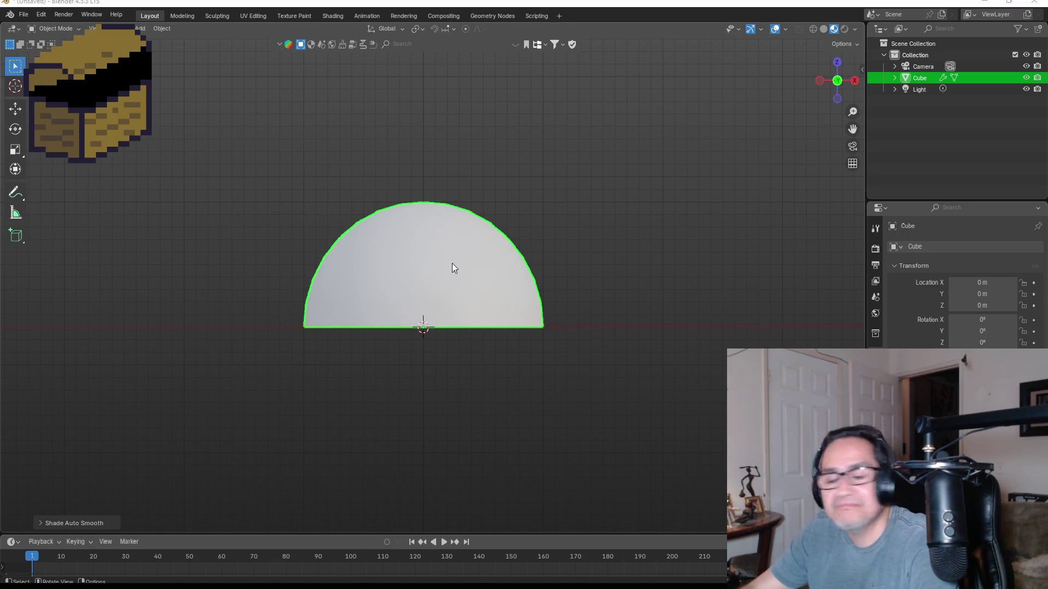
key(alt+a)
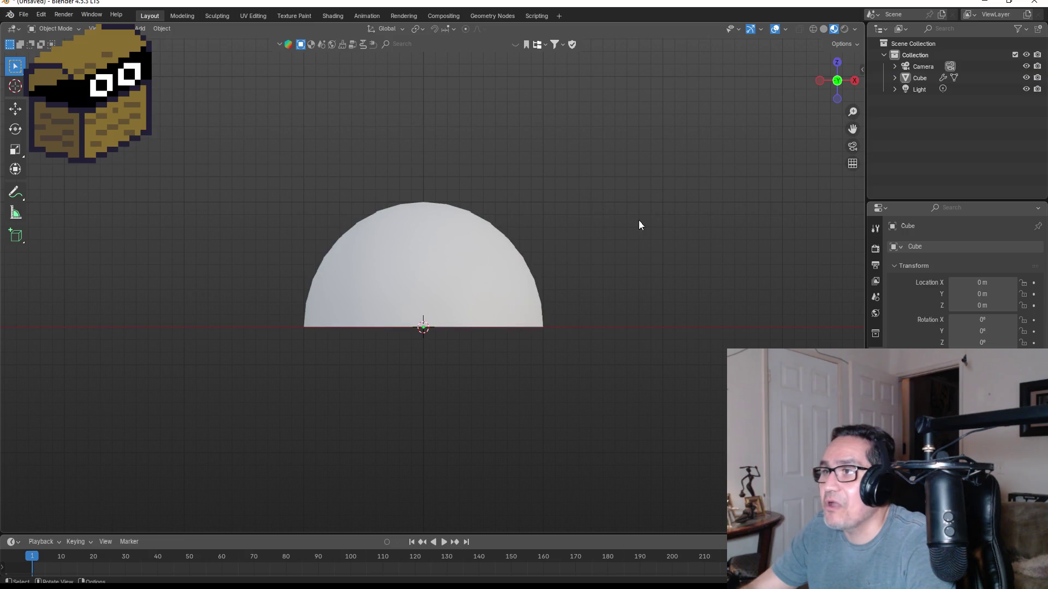
key(shift+a)
mouse_move(640, 218)
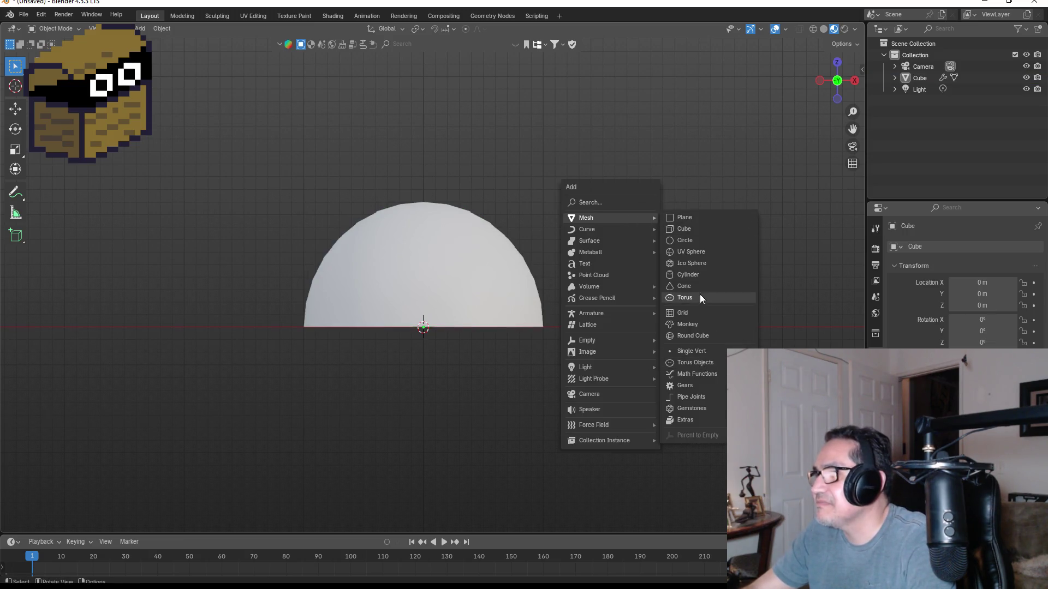
- Add a cone, scale it down, and move it vertically onto the dome's top
click(695, 288)
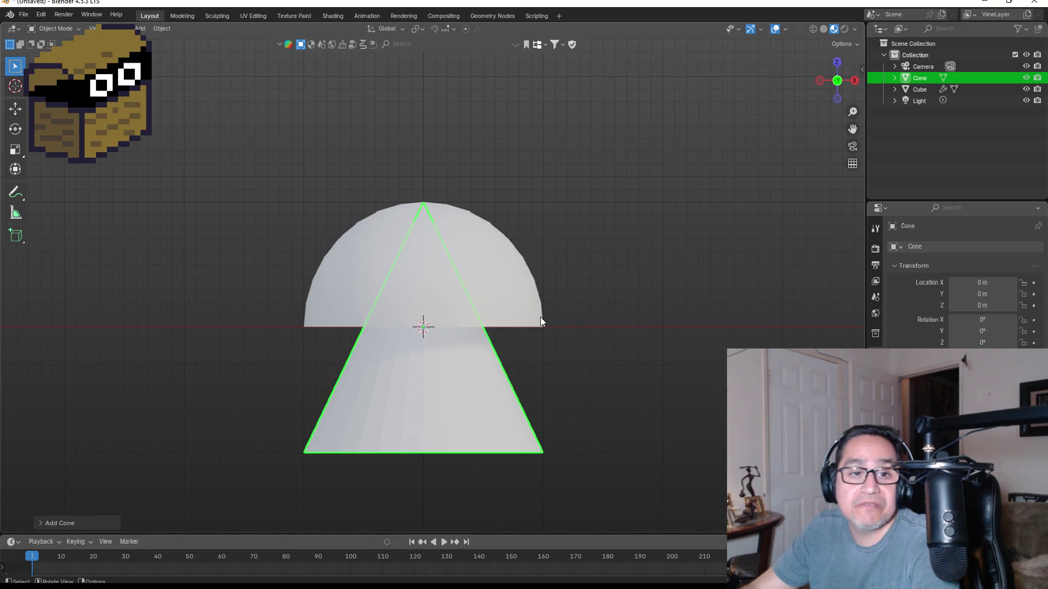
key(s)
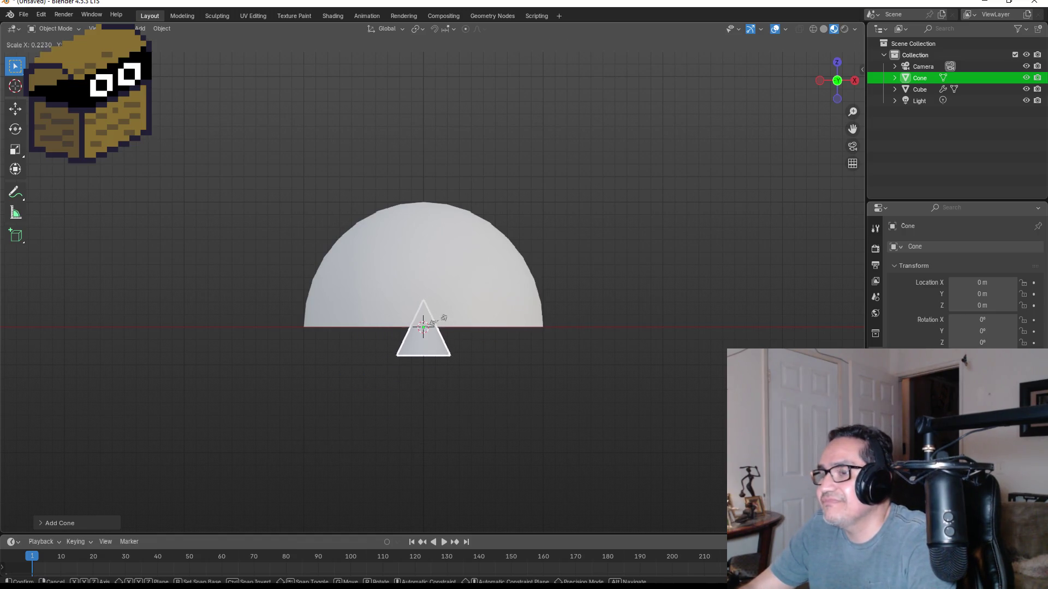
click(439, 322)
key(g)
key(z)
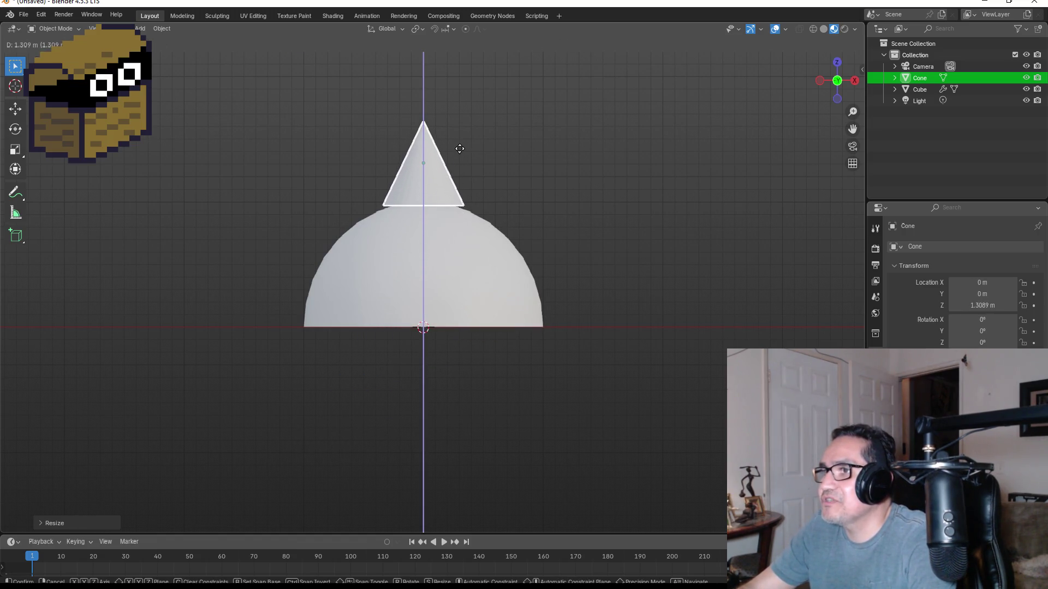
click(459, 147)
click(838, 61)
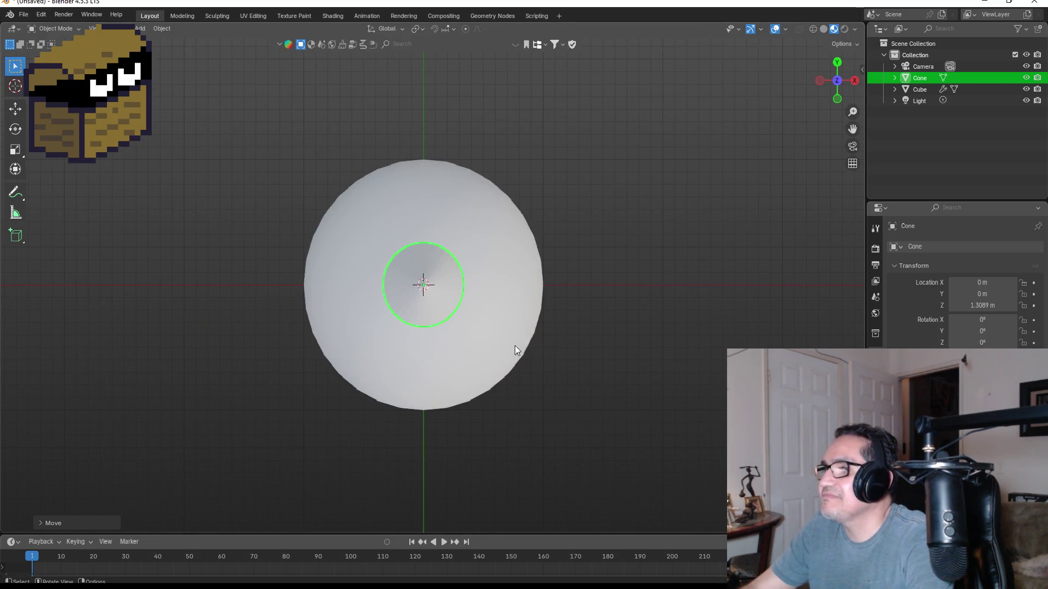
key(KP_1)
key(g)
key(z)
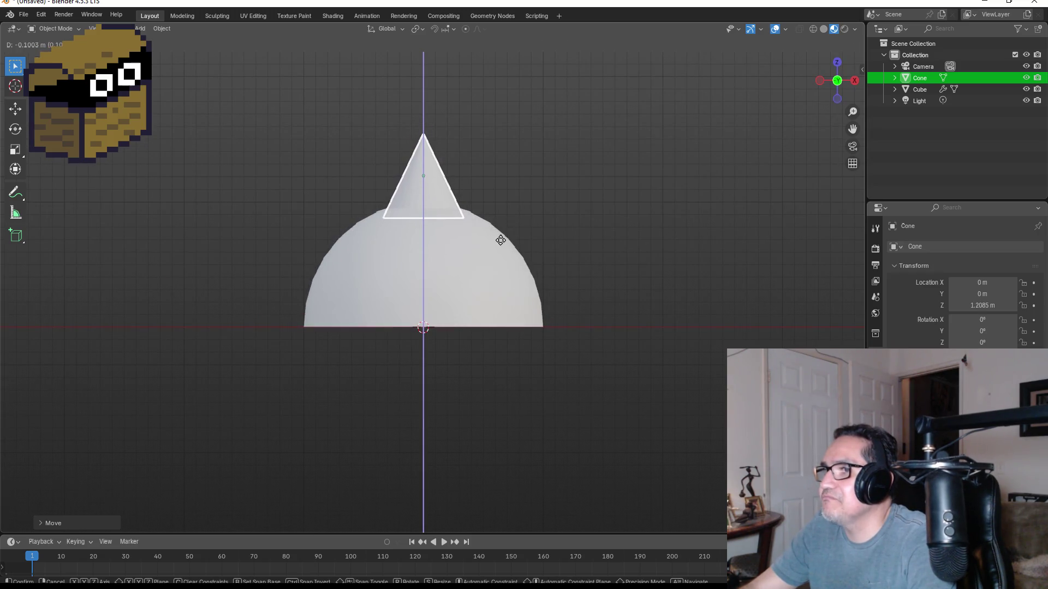
click(500, 240)
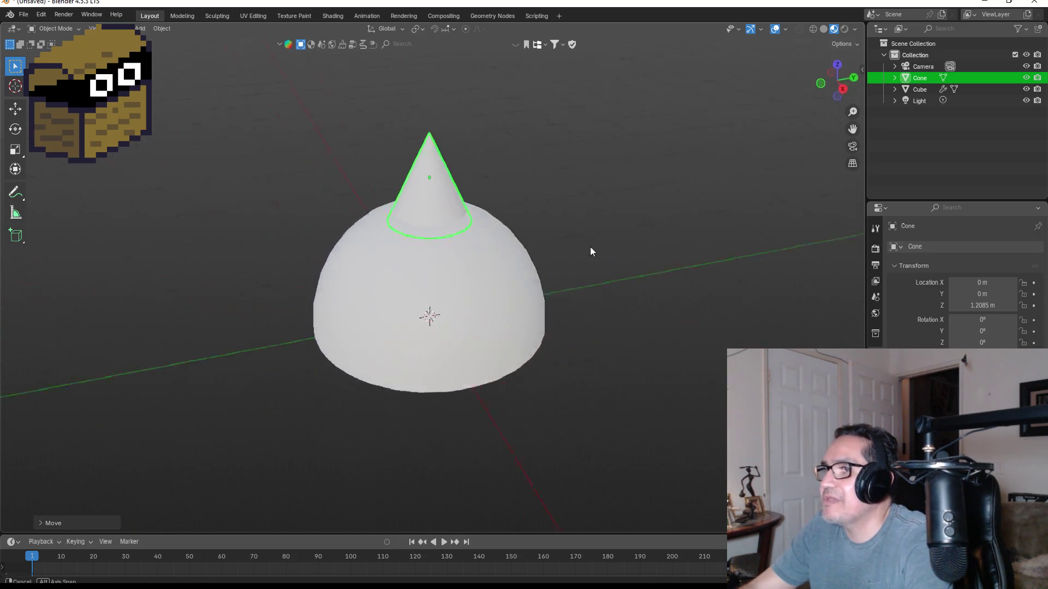
key(KP_1)
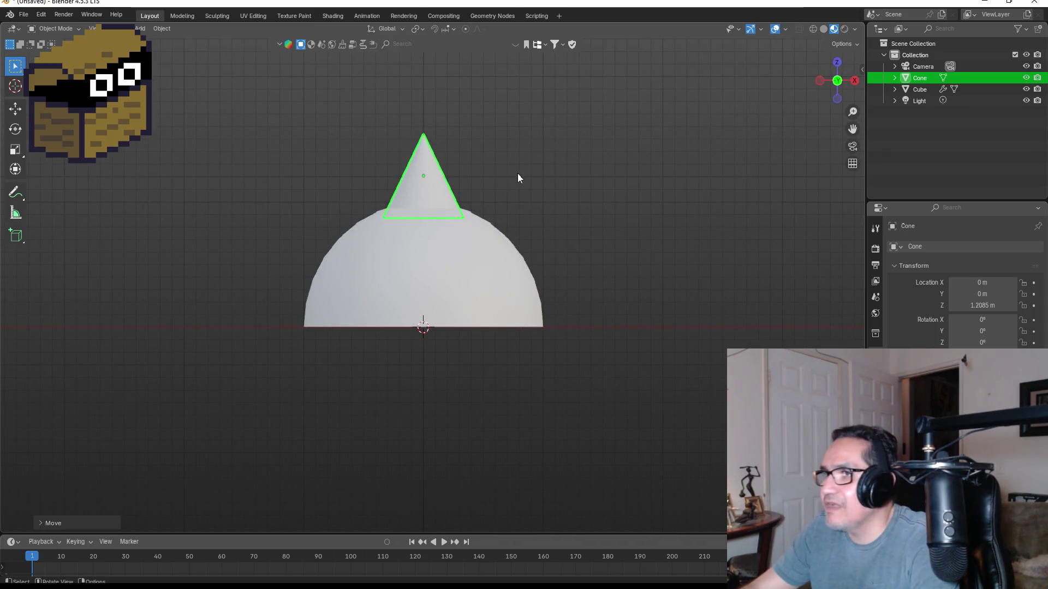
- Shrink the cone further, seat it on the dome's peak at Z 1.1538 m, and duplicate it
key(s)
click(467, 173)
key(g)
key(z)
click(467, 175)
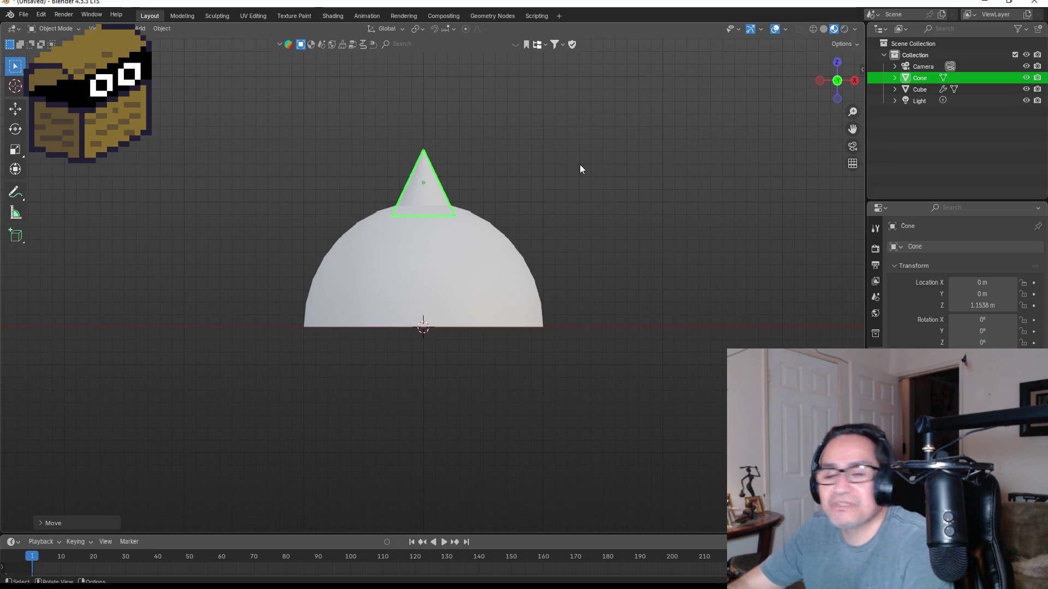
key(shift+d)
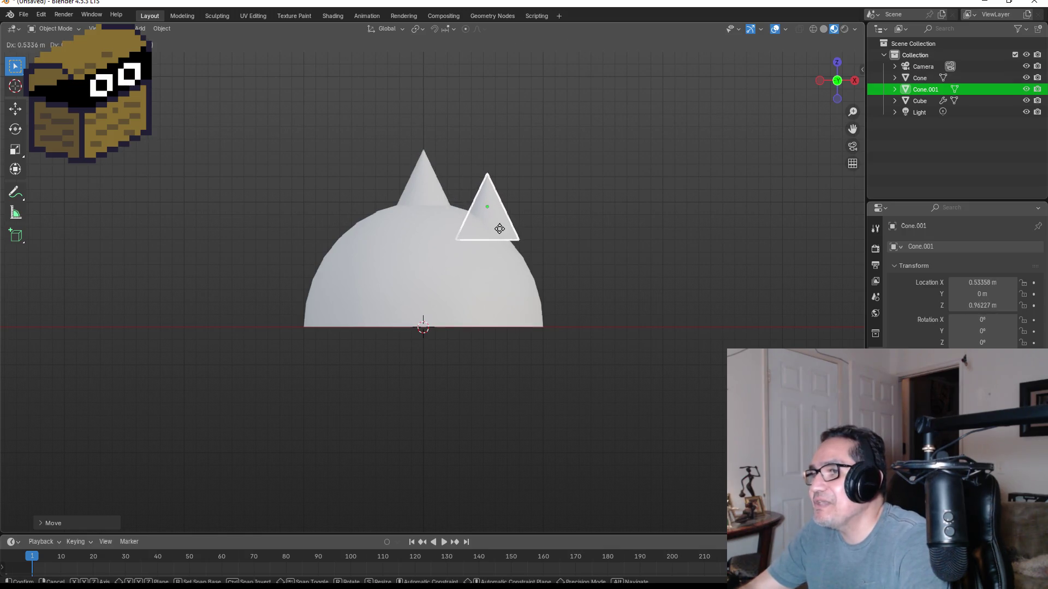
- Delete the misplaced cone copy, reselect the original top cone and make snapping target faces
click(494, 226)
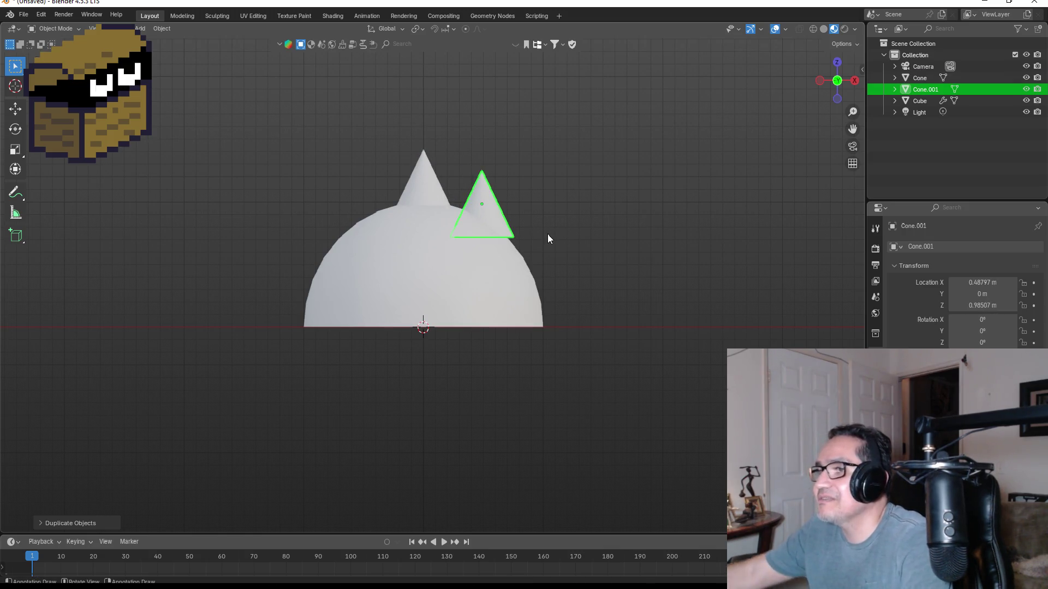
key(Delete)
click(435, 192)
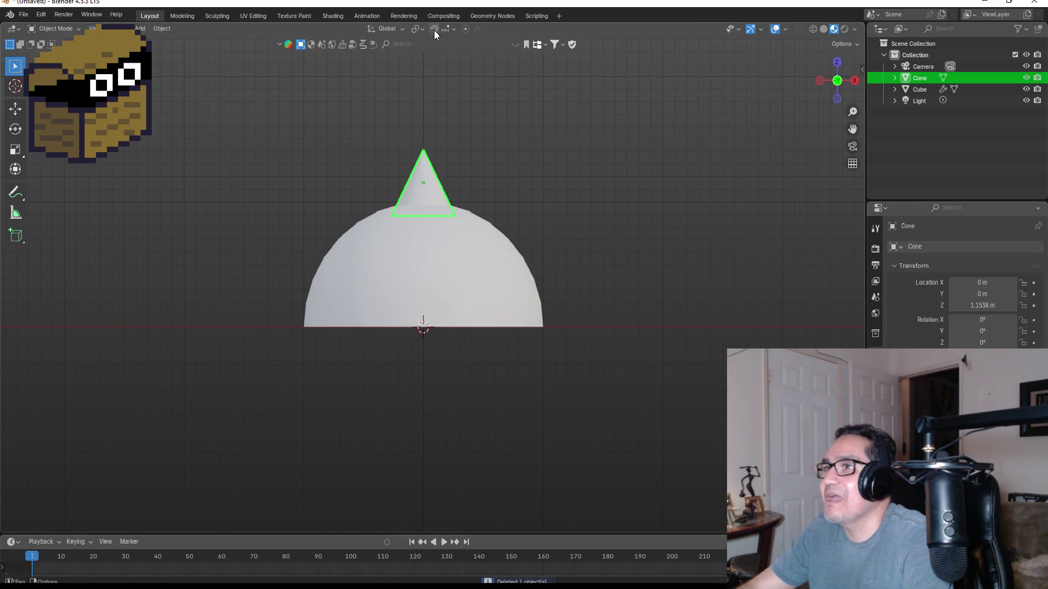
click(452, 31)
click(420, 135)
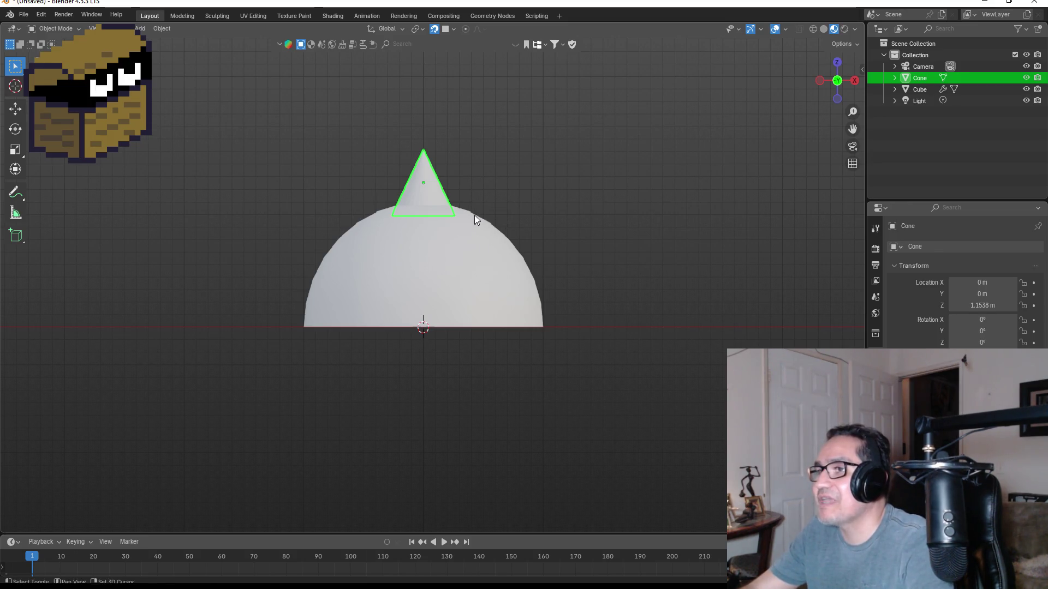
- Duplicate the top cone to the right and set snapping to Face Project with Affect Rotate
key(shift+d)
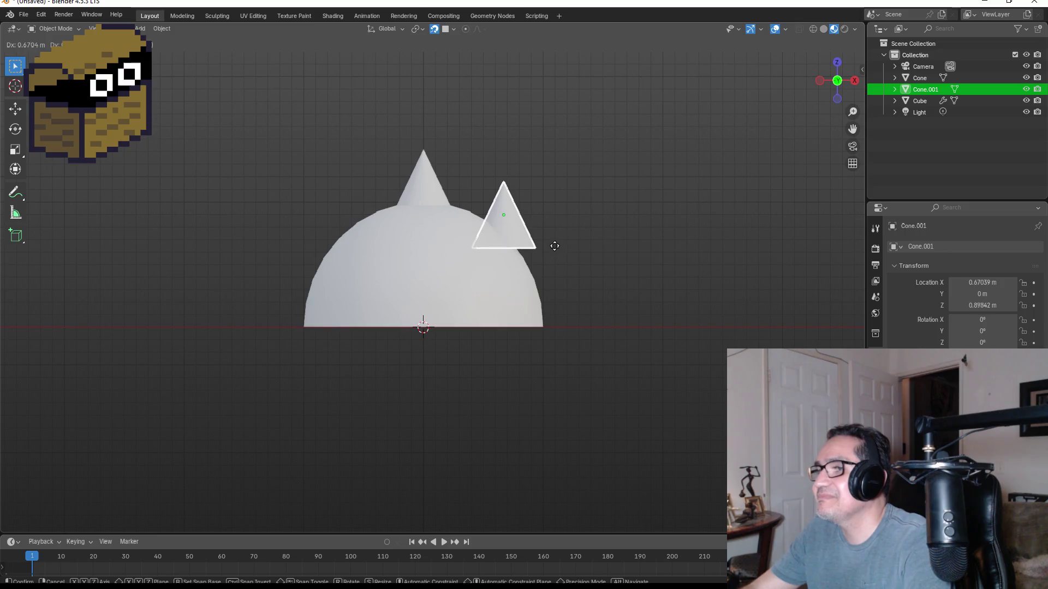
click(556, 247)
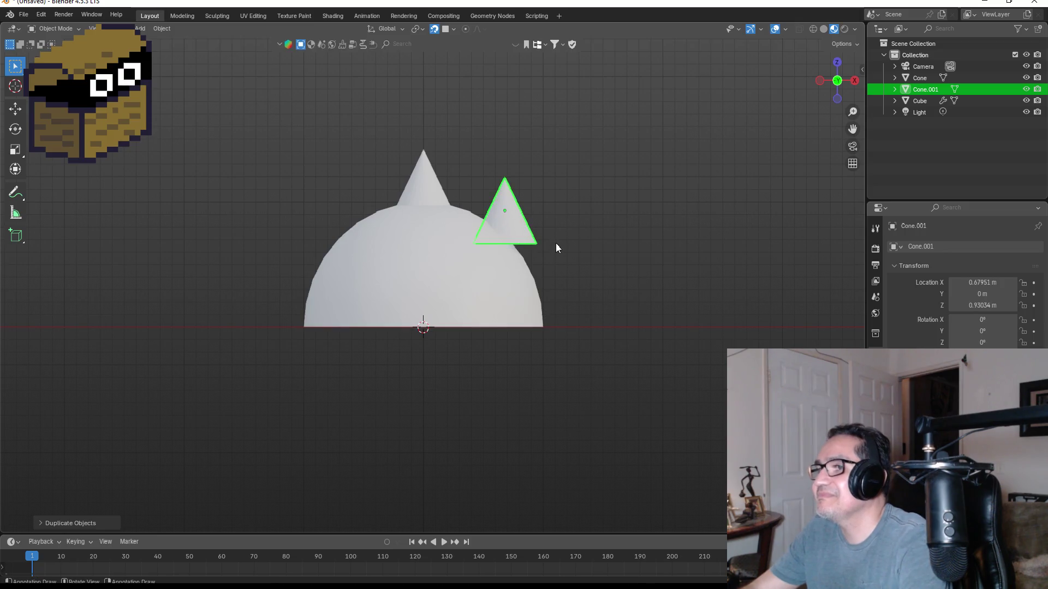
click(453, 29)
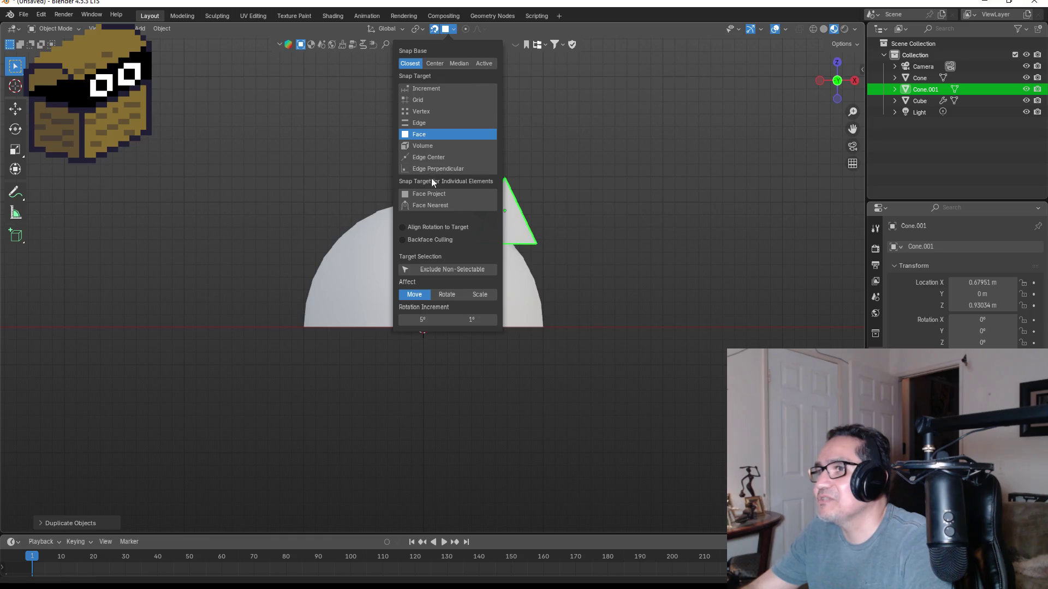
click(432, 195)
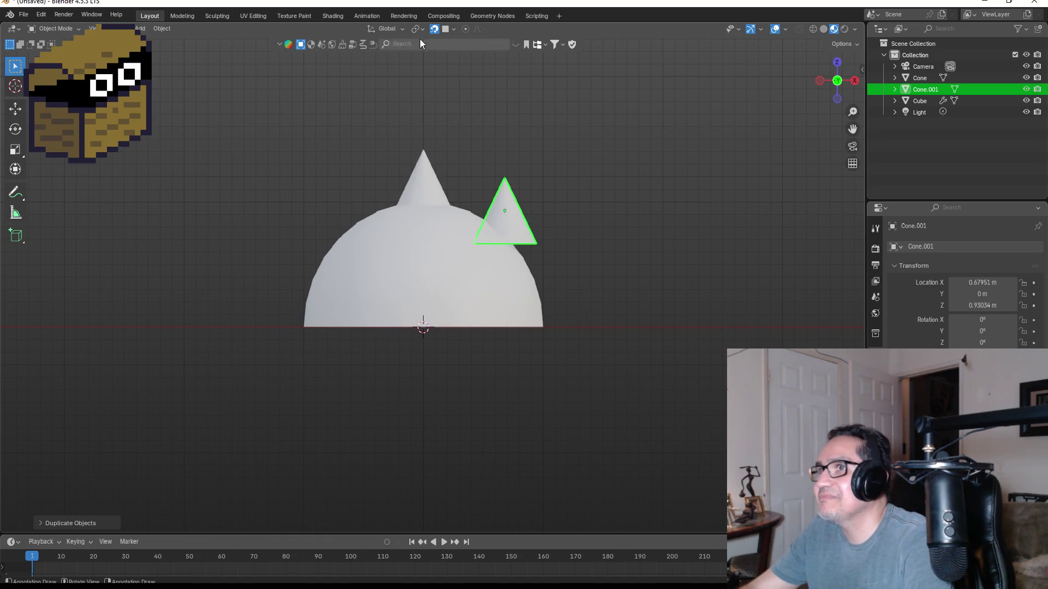
click(454, 30)
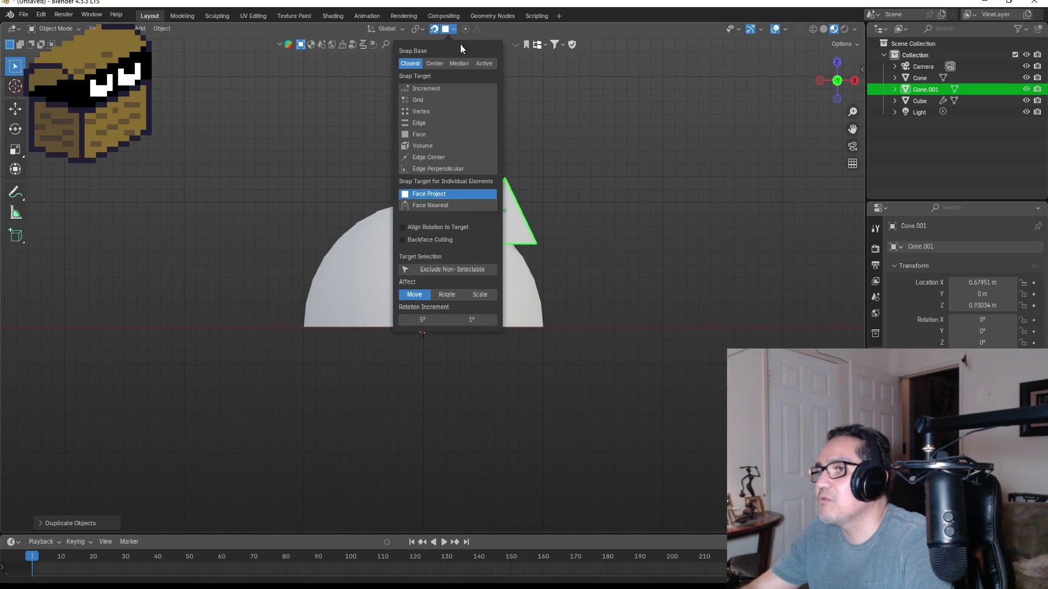
click(445, 294)
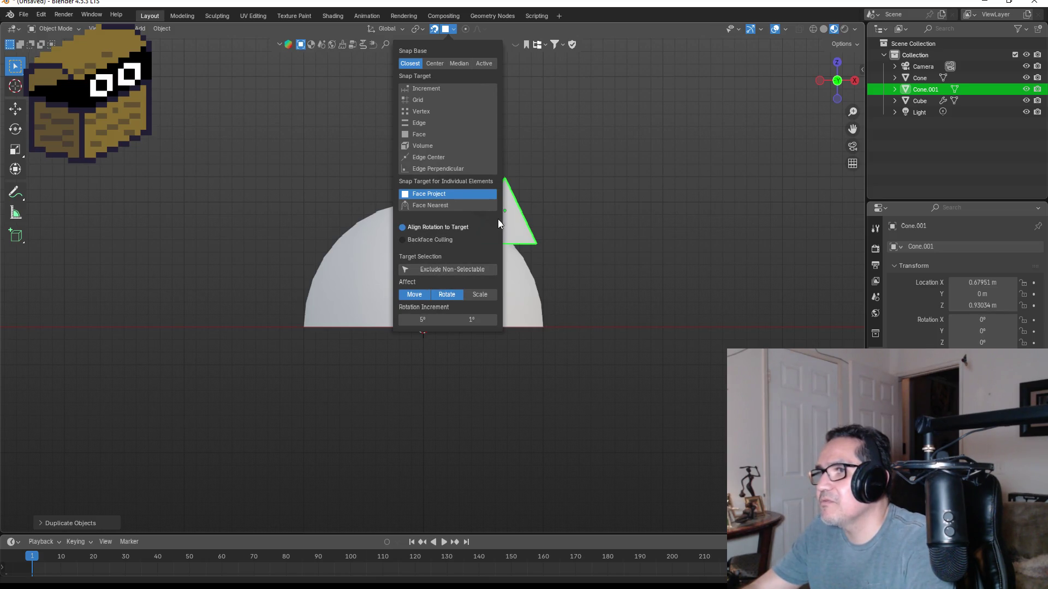
- Select only the copied cone and move it so it snaps onto the dome
click(538, 216)
click(517, 215)
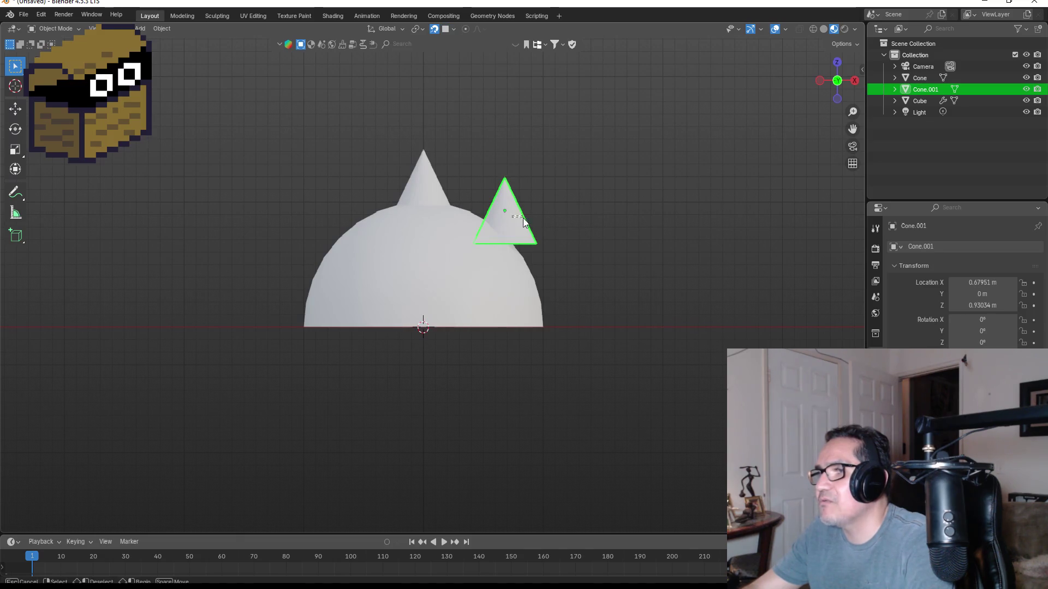
shift+click(513, 227)
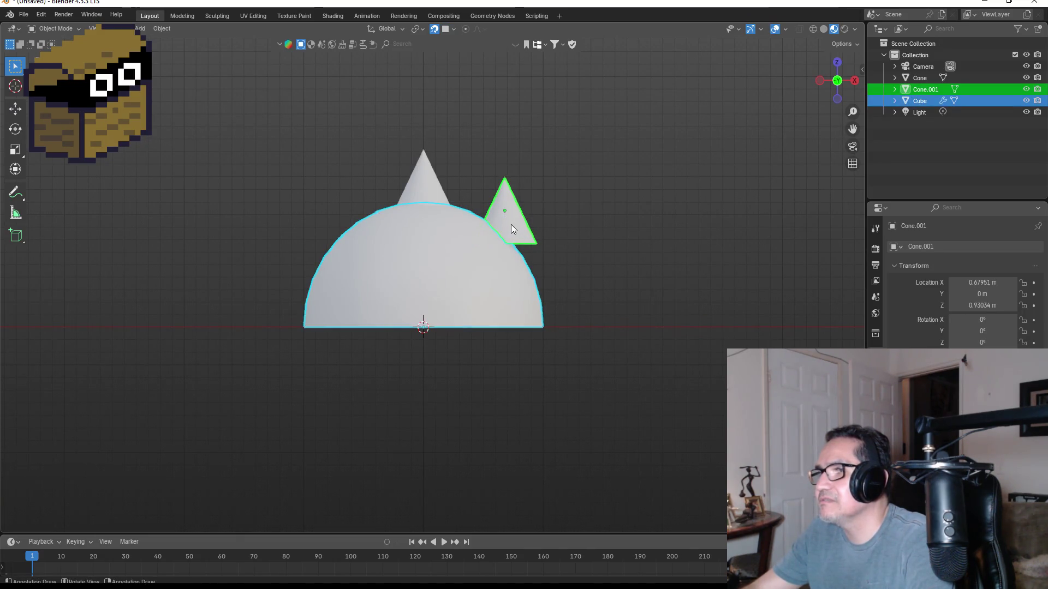
click(510, 224)
key(g)
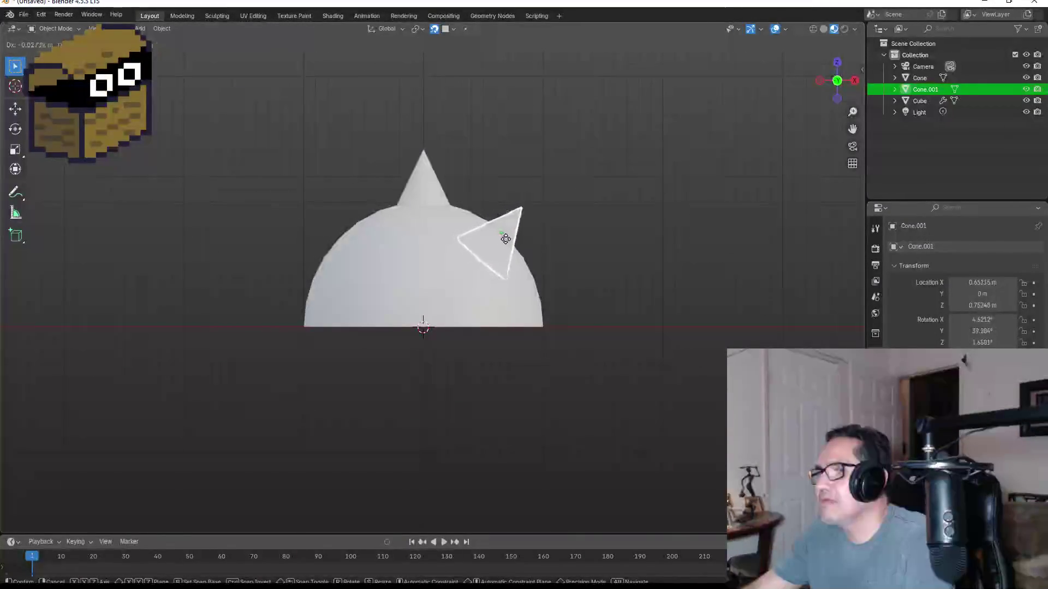
- Seat Cone.001 tilted on the dome's right, then duplicate it onto the left side
click(501, 235)
mouse_move(670, 201)
mouse_down()
mouse_move(486, 257)
mouse_move(528, 291)
mouse_up()
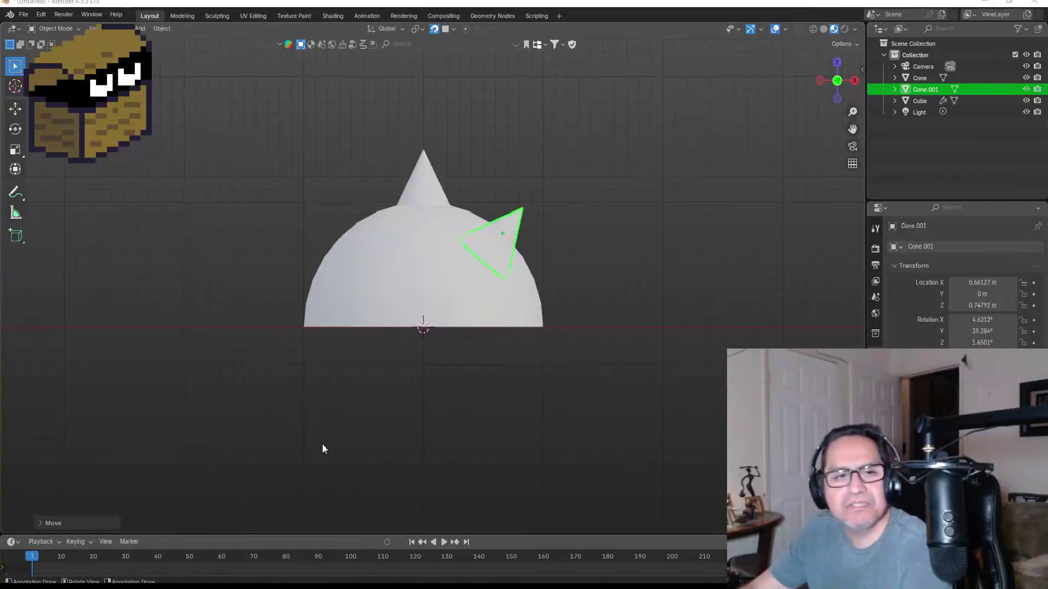
click(503, 245)
click(512, 221)
key(shift+d)
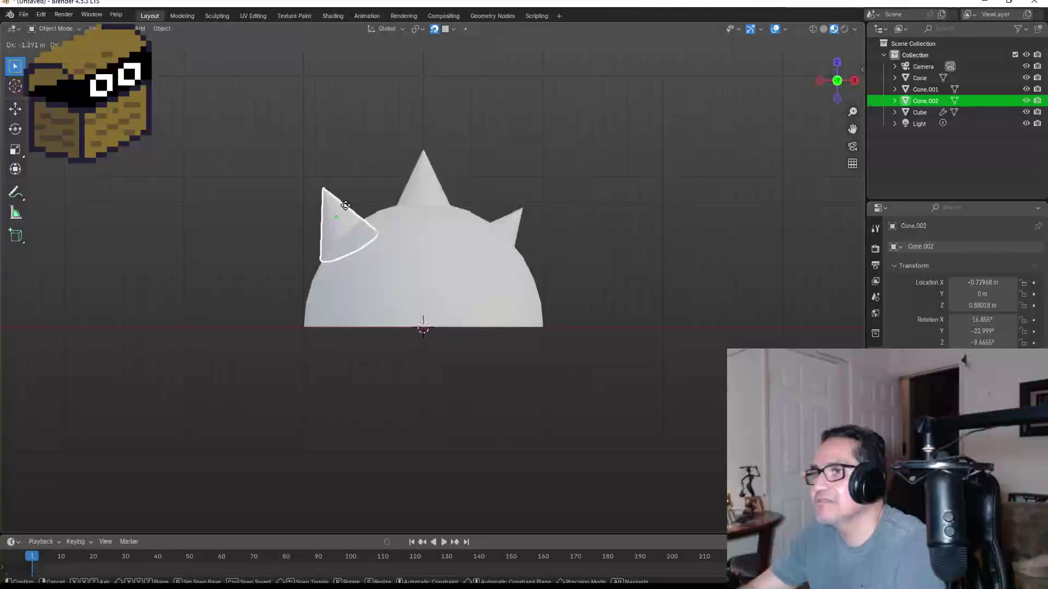
key(x)
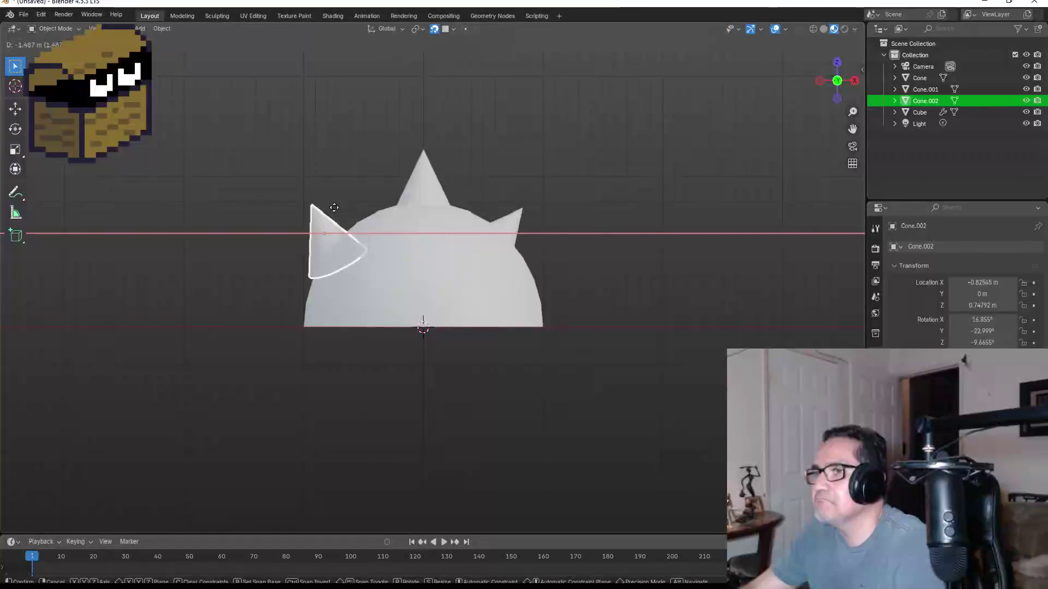
click(342, 208)
- Slide the right-hand spike along X to reseat it, then view from the right side
mouse_move(647, 245)
mouse_down()
mouse_move(474, 293)
mouse_move(639, 288)
mouse_move(688, 274)
mouse_move(582, 254)
mouse_up()
click(512, 230)
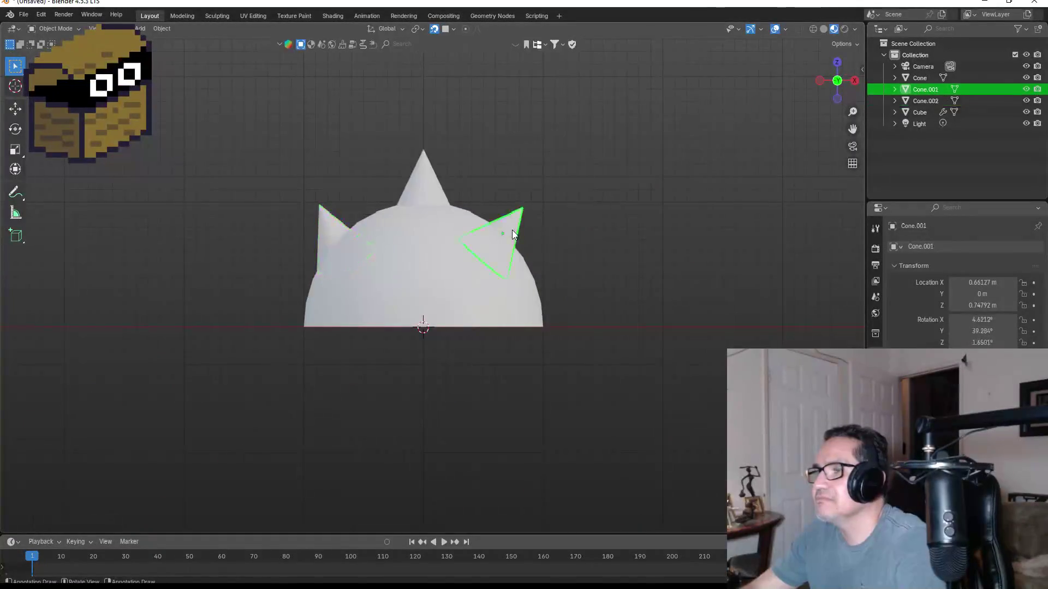
key(g)
key(x)
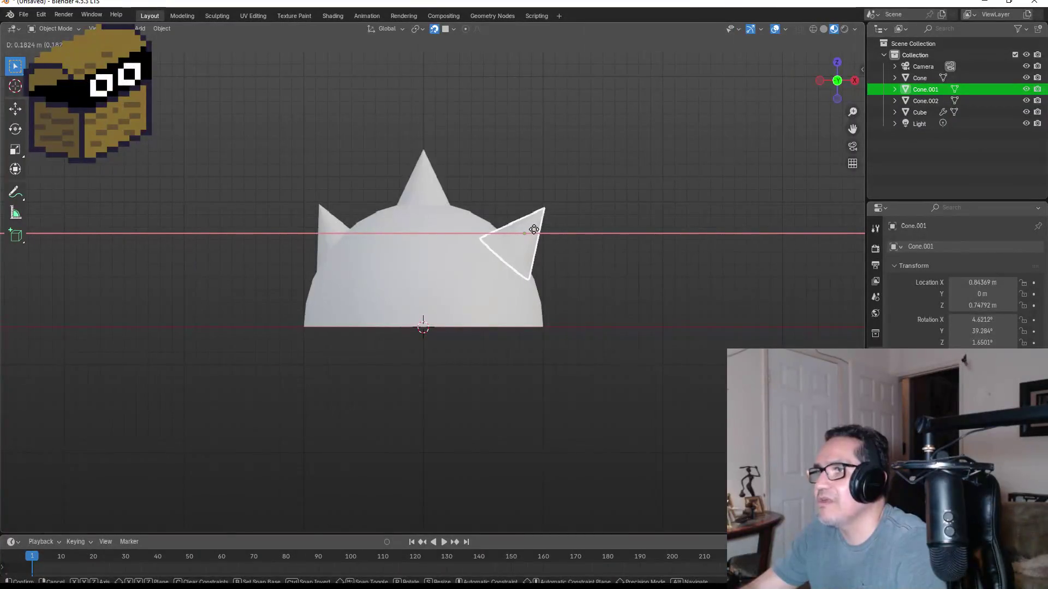
click(533, 229)
mouse_move(601, 237)
mouse_down()
mouse_move(557, 255)
mouse_move(353, 264)
mouse_move(447, 263)
mouse_up()
key(KP_3)
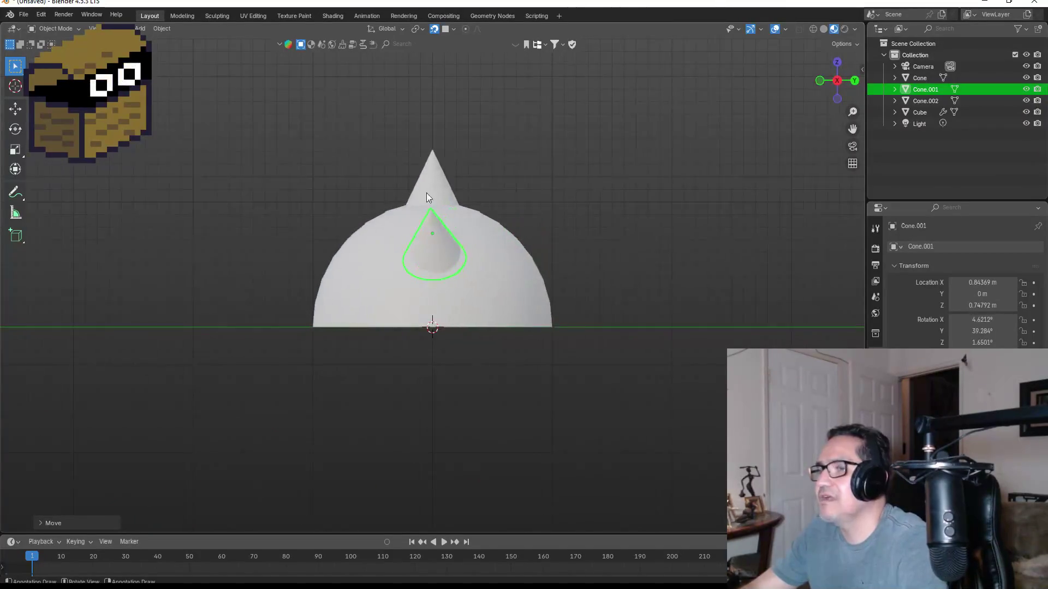
- Duplicate the top cone and snap the copy, Cone.003, onto the dome's side
click(425, 169)
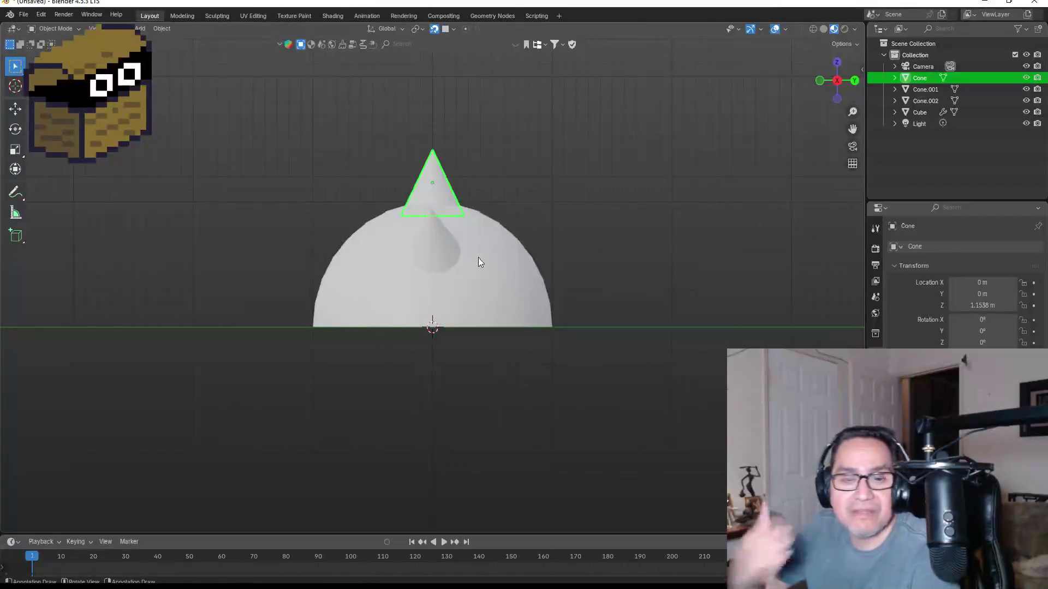
key(shift+d)
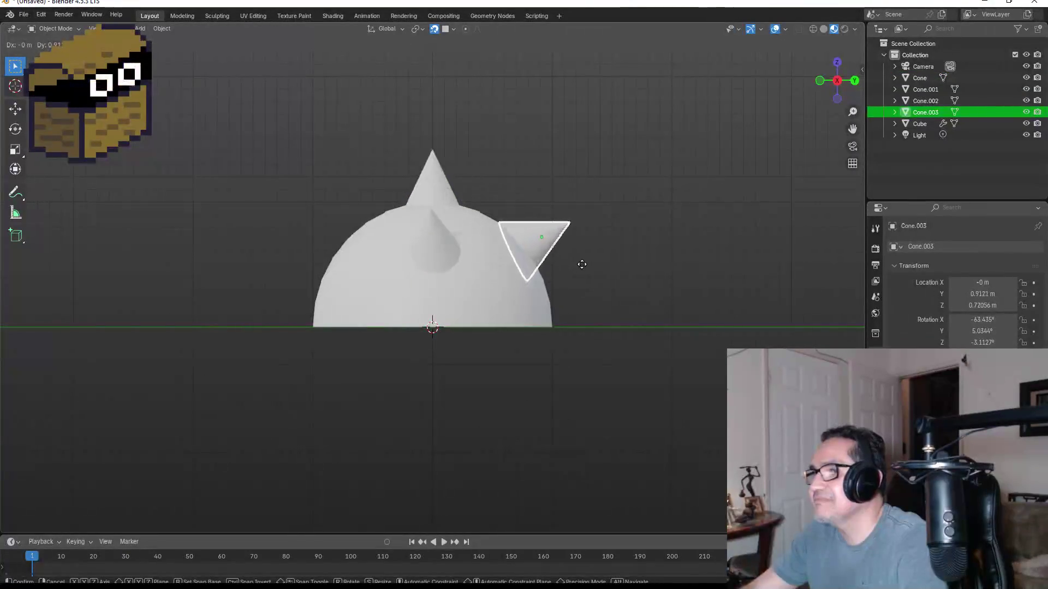
key(x)
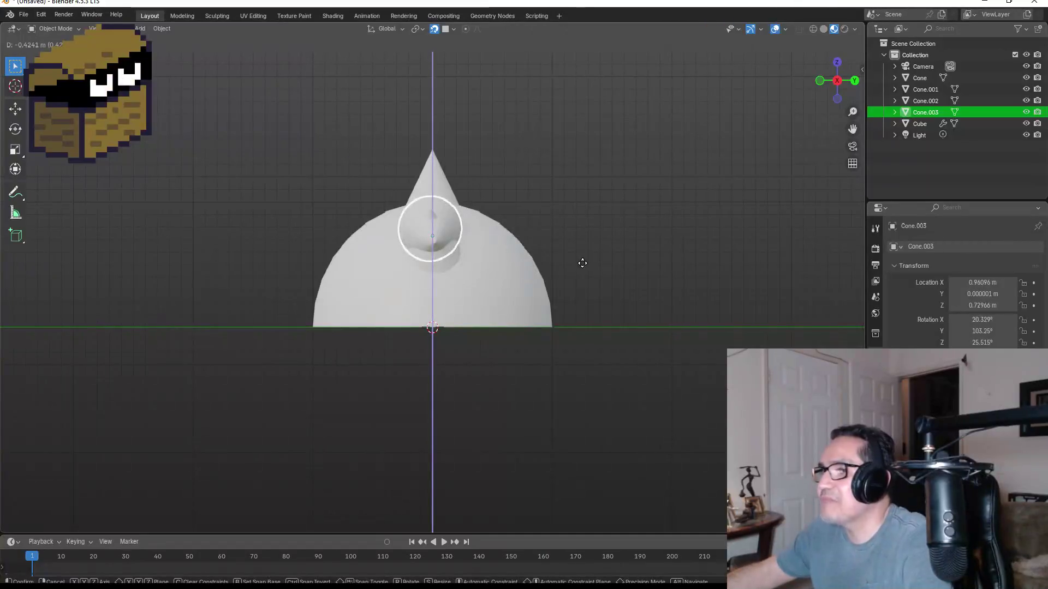
key(y)
key(Escape)
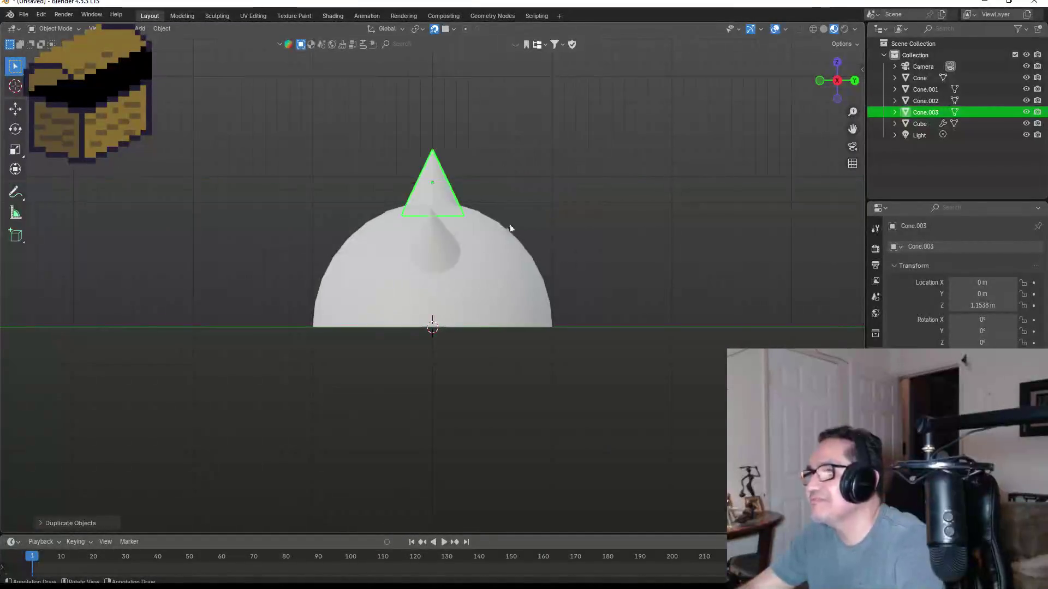
key(g)
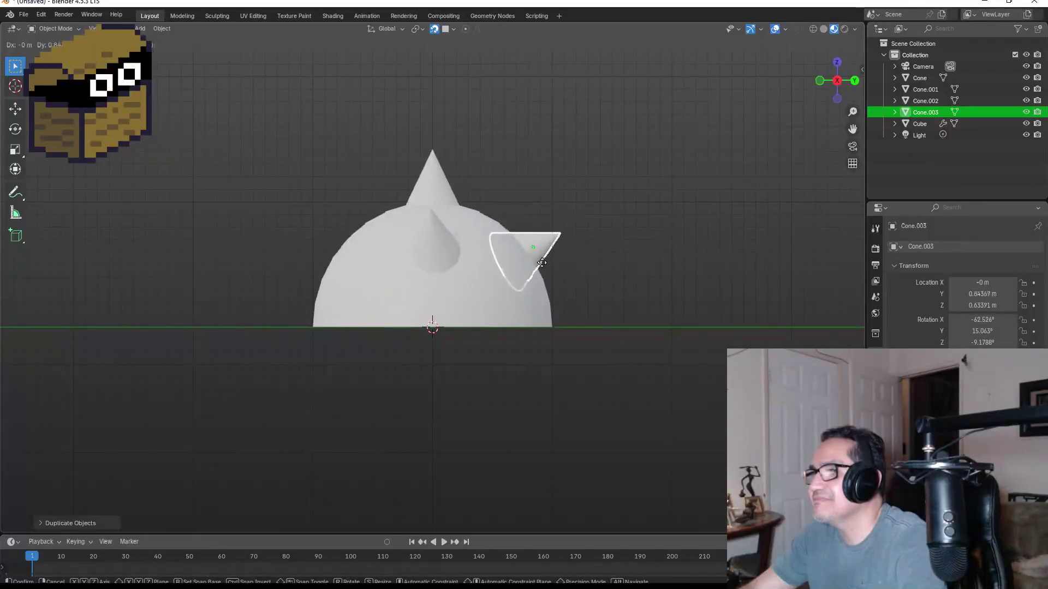
click(552, 259)
- From the side view, duplicate that spike onto the dome's opposite side as Cone.004
mouse_move(552, 260)
mouse_down()
mouse_move(631, 264)
mouse_move(484, 283)
mouse_move(535, 283)
mouse_move(627, 316)
mouse_up()
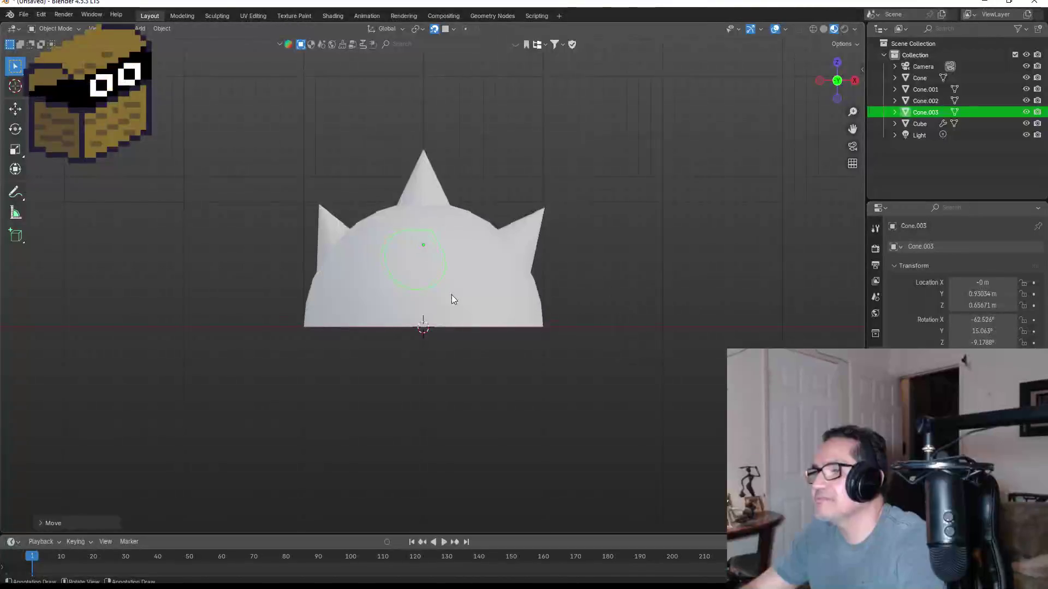
key(KP_3)
key(shift+d)
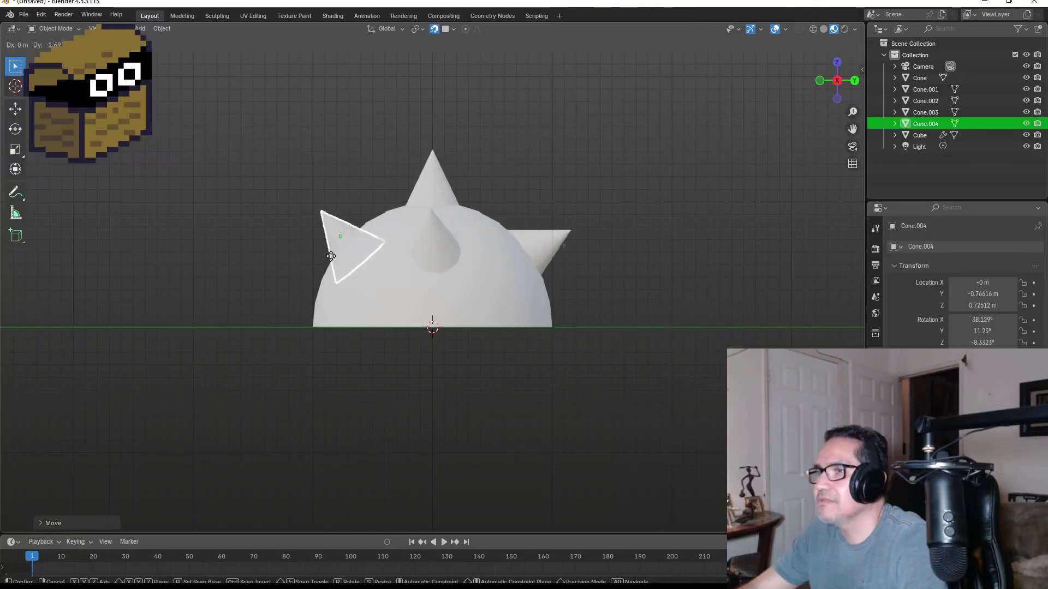
click(330, 260)
mouse_move(656, 269)
mouse_down()
mouse_move(549, 296)
mouse_move(546, 316)
mouse_move(628, 335)
mouse_up()
mouse_move(792, 137)
mouse_down()
mouse_move(503, 257)
mouse_move(599, 243)
mouse_move(650, 251)
mouse_move(756, 225)
mouse_up()
click(341, 291)
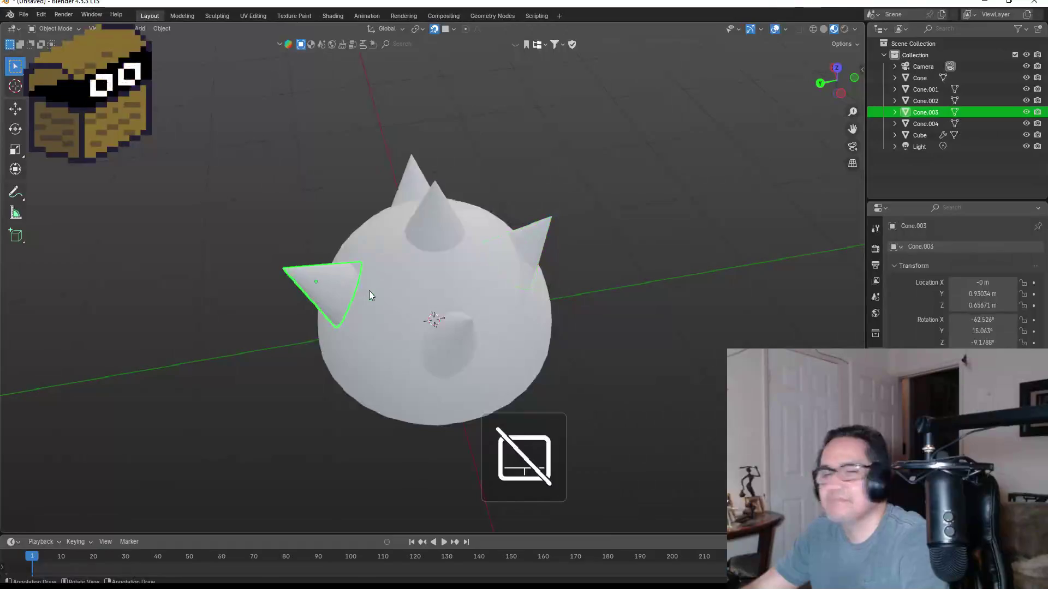
- Reposition the left spike Cone.003 on the dome
drag(382, 290, 329, 282)
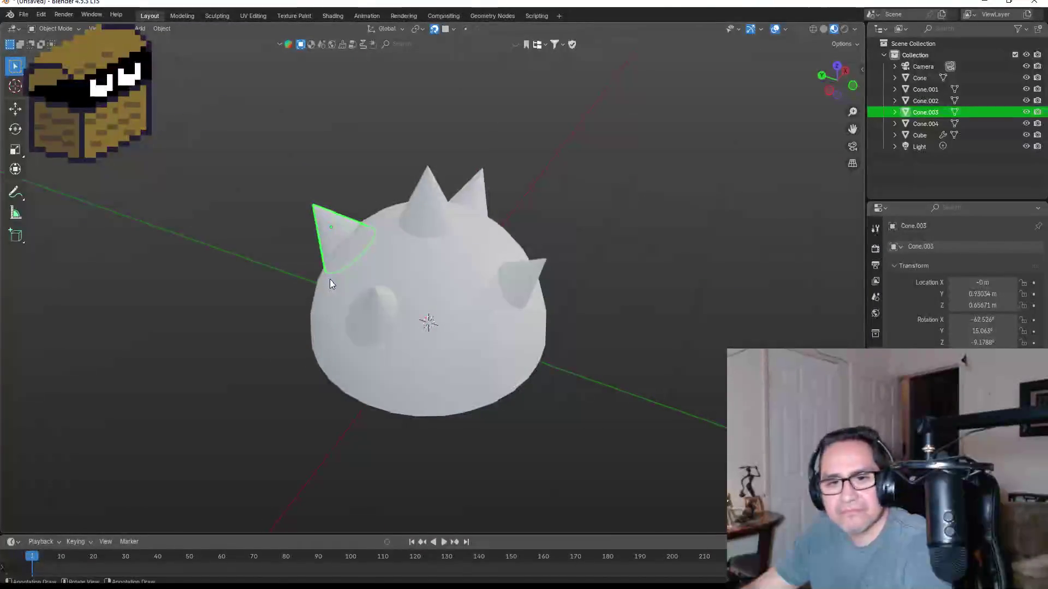
key(g)
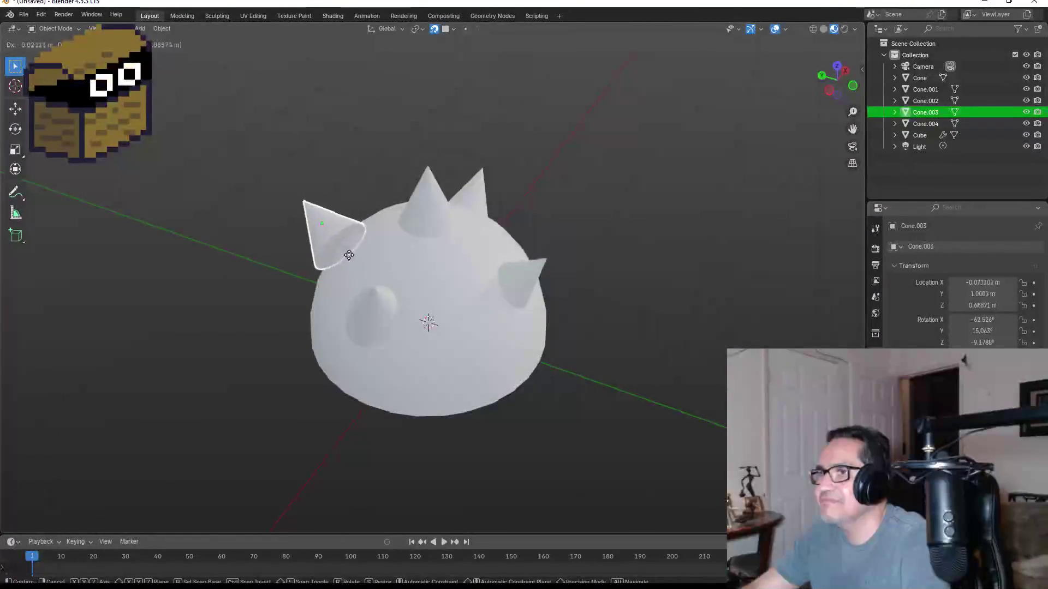
click(371, 272)
mouse_move(491, 267)
mouse_down()
mouse_move(575, 260)
mouse_move(611, 239)
mouse_move(523, 255)
mouse_move(608, 251)
mouse_move(428, 271)
mouse_up()
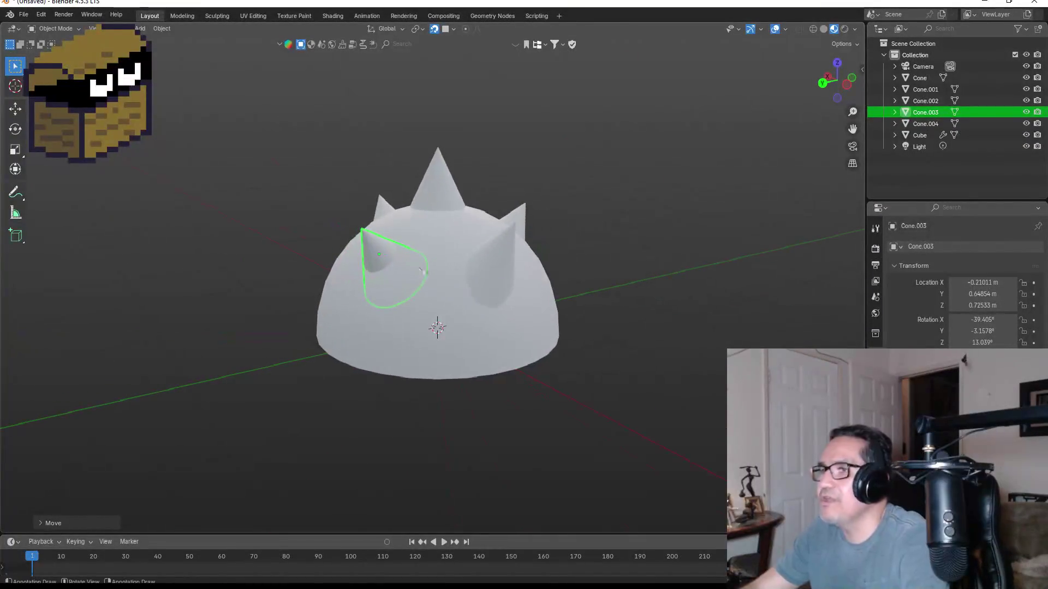
- Select the four side spikes Cone.001 through Cone.004 and delete them
click(398, 267)
click(377, 254)
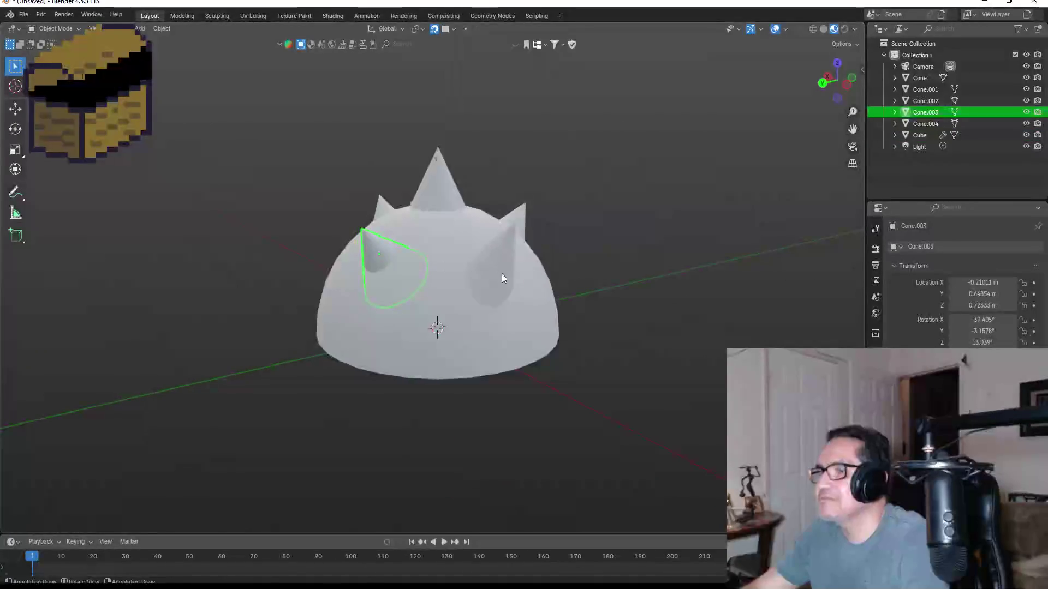
shift+click(502, 247)
shift+click(523, 210)
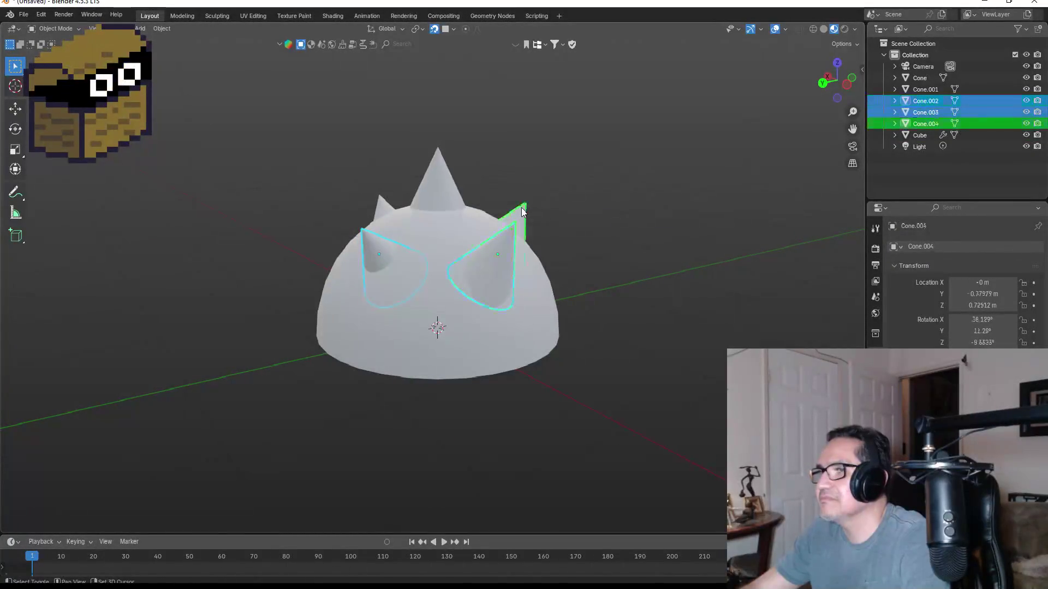
shift+click(381, 207)
key(Delete)
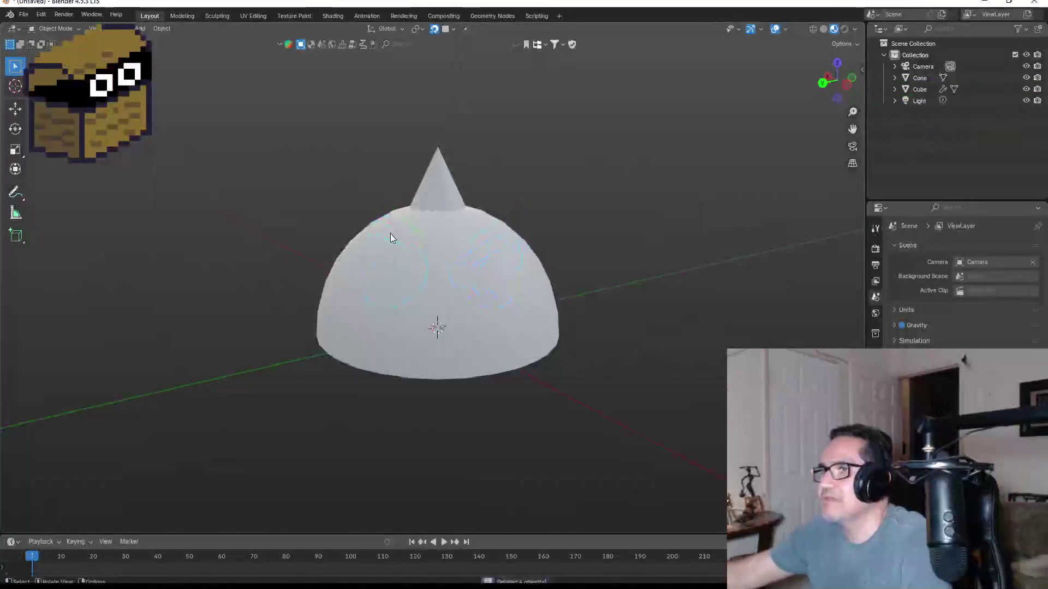
- In front view with snapping off, lower the top cone along Z to 0.26451 m
click(446, 180)
key(KP_1)
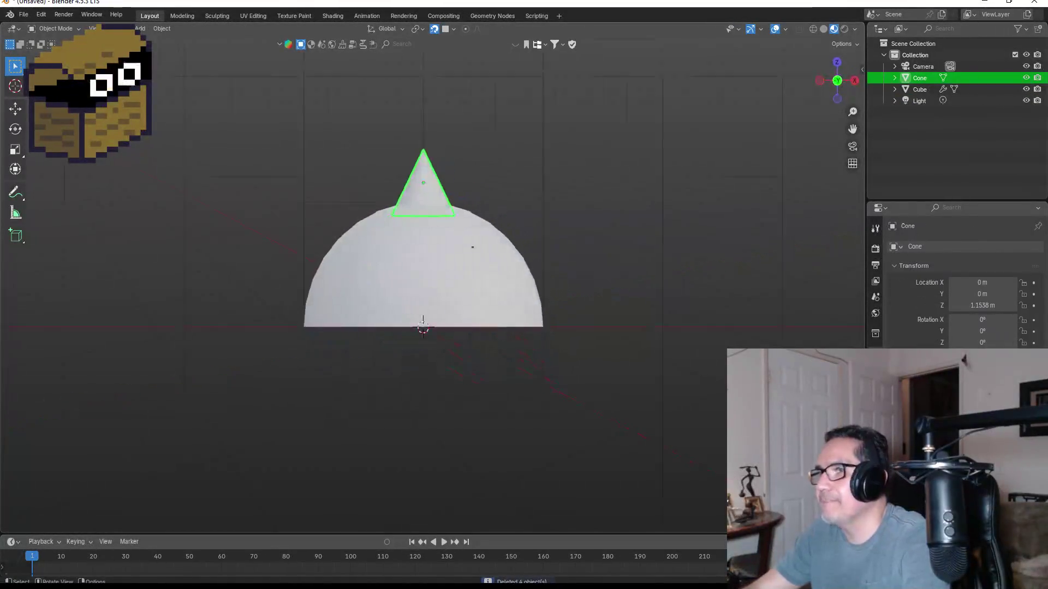
key(g)
key(z)
key(Escape)
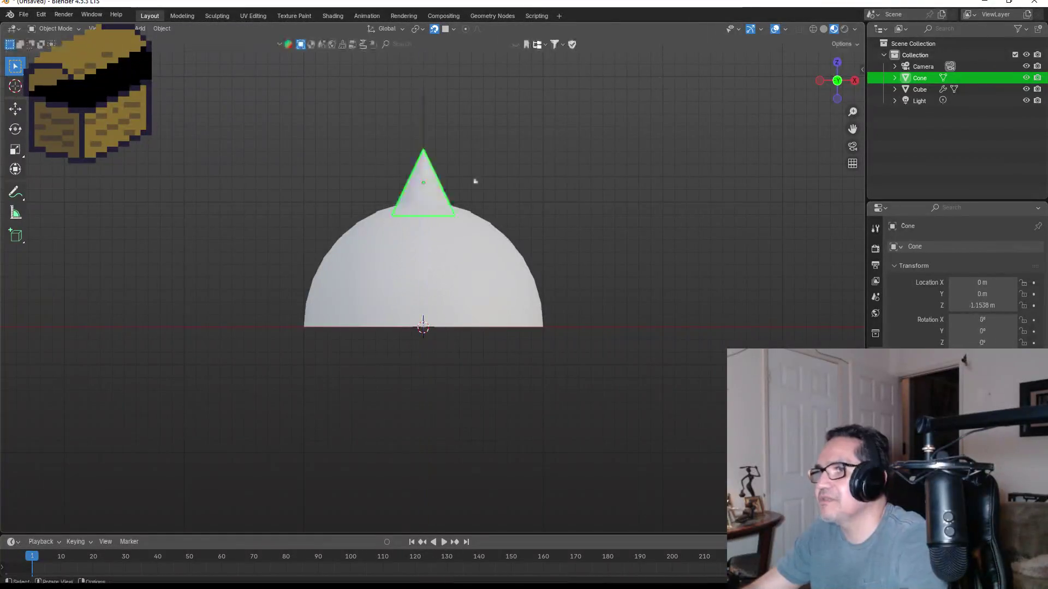
click(434, 29)
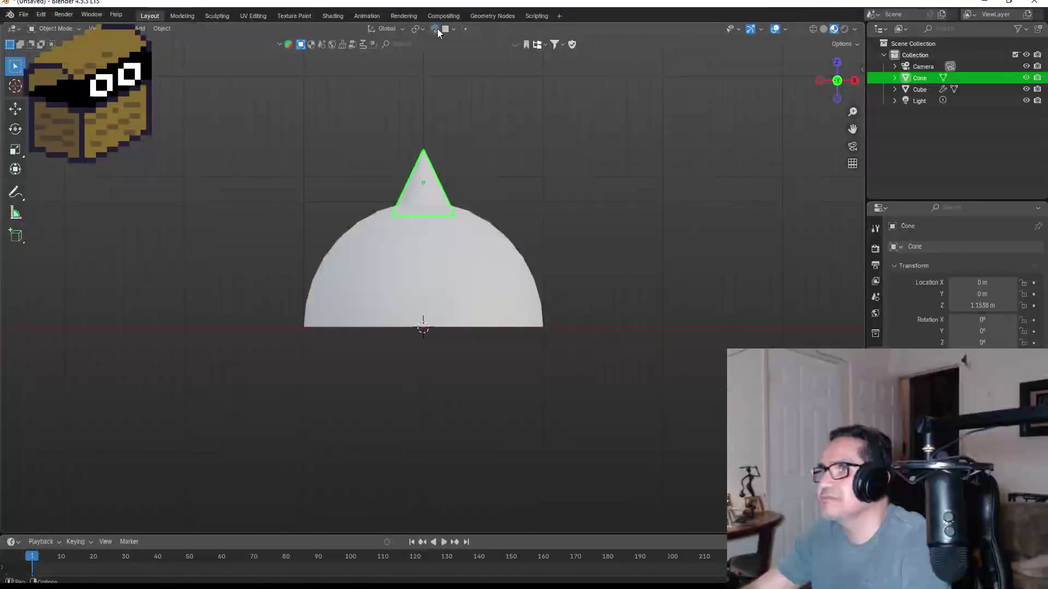
key(g)
key(z)
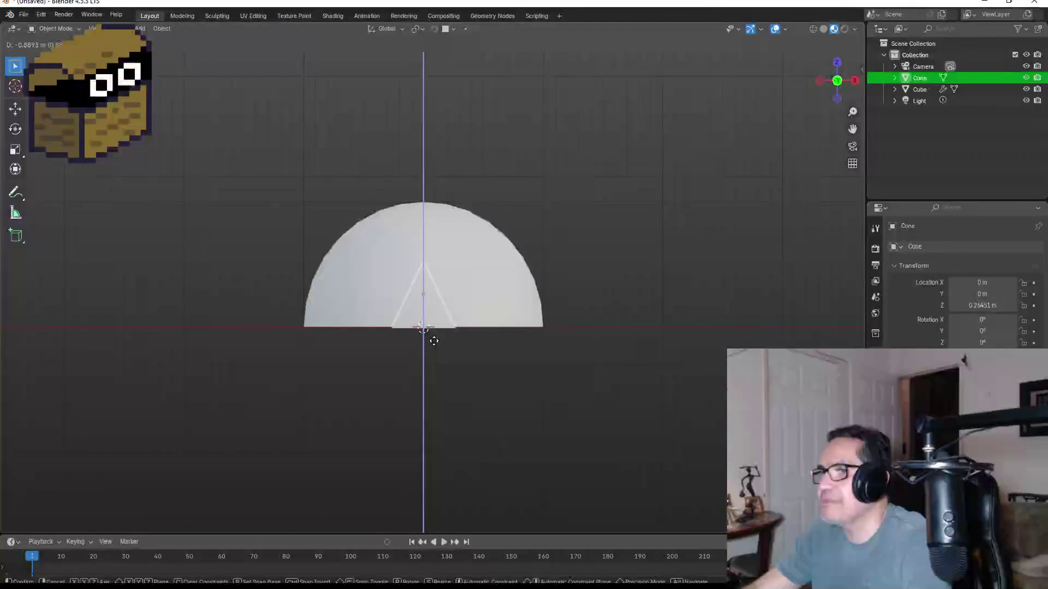
click(433, 339)
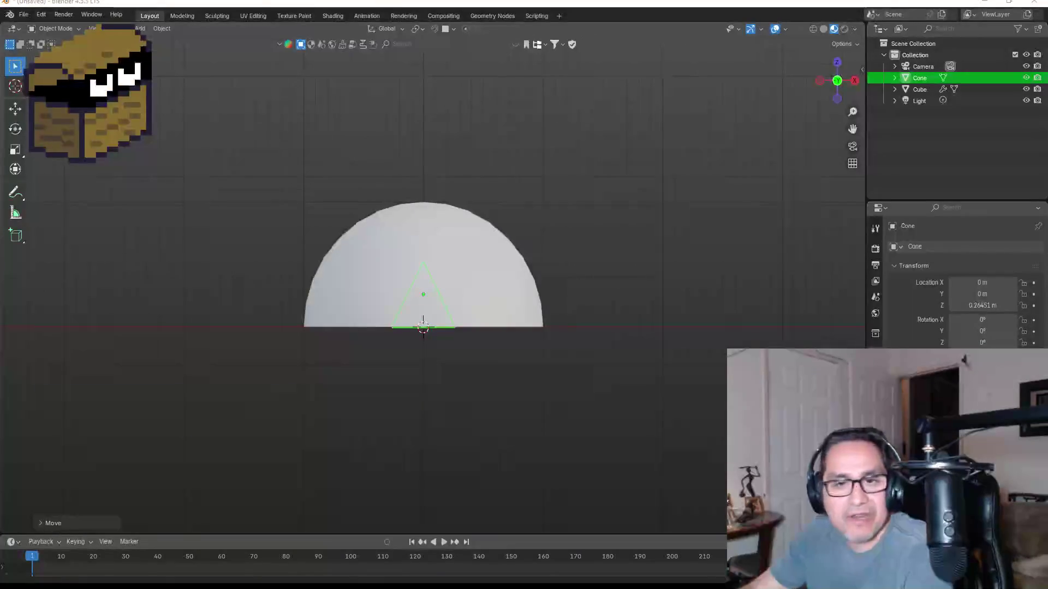
scroll(423, 283, up, 2)
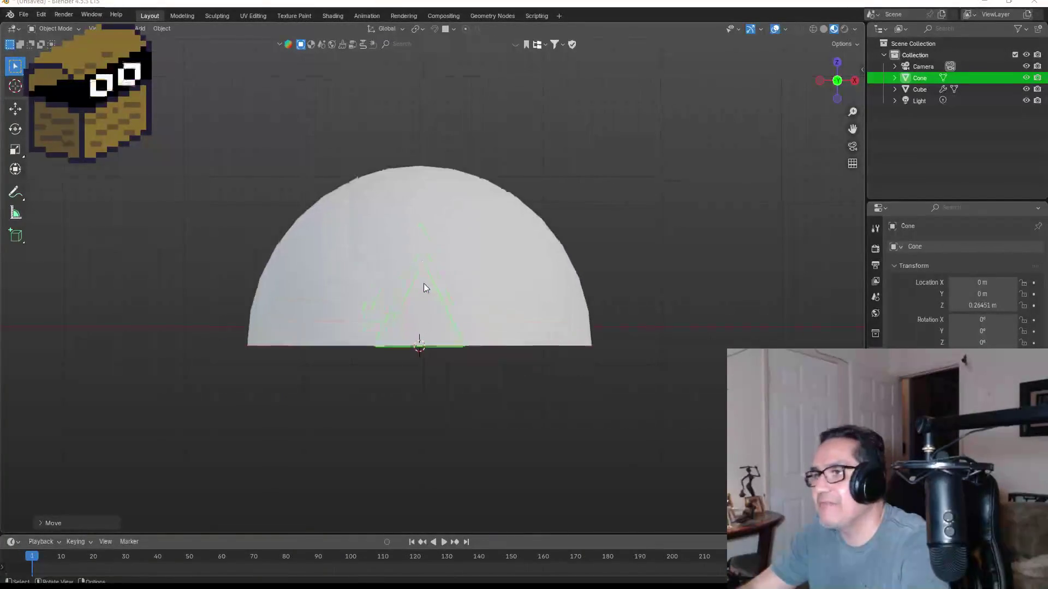
right_click(419, 349)
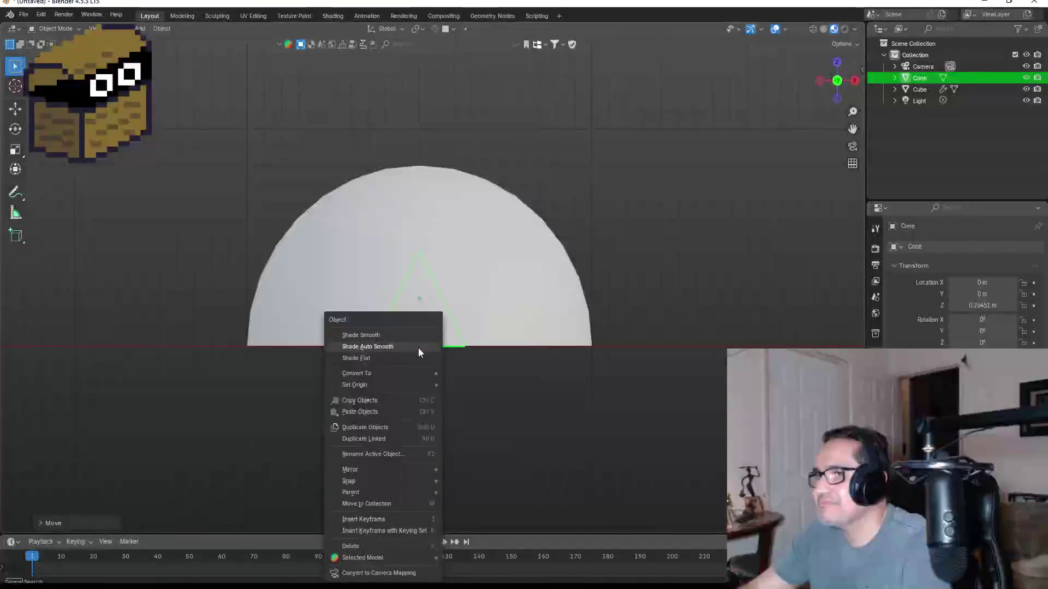
- Apply Geometry to Origin on the cone, then raise it along Z to 0.96442 m
mouse_move(398, 377)
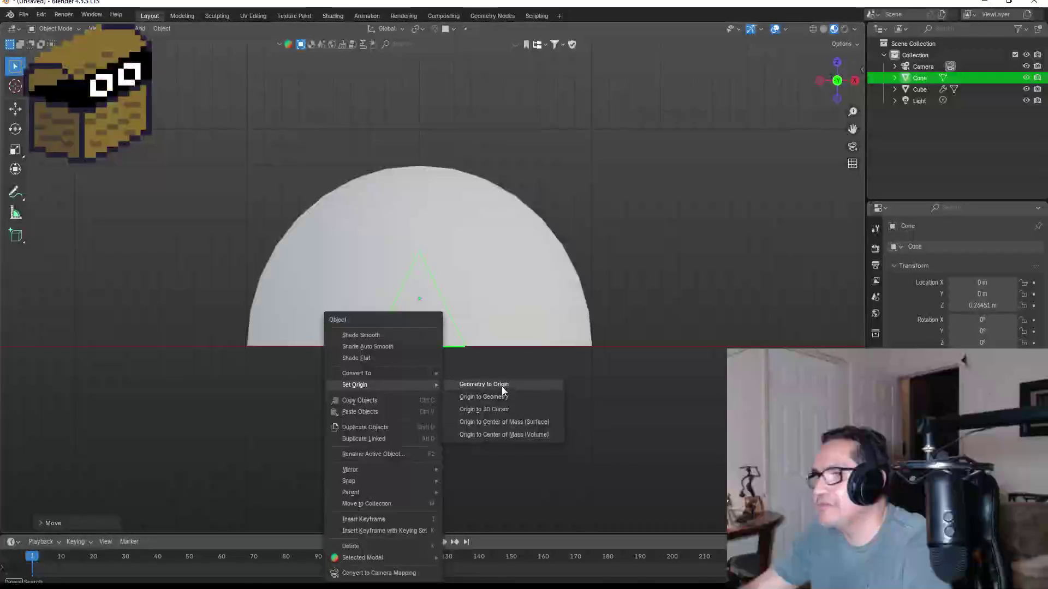
click(541, 385)
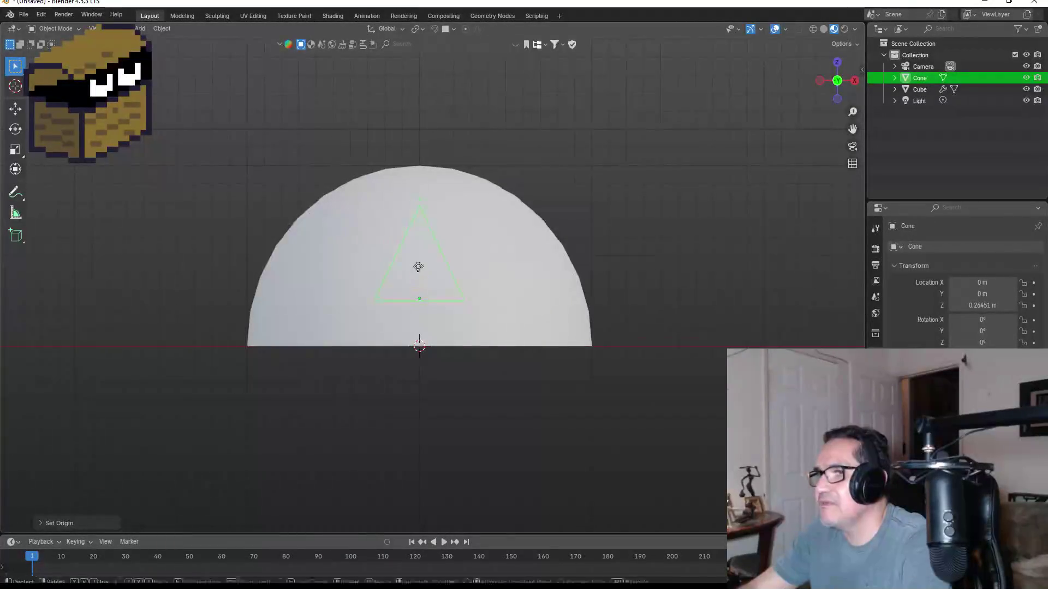
key(g)
key(z)
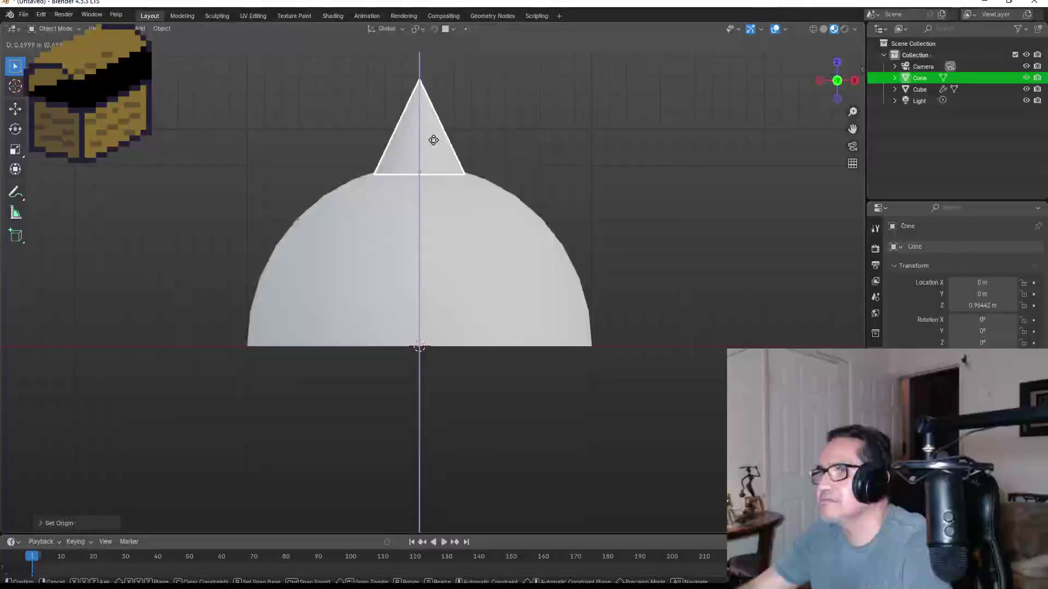
click(433, 138)
key(shift+d)
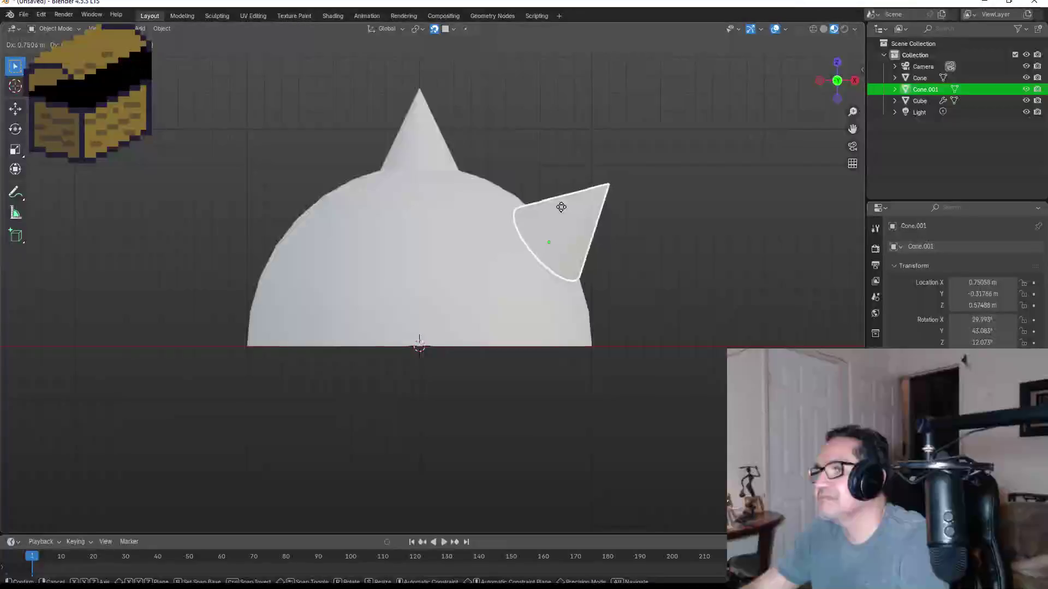
- Place tilted cone copies on the dome's right and left sides
click(561, 207)
drag(537, 251, 597, 289)
key(shift+d)
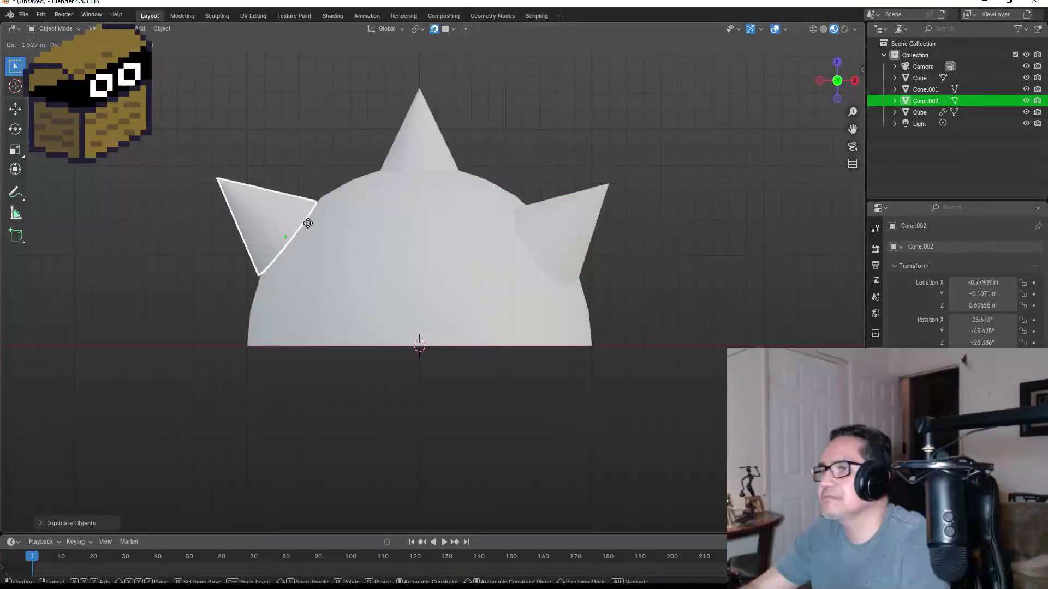
click(308, 223)
mouse_move(608, 237)
mouse_down()
mouse_move(571, 241)
mouse_move(588, 260)
mouse_up()
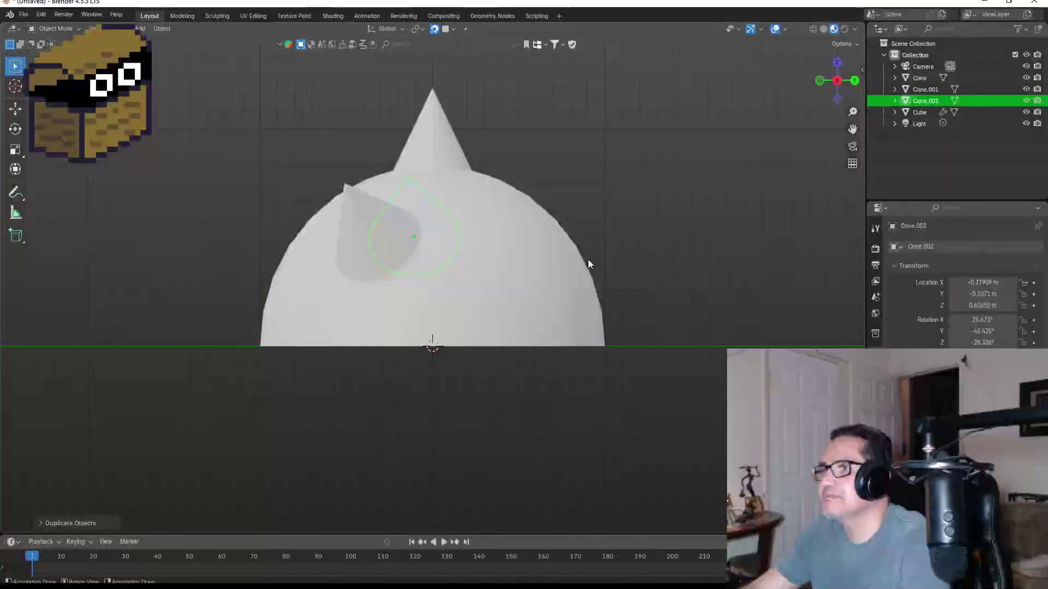
mouse_move(528, 233)
mouse_down()
mouse_move(643, 280)
mouse_move(614, 263)
mouse_move(535, 253)
mouse_move(634, 260)
mouse_move(545, 248)
mouse_move(463, 254)
mouse_up()
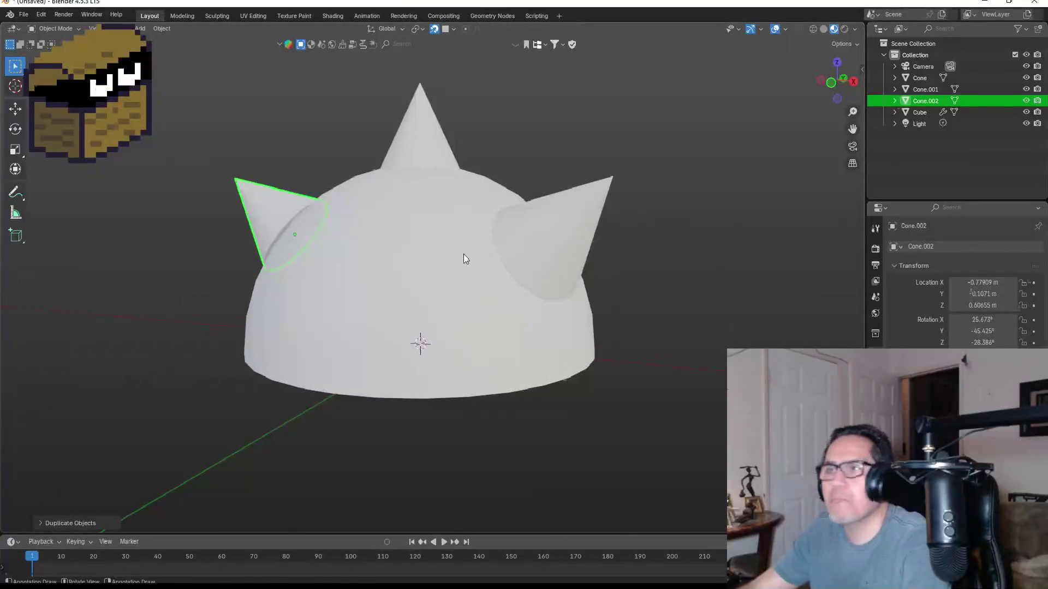
- Delete both tilted side cones, then select the top cone and test a vertical move
key(Delete)
click(546, 231)
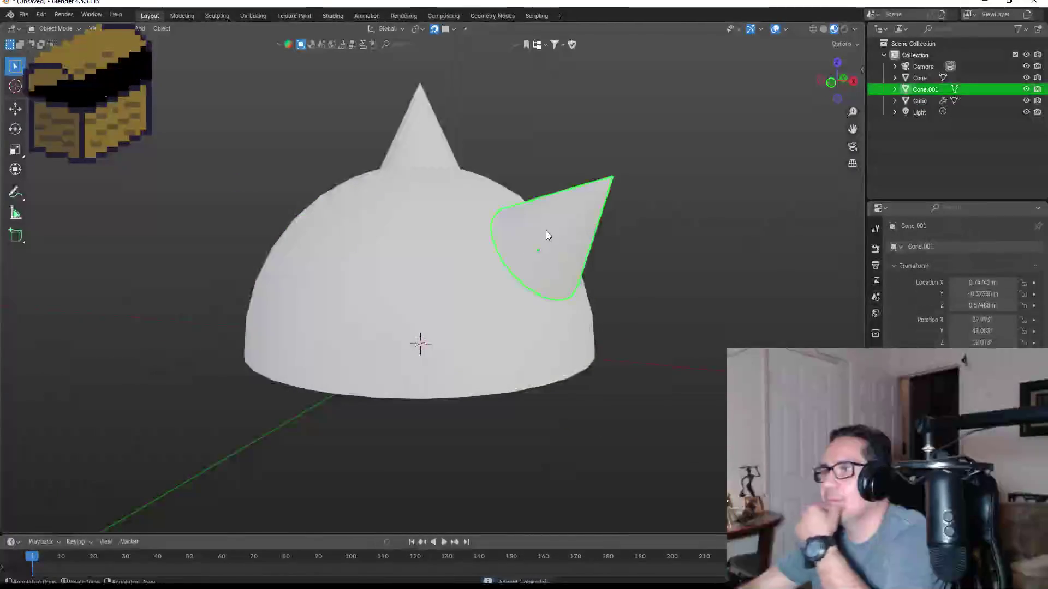
key(Delete)
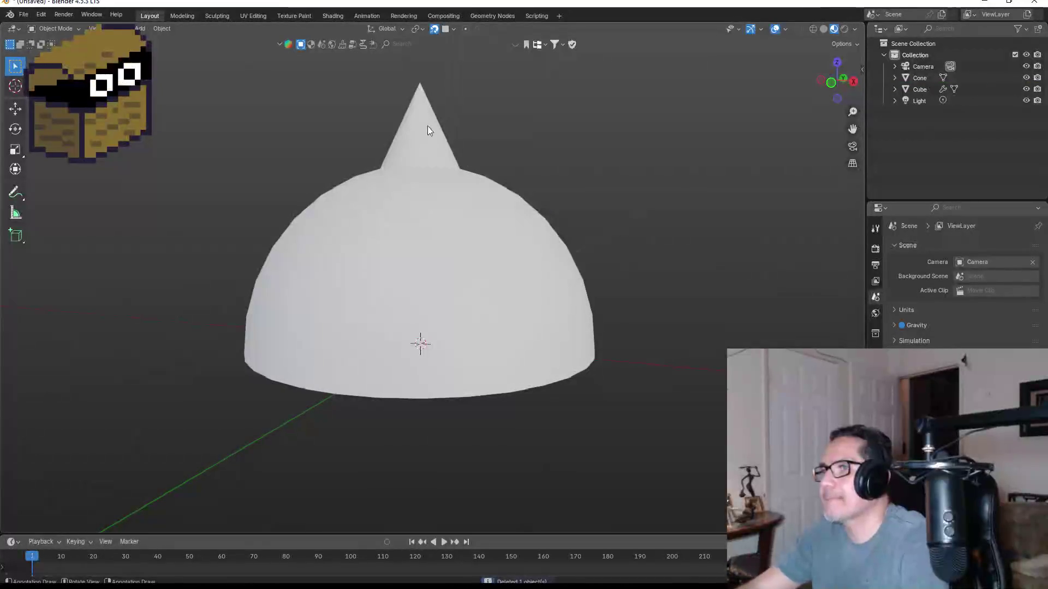
click(428, 130)
key(KP_1)
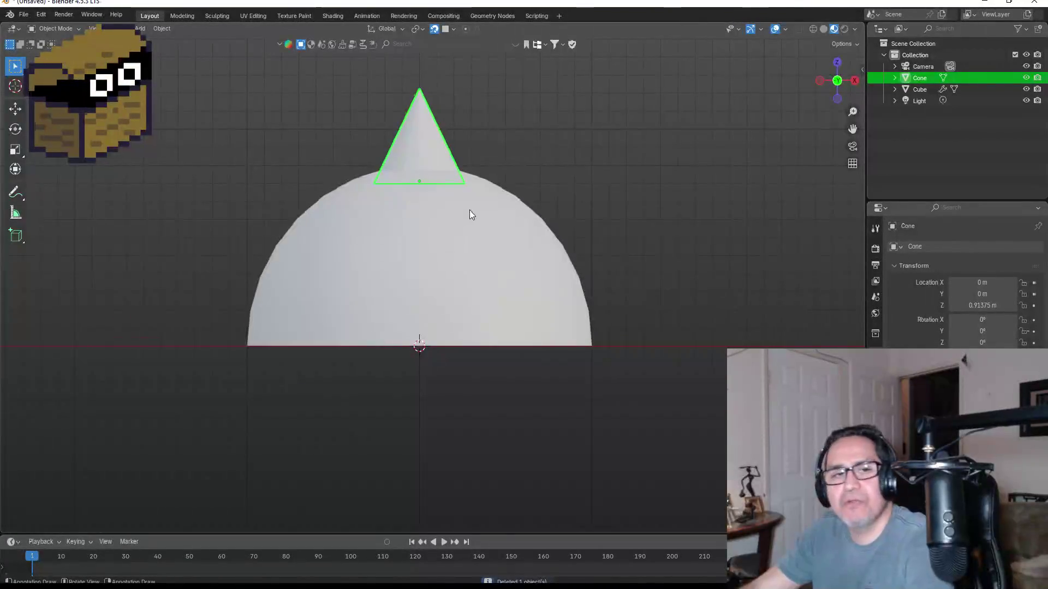
key(g)
key(z)
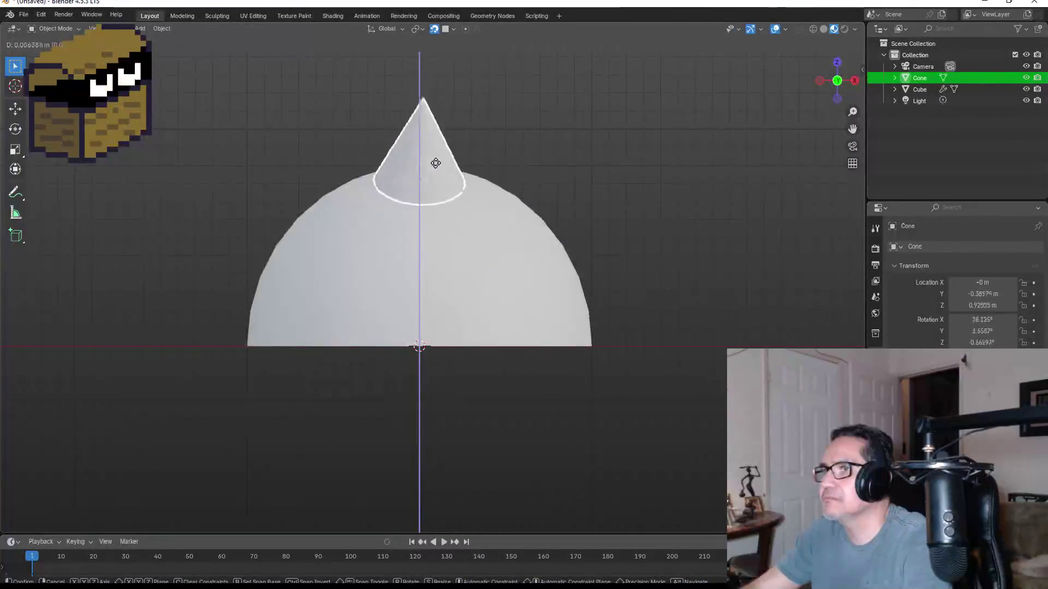
key(Escape)
- Check the lone top cone from the front and right orthographic views
mouse_move(562, 129)
mouse_down()
mouse_move(568, 153)
mouse_move(480, 277)
mouse_move(528, 266)
mouse_up()
key(KP_1)
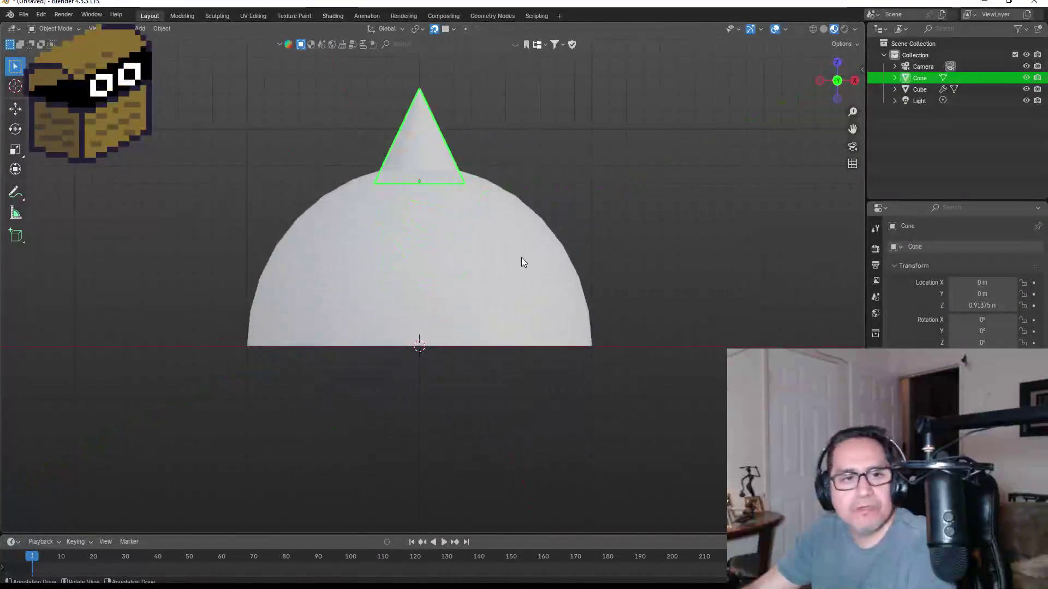
mouse_move(596, 174)
mouse_down()
mouse_move(456, 151)
mouse_move(539, 208)
mouse_up()
key(KP_3)
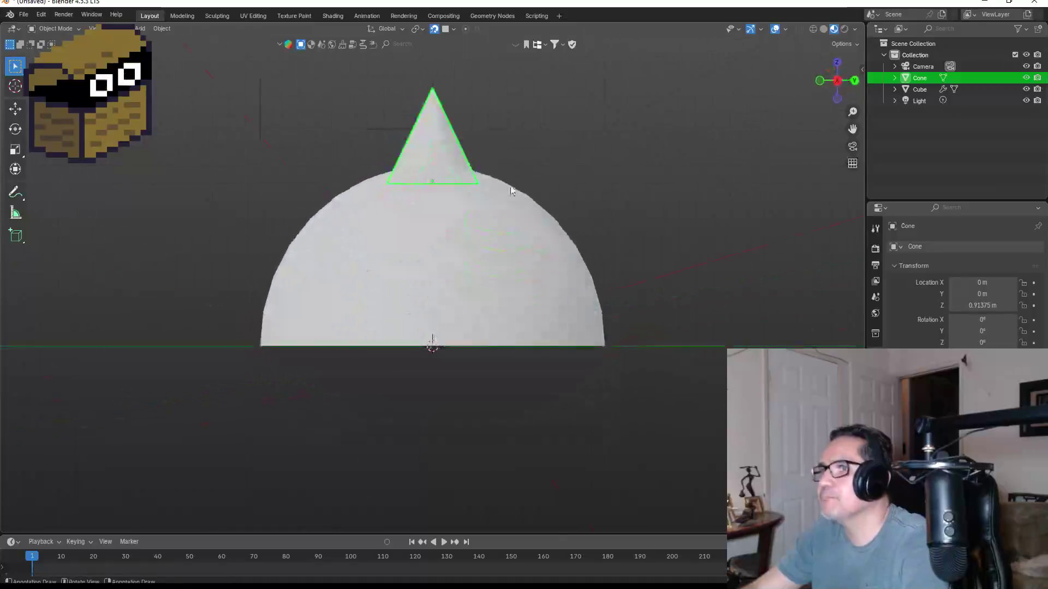
key(KP_1)
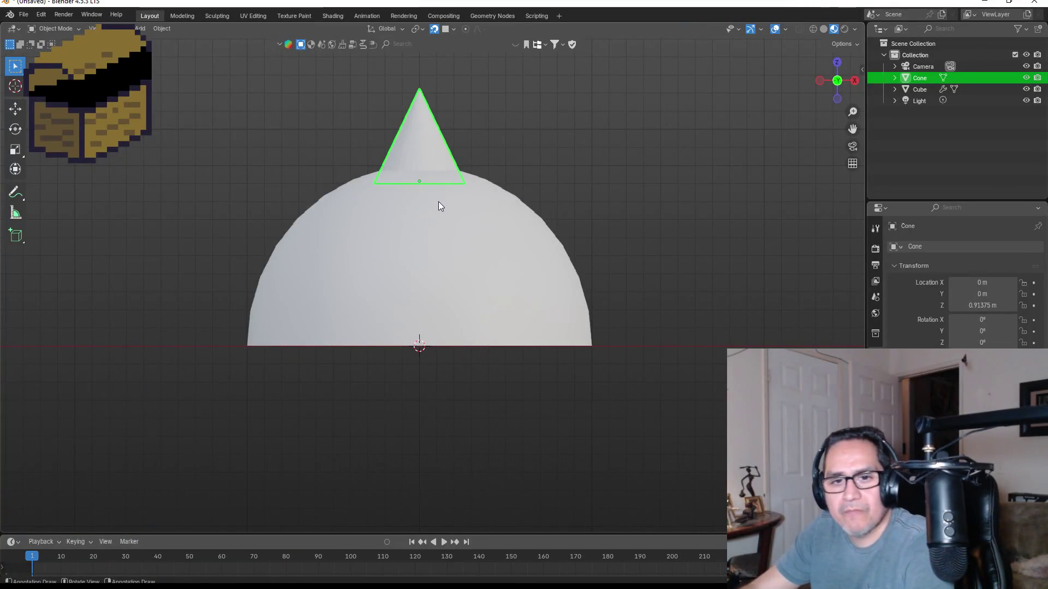
key(shift+d)
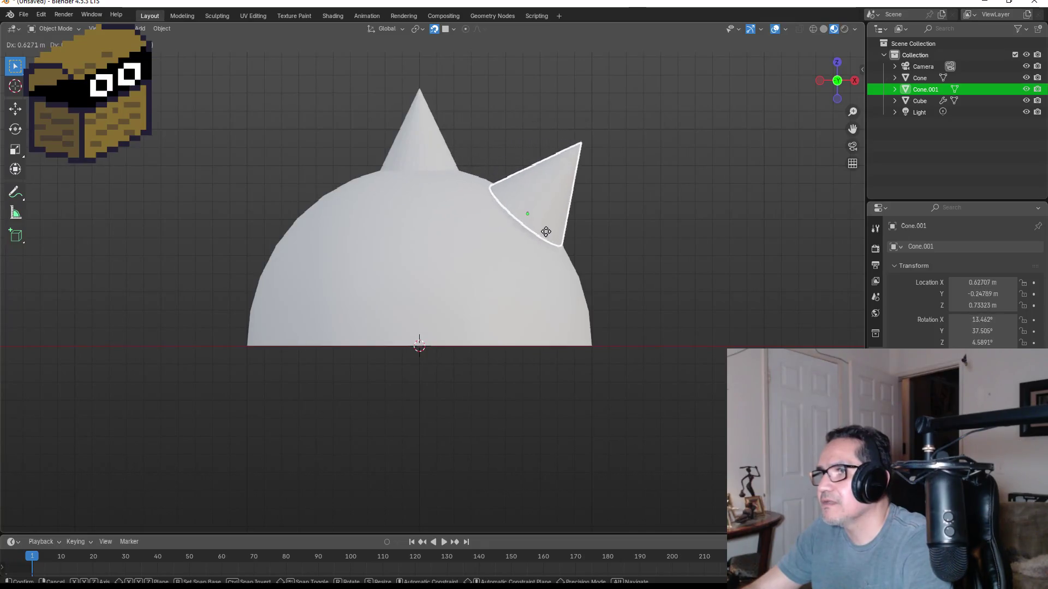
- Place the cone copy as a right spike and a second copy on the left
click(565, 250)
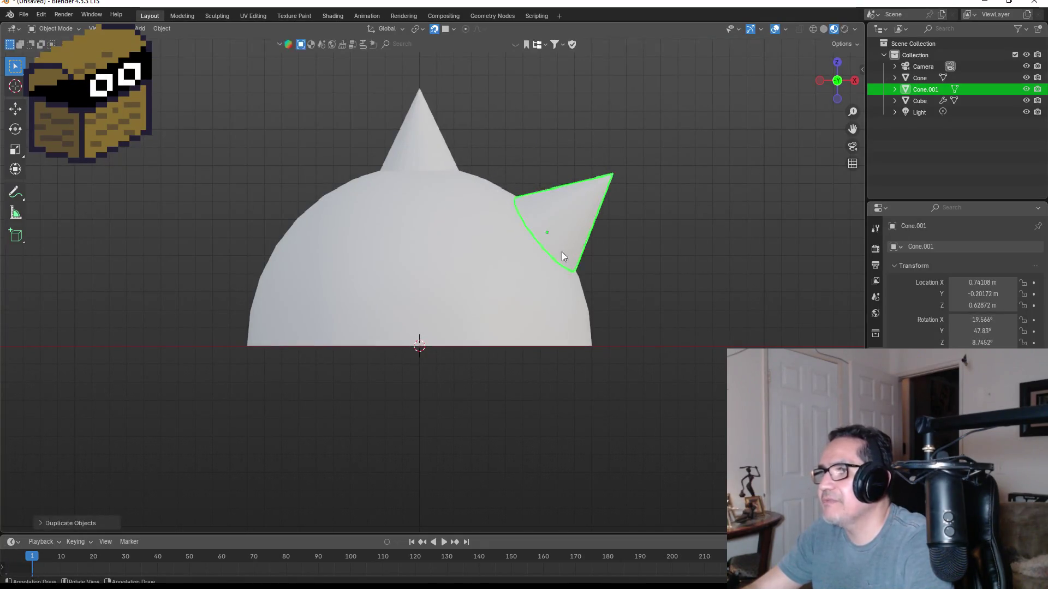
key(shift+d)
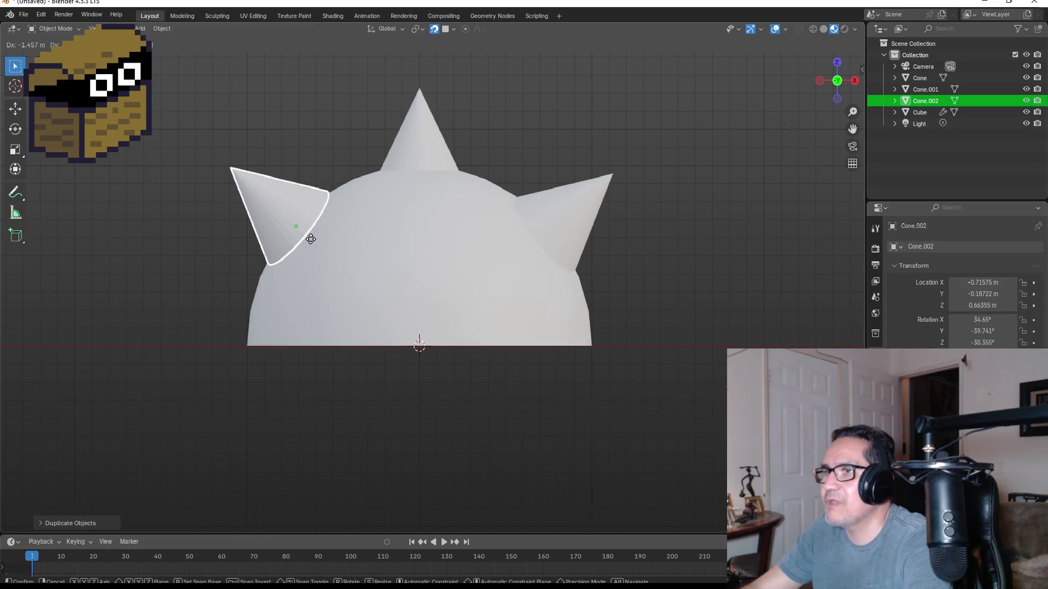
click(309, 242)
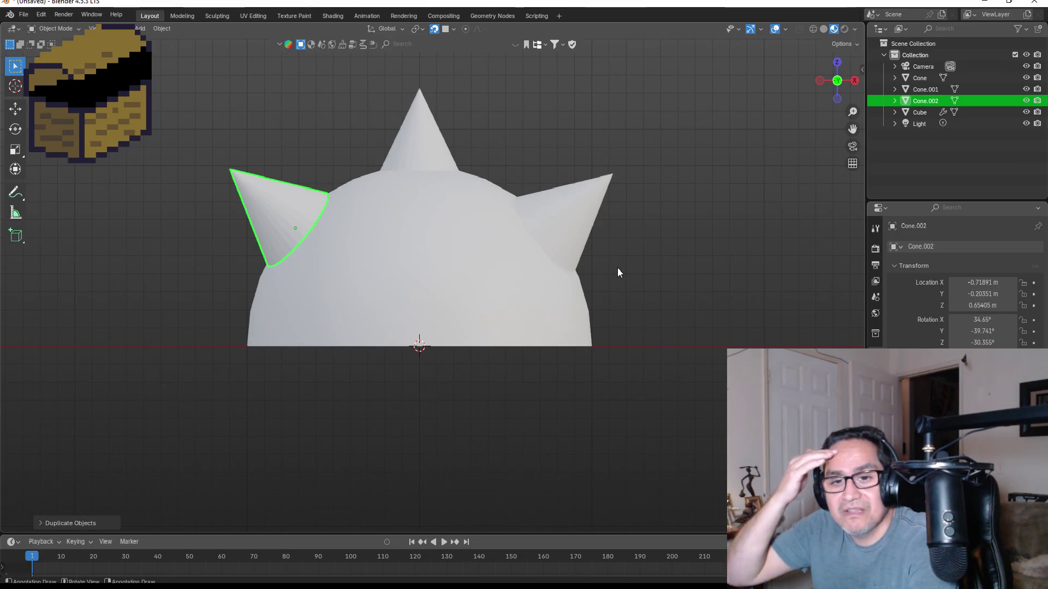
- From the right-side view, add two more spikes on that side's right and left
key(KP_3)
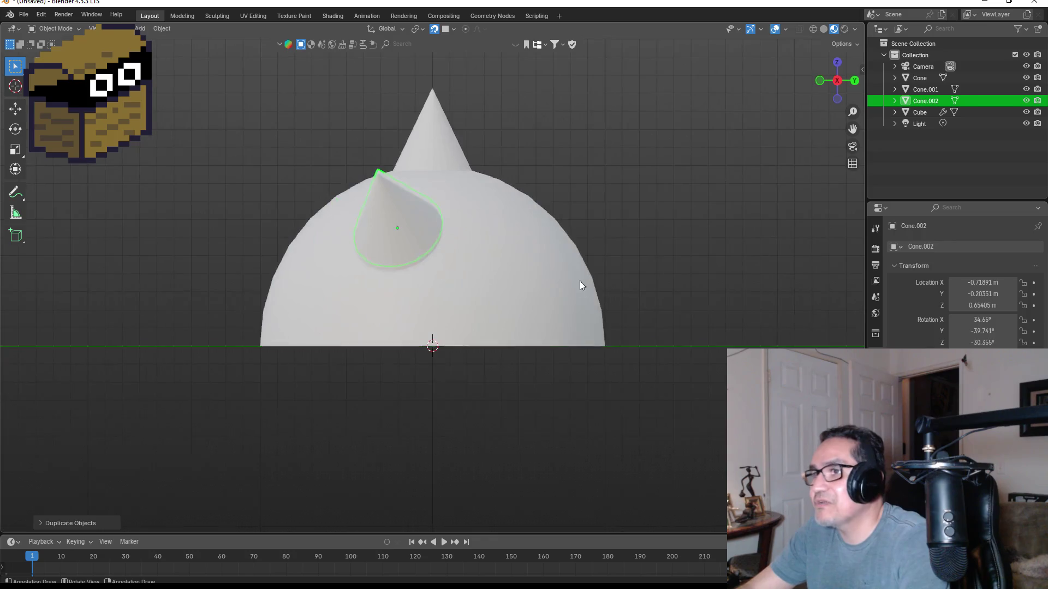
click(438, 148)
key(shift+d)
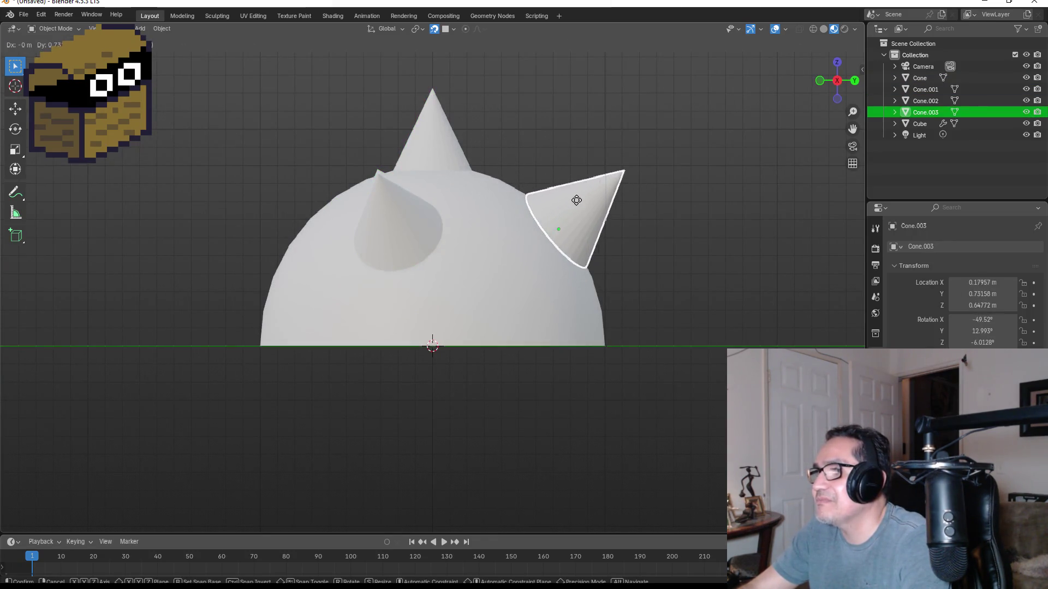
click(563, 200)
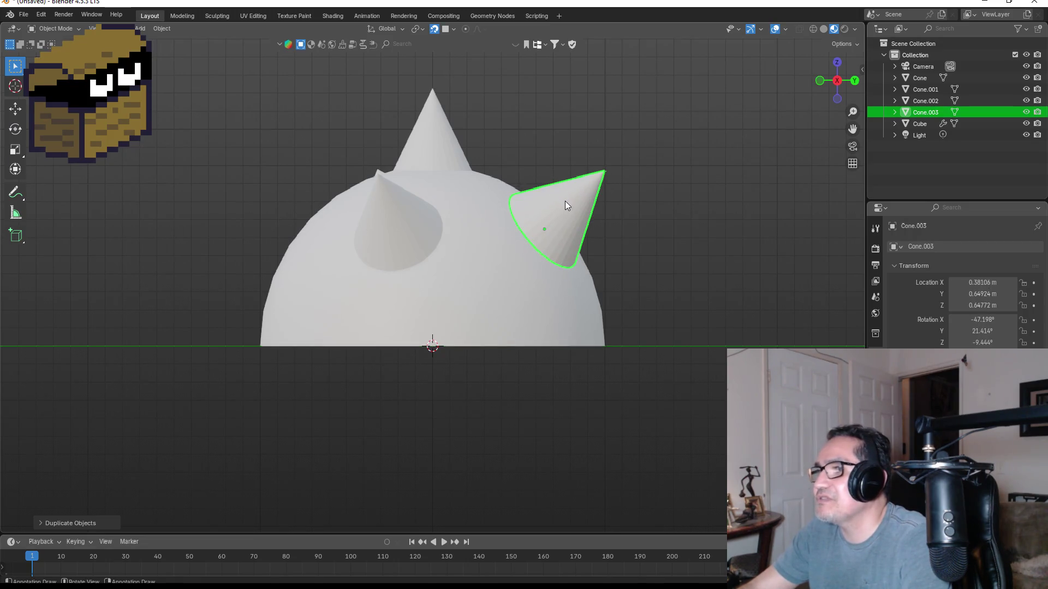
key(shift+d)
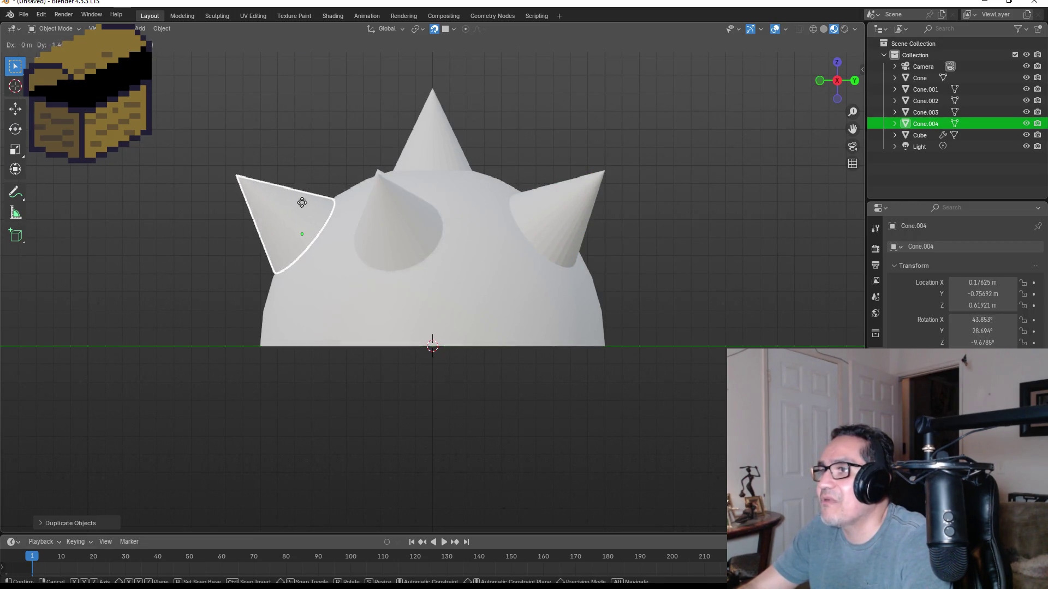
click(300, 202)
- Inspect the spiked dome from the right, left and front views
mouse_move(664, 221)
mouse_down()
mouse_move(545, 250)
mouse_move(486, 283)
mouse_move(578, 279)
mouse_up()
key(grave)
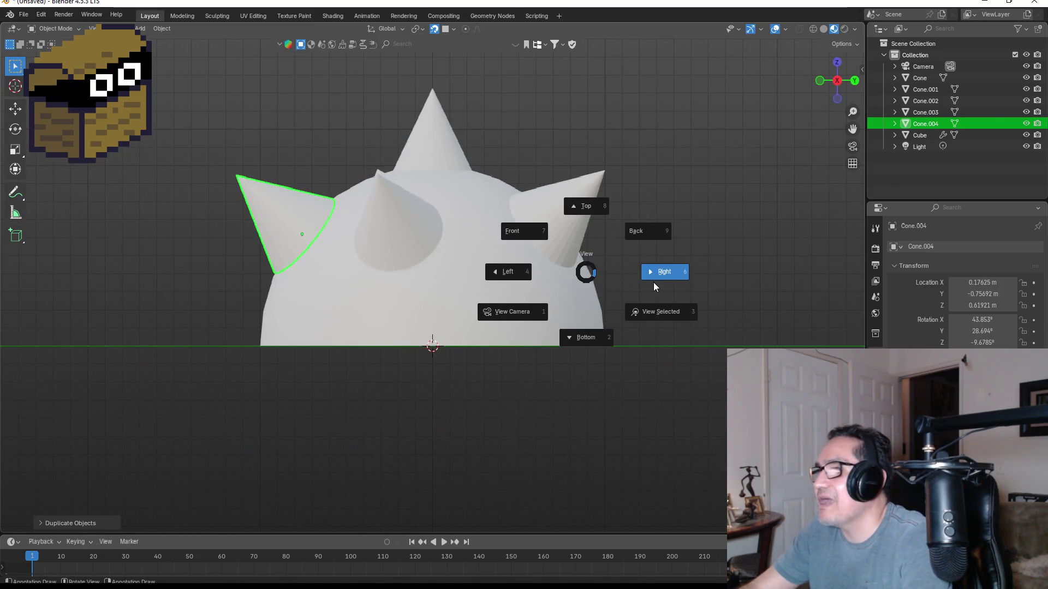
click(658, 276)
key(grave)
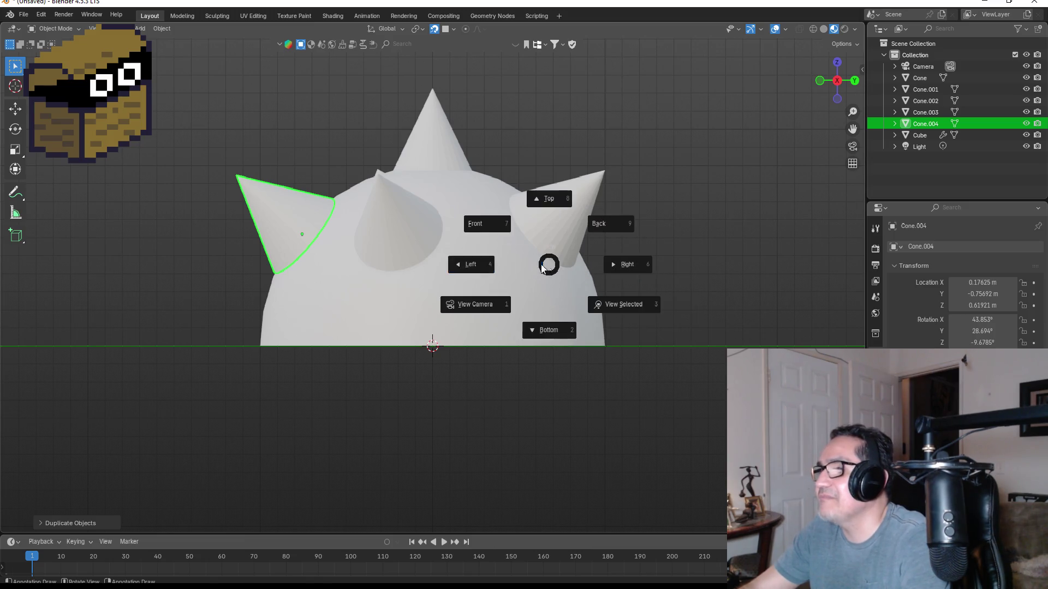
click(474, 270)
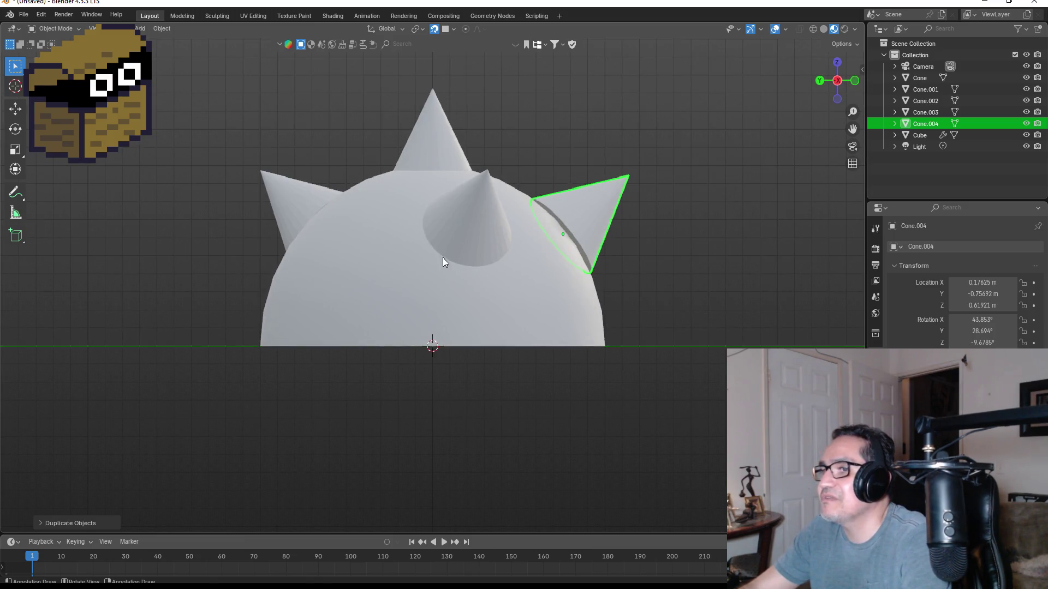
key(KP_1)
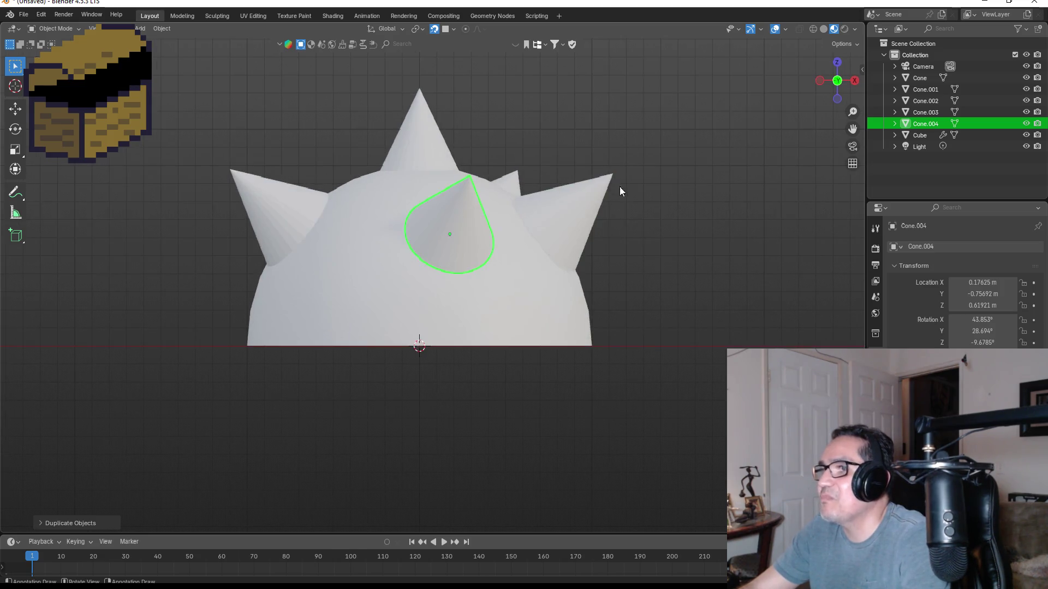
mouse_move(539, 194)
mouse_down()
mouse_move(604, 221)
mouse_move(780, 231)
mouse_move(634, 275)
mouse_move(684, 260)
mouse_move(443, 200)
mouse_up()
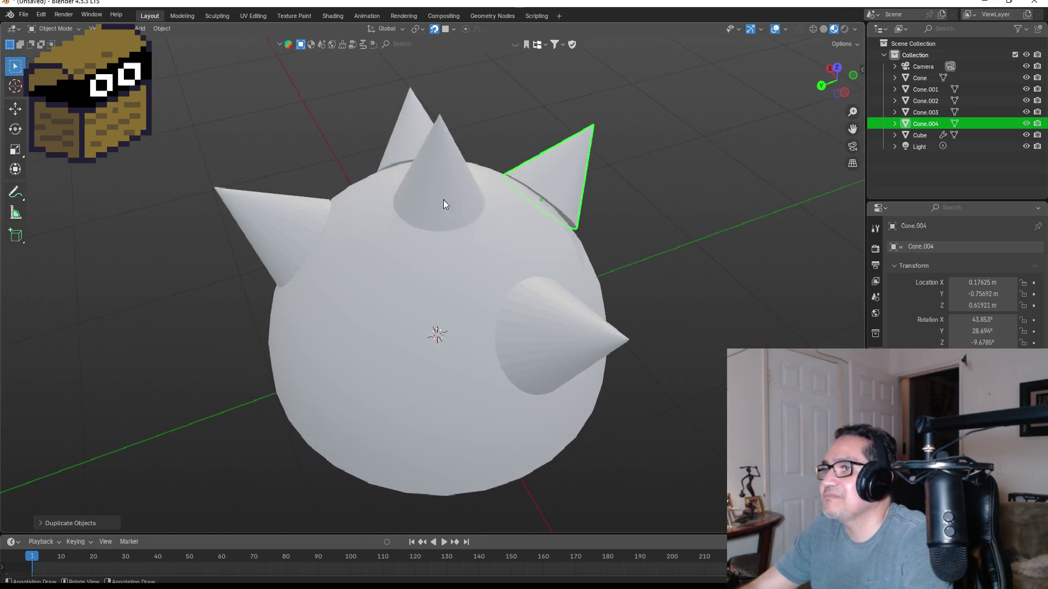
- Duplicate the top cone for a fifth spike and check it from front and top views
click(450, 191)
key(shift+d)
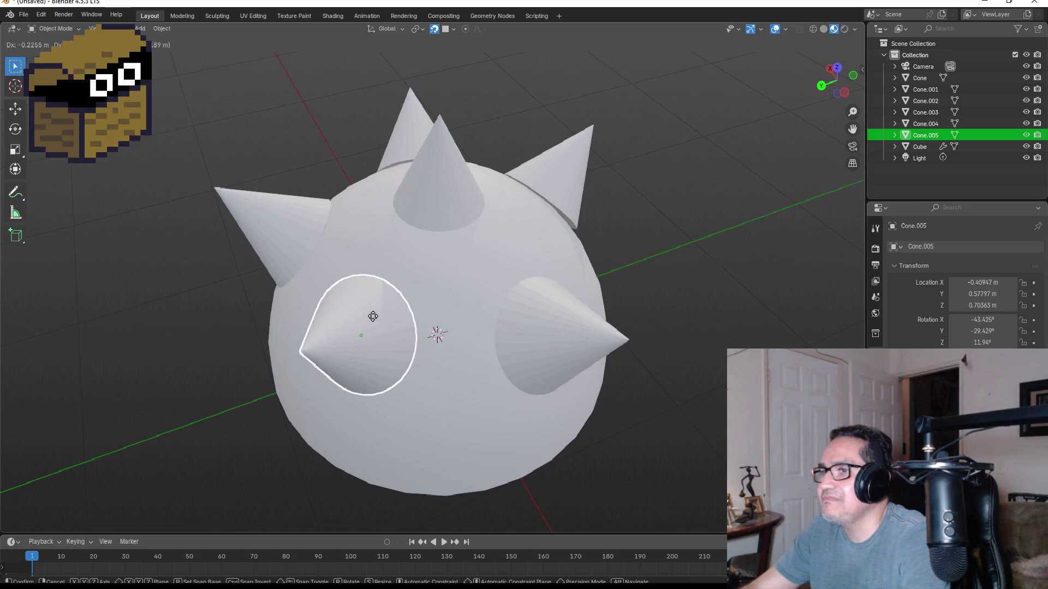
mouse_move(371, 319)
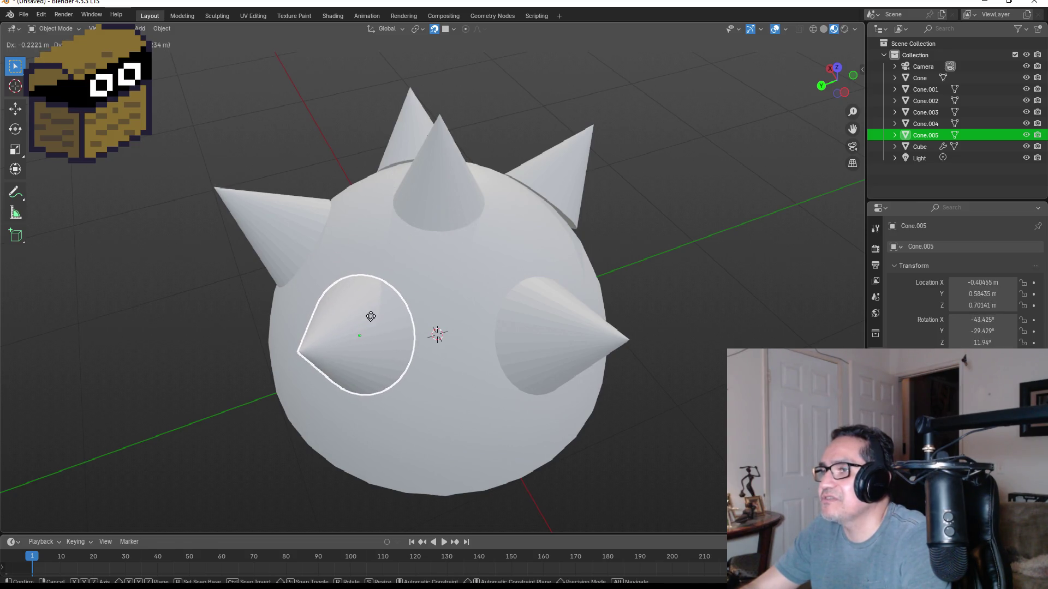
key(KP_1)
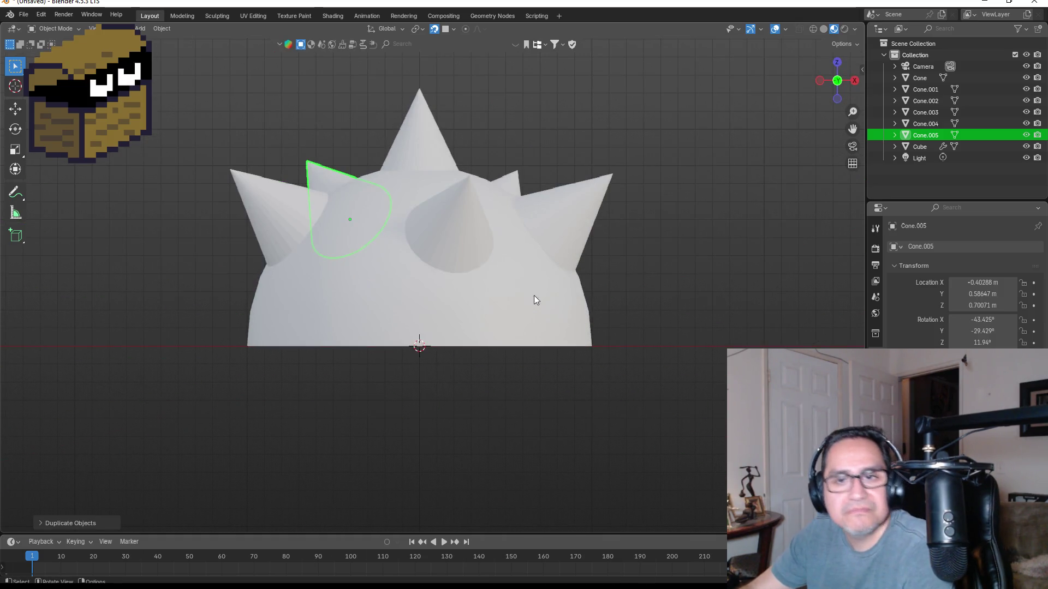
key(KP_7)
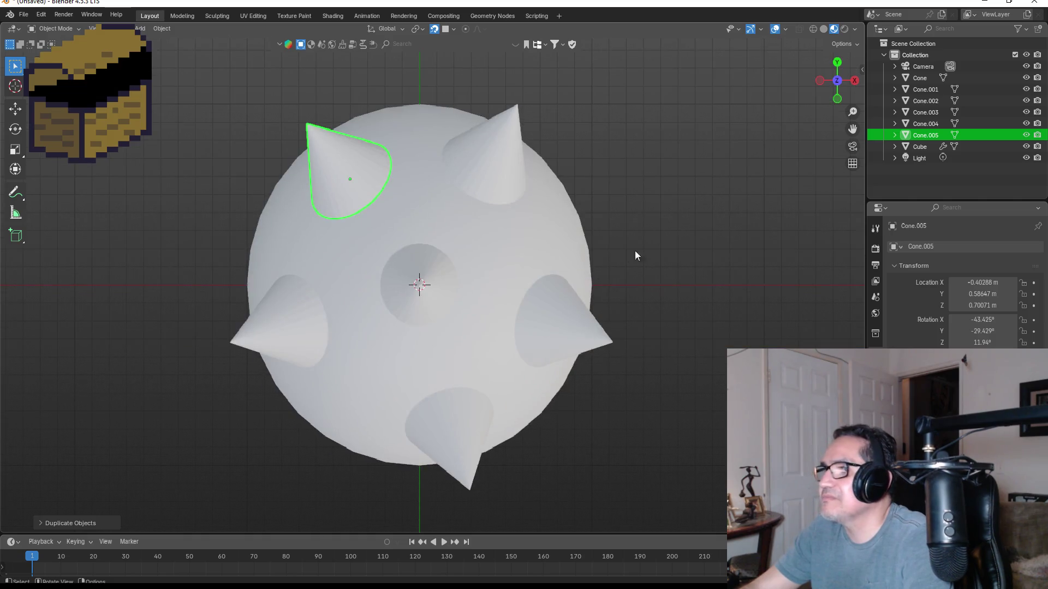
scroll(600, 278, down, 8)
scroll(515, 306, up, 7)
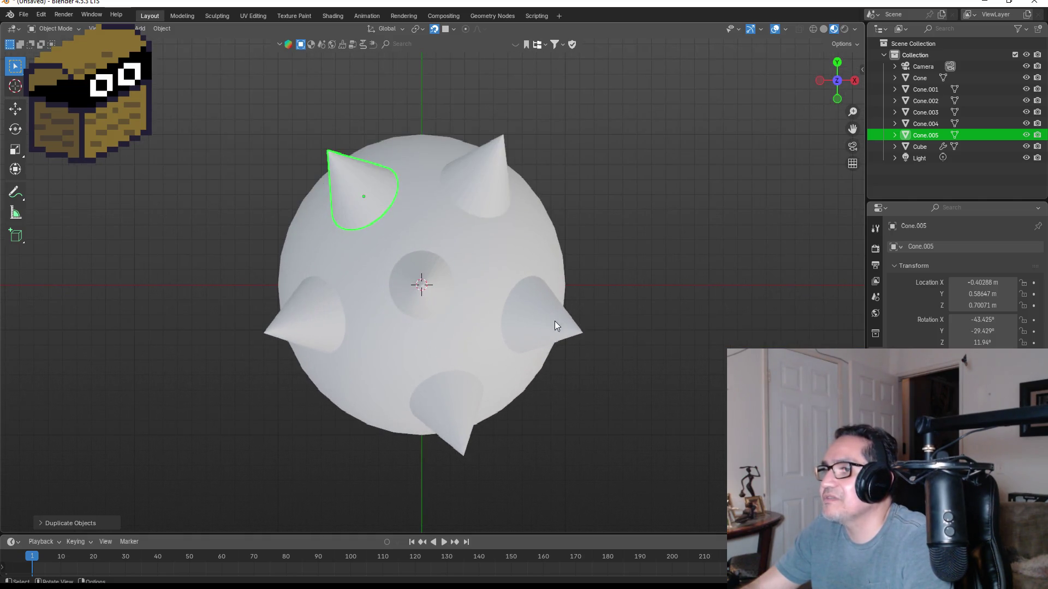
key(KP_1)
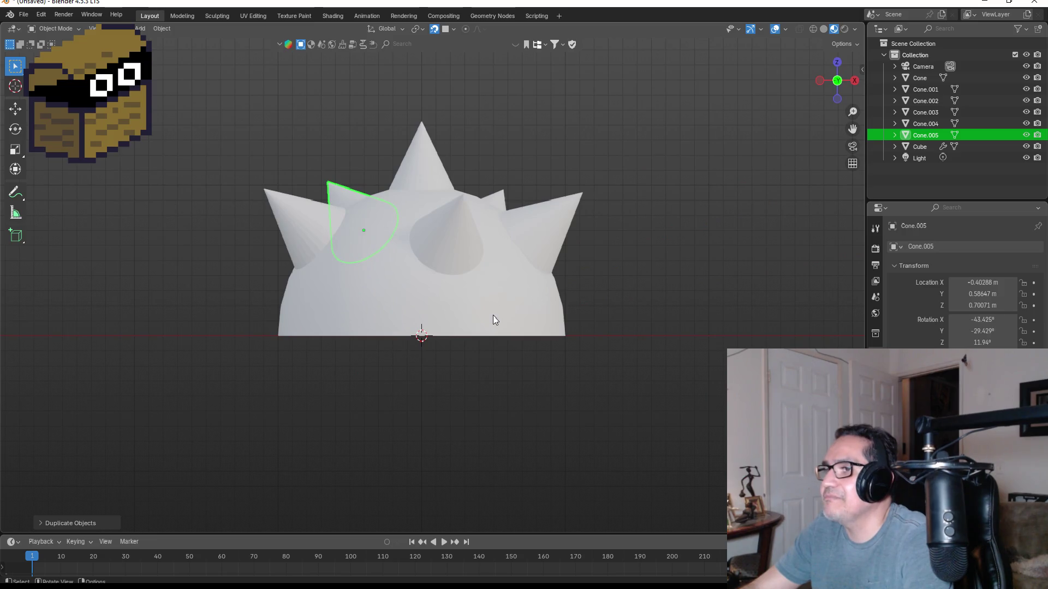
click(493, 319)
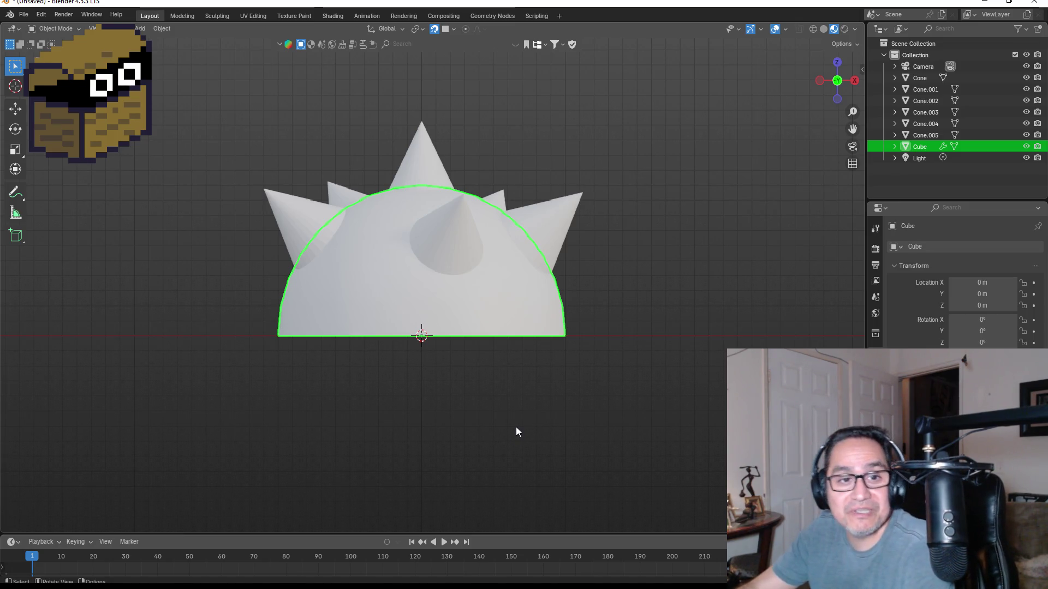
drag(640, 256, 519, 295)
key(KP_1)
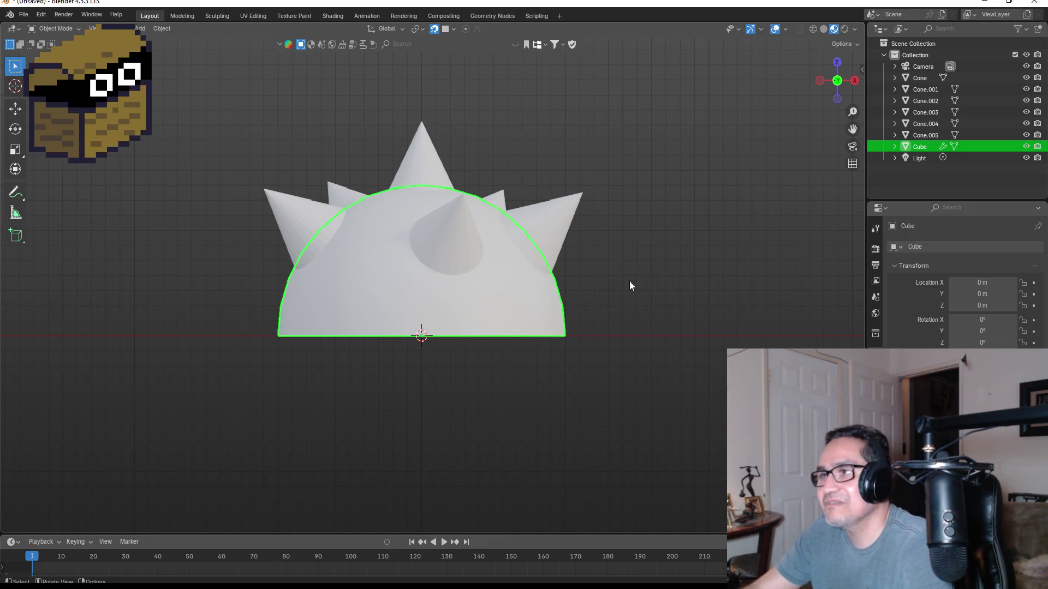
- Switch the viewport to Material Preview shading
key(z)
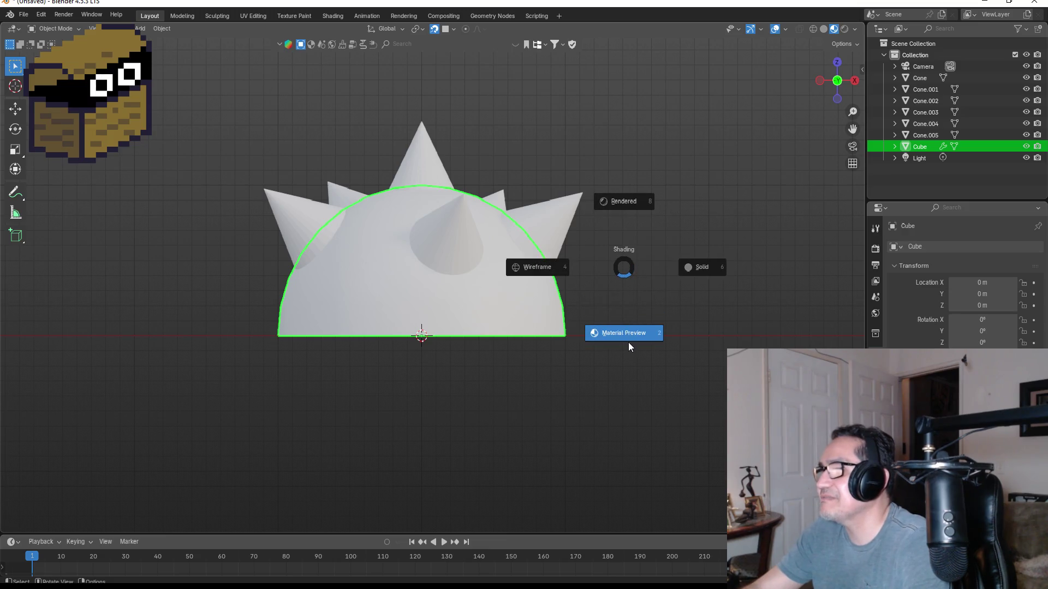
click(629, 345)
key(shift)
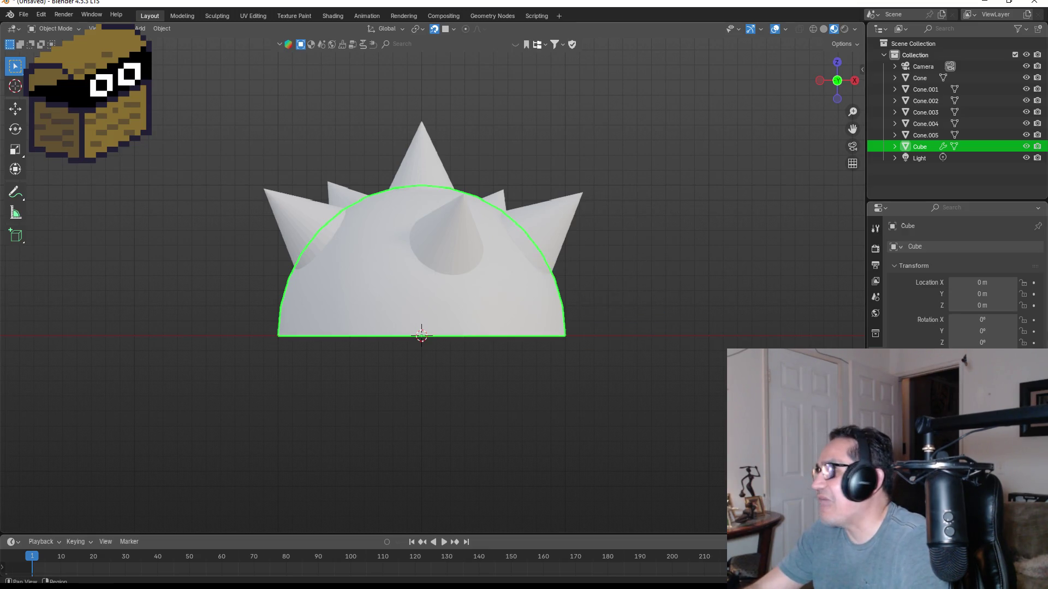
- Add a material slot to the dome, assign the existing Material, and rename it Gray
click(876, 448)
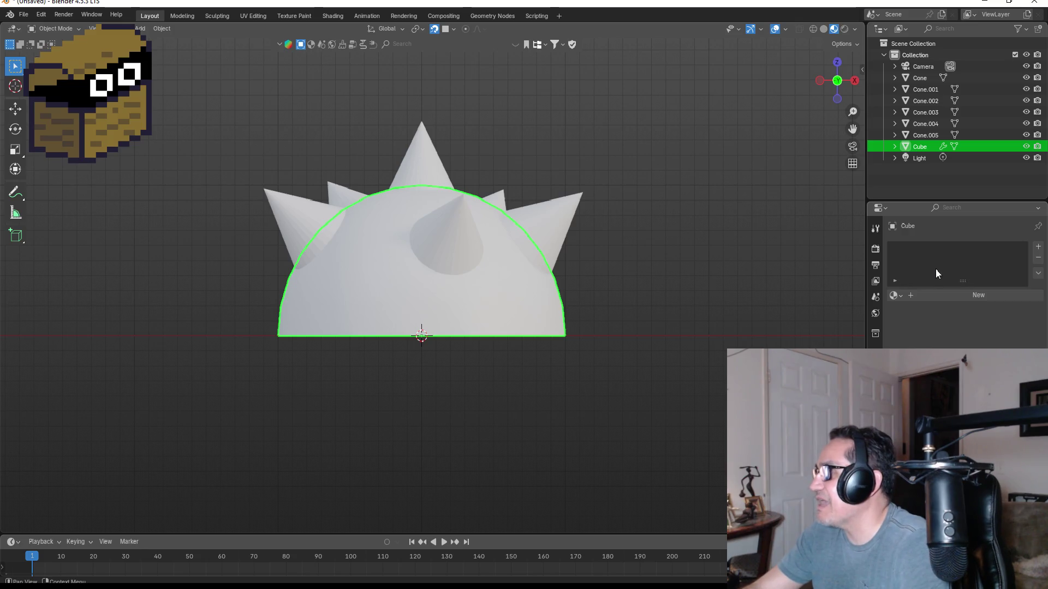
click(1038, 247)
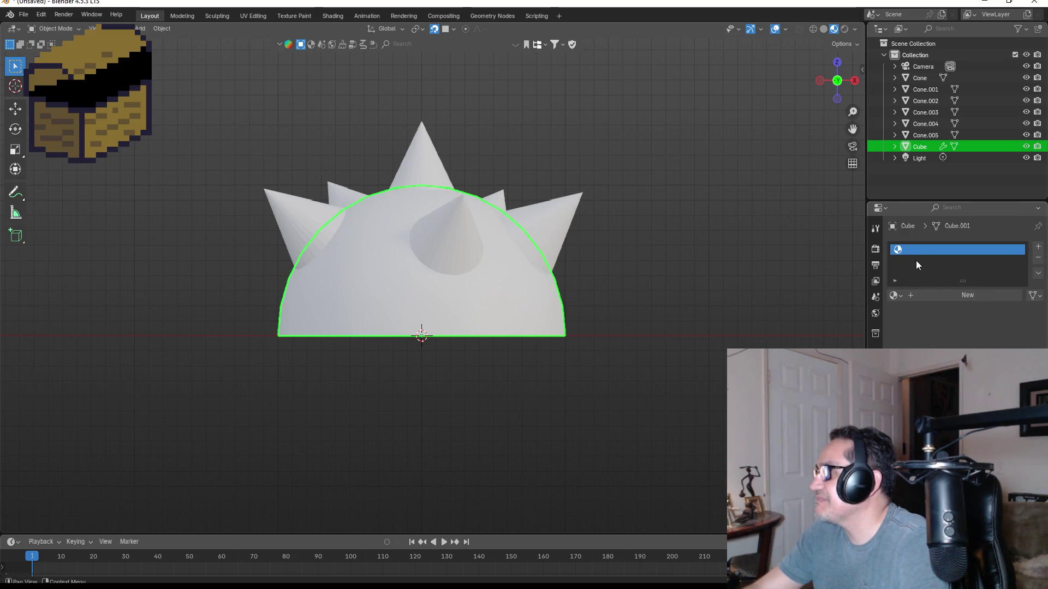
click(896, 296)
click(915, 313)
double_click(938, 250)
key(BackSpace)
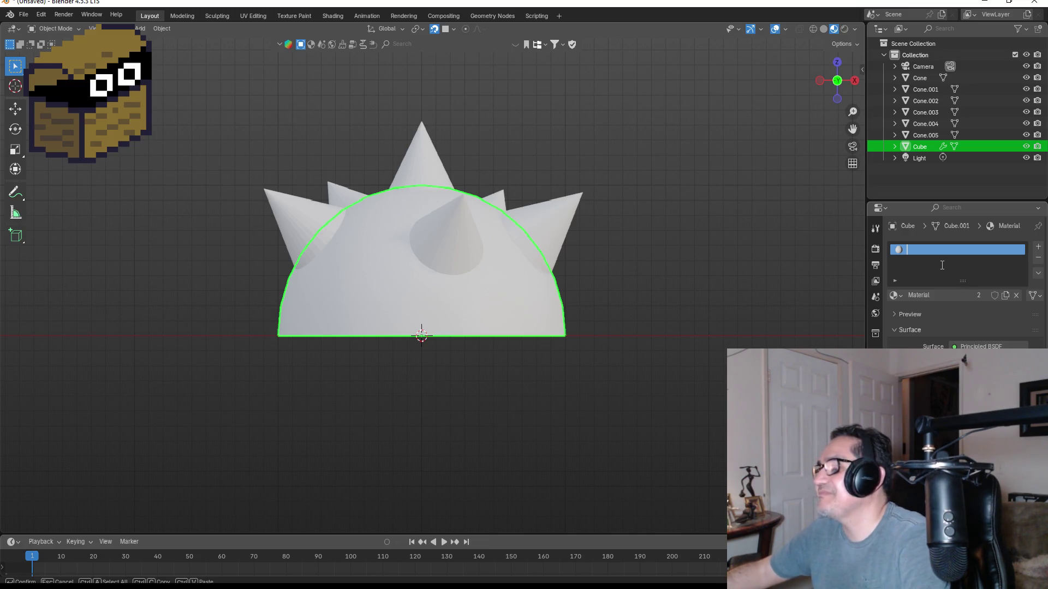
text(ile)
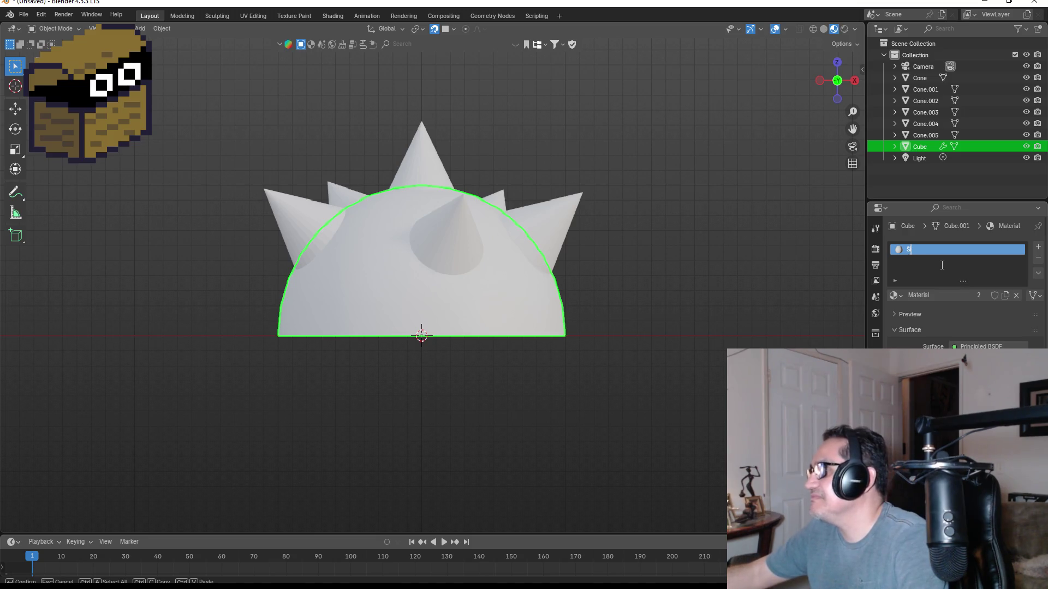
key(Return)
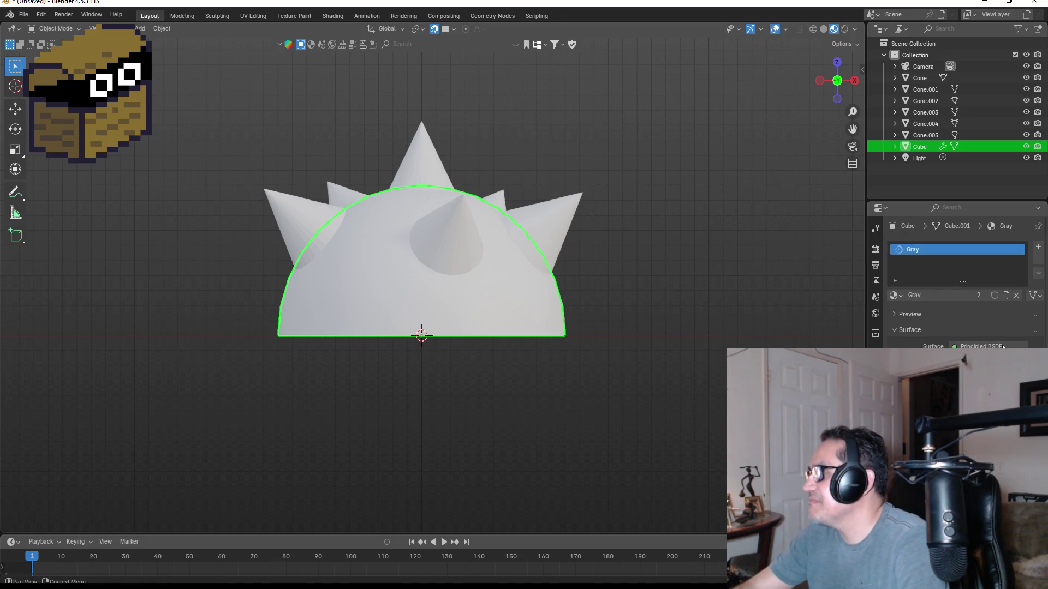
- Darken the Gray material's Base Color value to about 0.107 and inspect the dome
click(988, 358)
mouse_move(1023, 221)
mouse_down()
mouse_move(1019, 239)
mouse_move(1019, 221)
mouse_up()
mouse_move(717, 315)
mouse_down()
mouse_move(660, 280)
mouse_move(646, 297)
mouse_move(422, 342)
mouse_move(606, 350)
mouse_up()
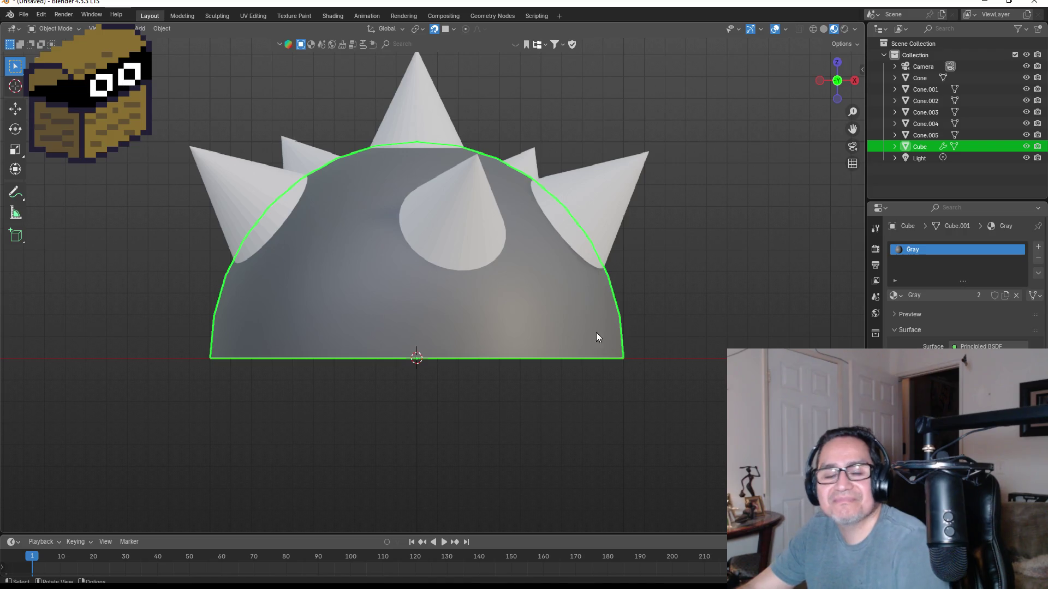
mouse_move(549, 295)
mouse_down()
mouse_move(638, 299)
mouse_move(741, 333)
mouse_move(626, 341)
mouse_up()
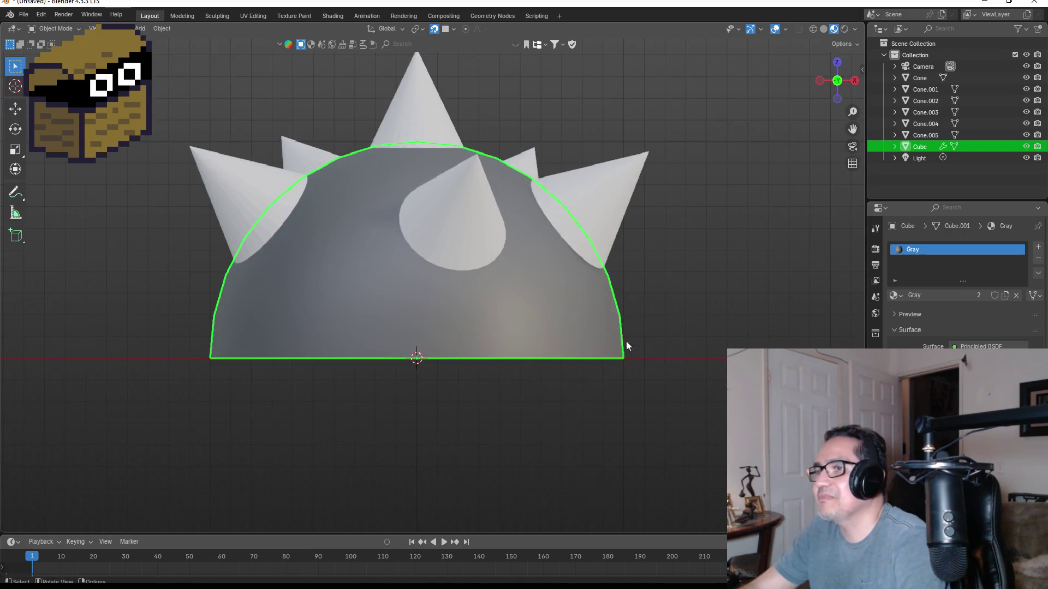
scroll(703, 226, down, 1)
scroll(702, 225, down, 3)
mouse_move(715, 240)
mouse_down()
mouse_move(535, 283)
mouse_move(655, 295)
mouse_up()
- Deselect the dome, return to front view, and choose File > Save As
click(521, 376)
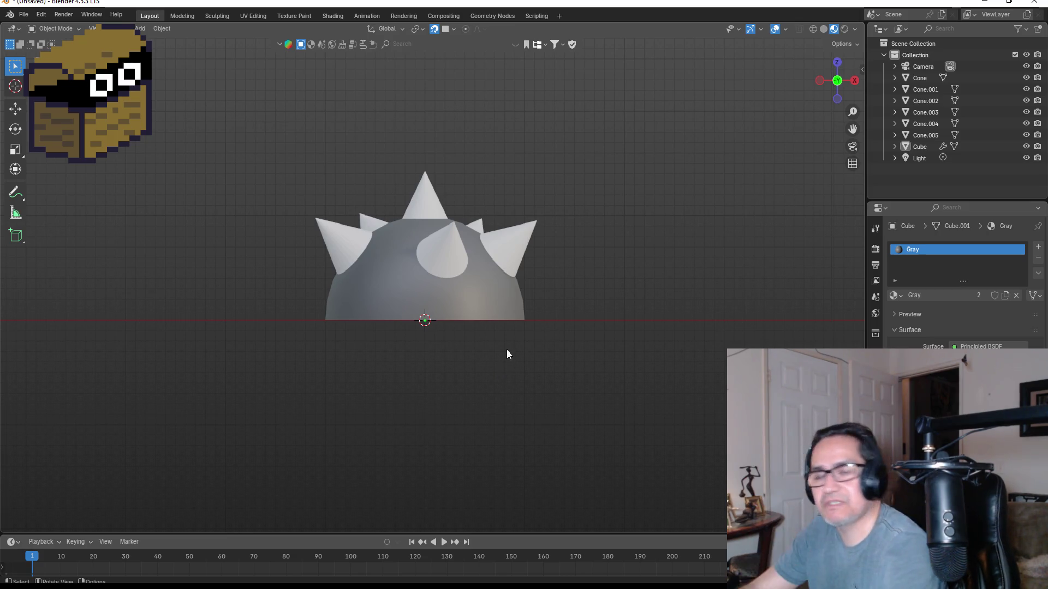
mouse_move(473, 325)
mouse_down()
mouse_move(474, 227)
mouse_move(429, 221)
mouse_move(433, 246)
mouse_up()
key(KP_1)
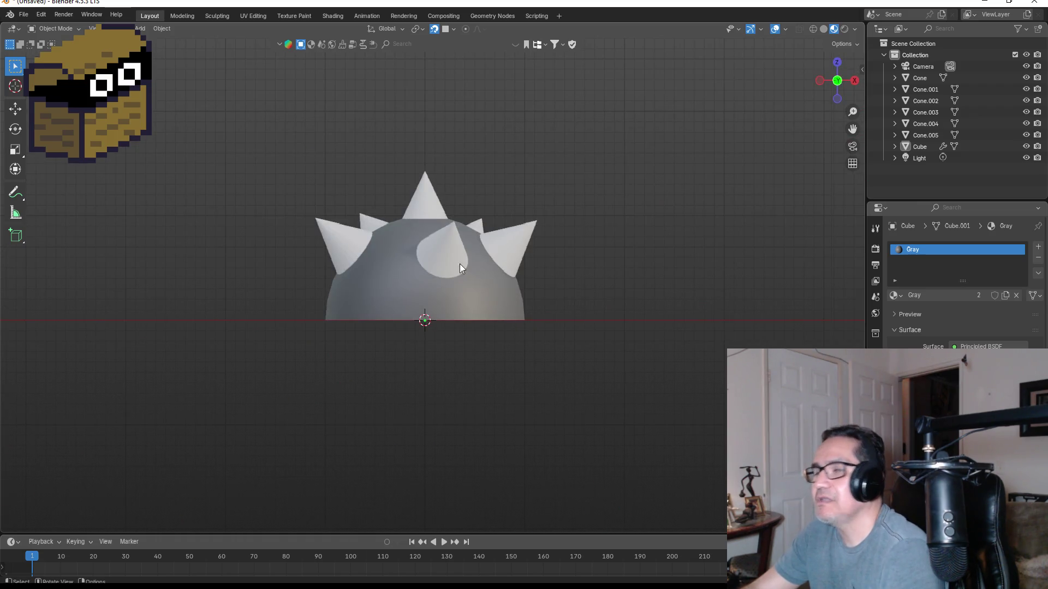
click(24, 15)
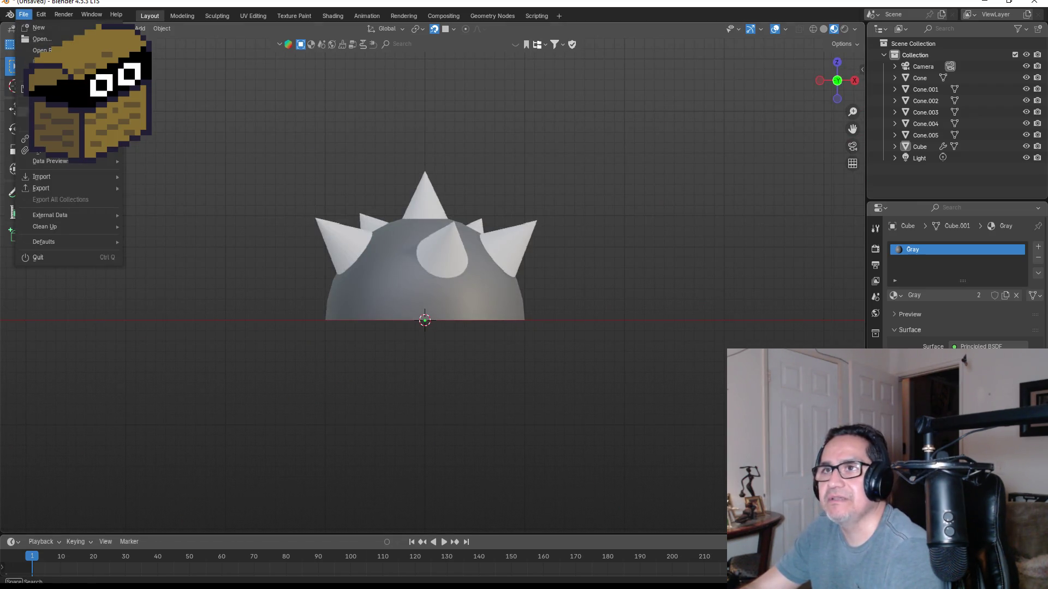
click(44, 100)
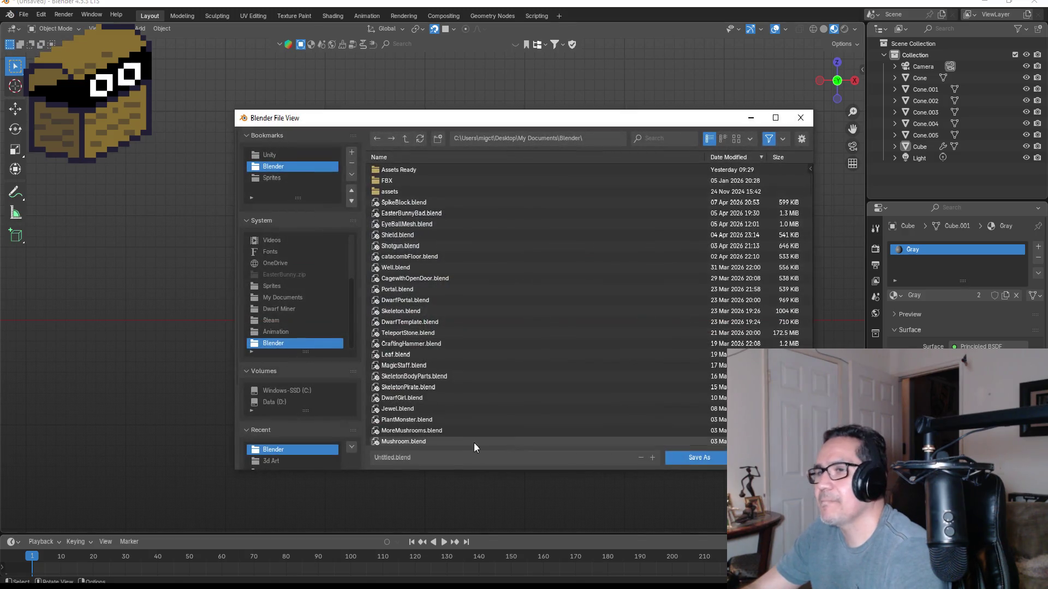
- Save the spiked dome scene as ShellCharacter.blend in the Blender folder
text(Sh)
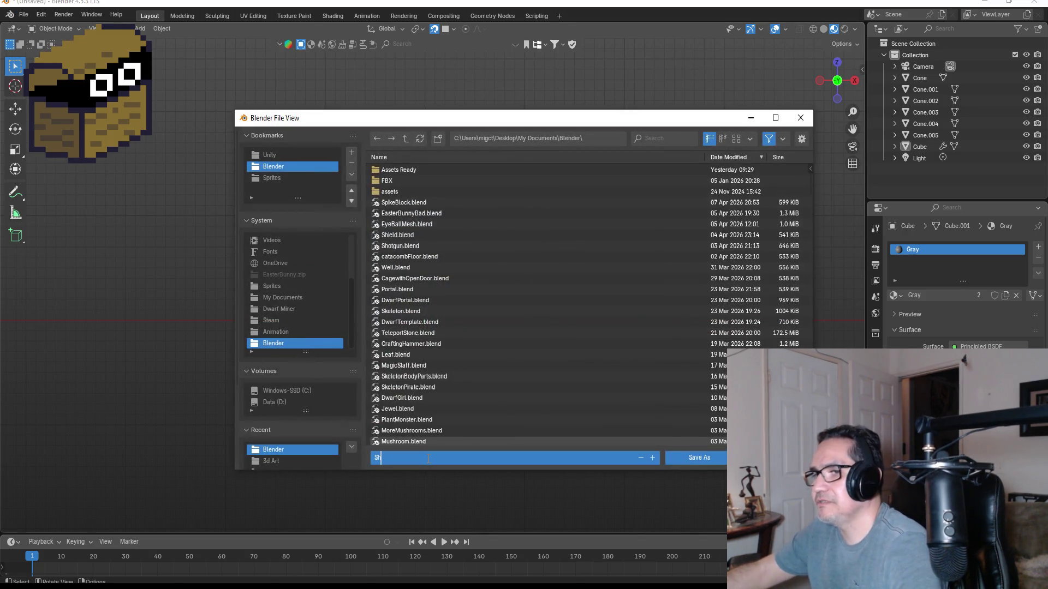
text(ellChar)
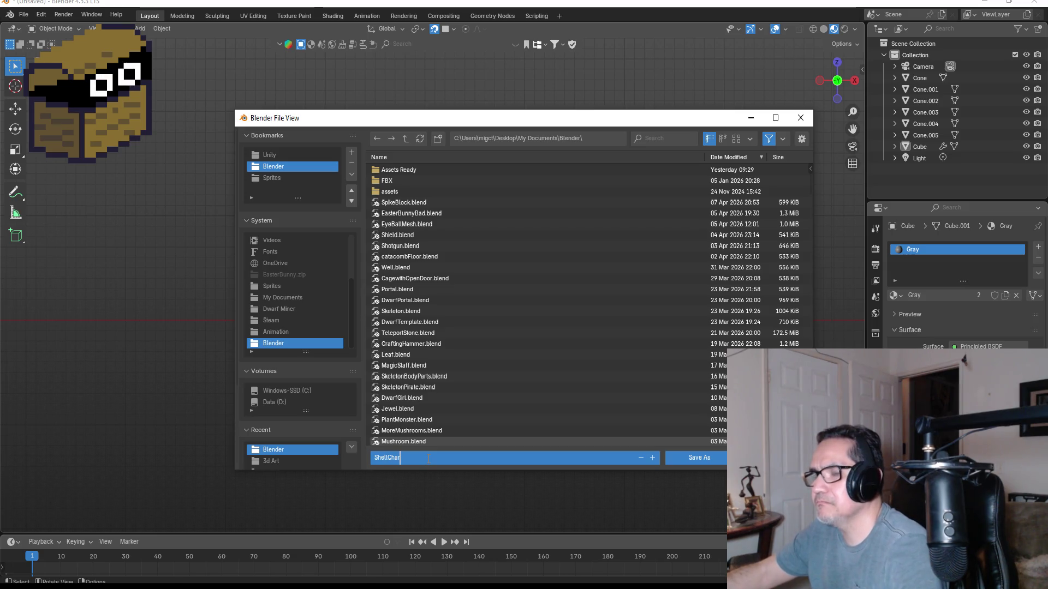
text(ac)
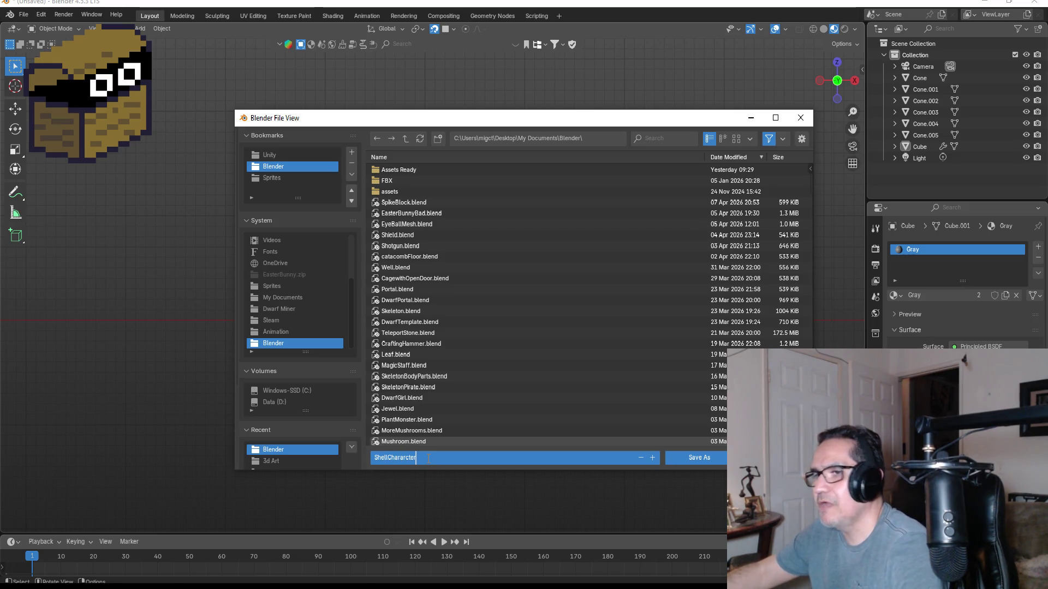
click(707, 458)
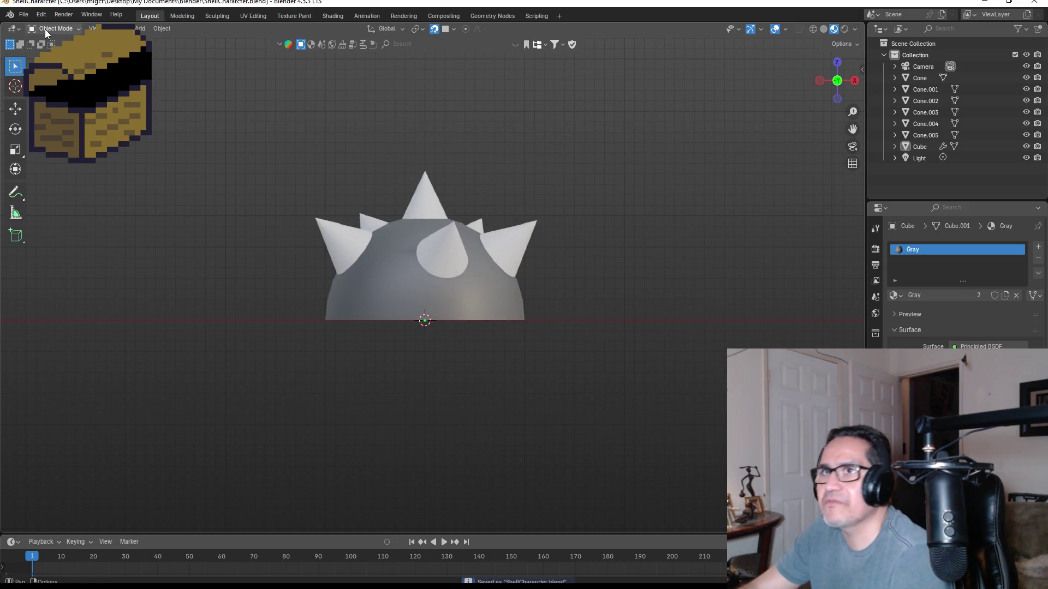
click(24, 14)
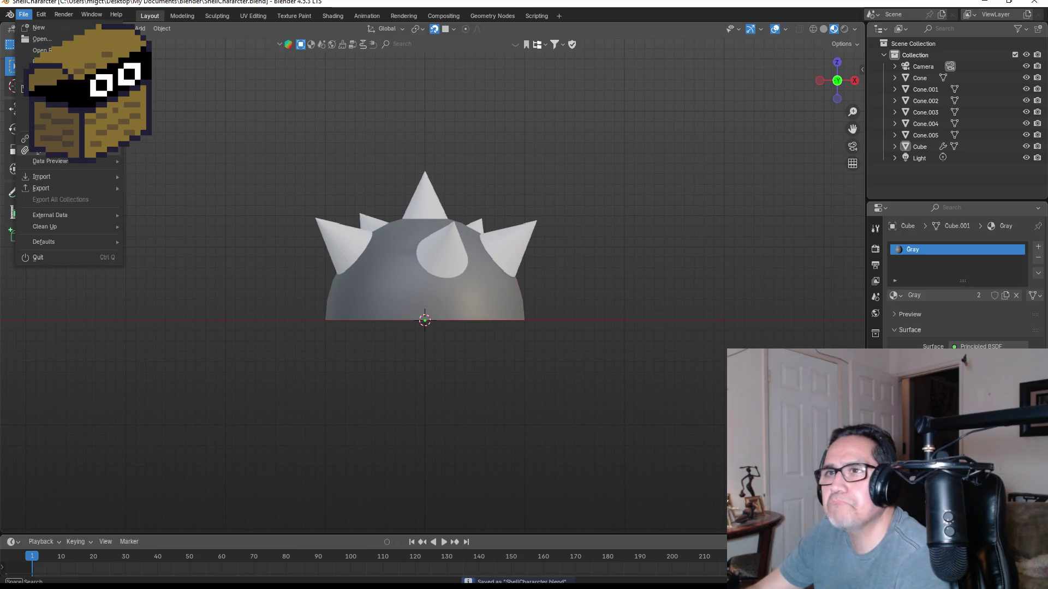
- Start an FBX export and browse to Unity/Dwarf Miner/Assets/3d Art as the destination
mouse_move(66, 187)
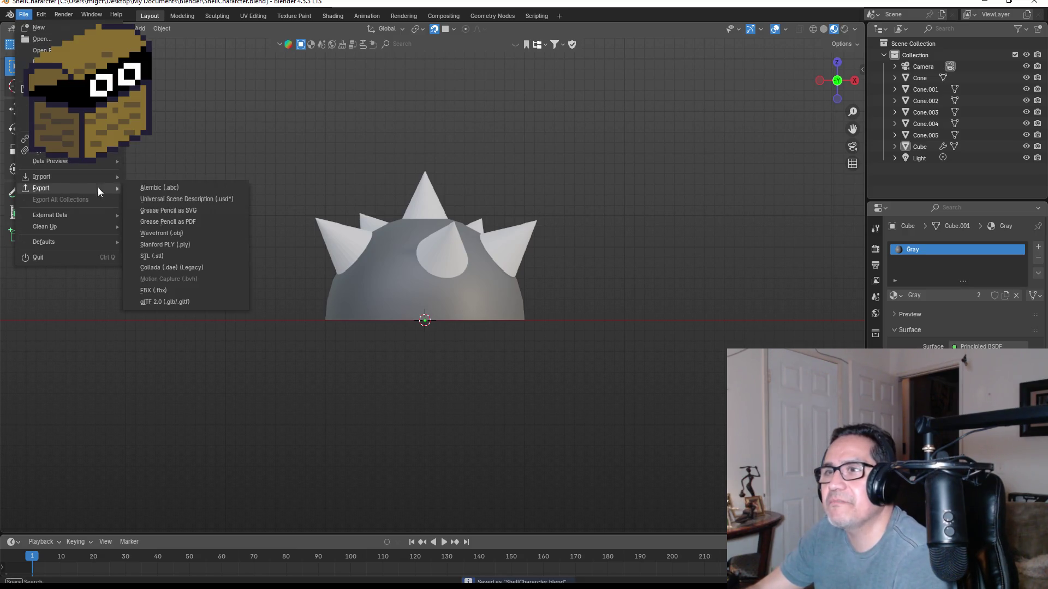
click(174, 288)
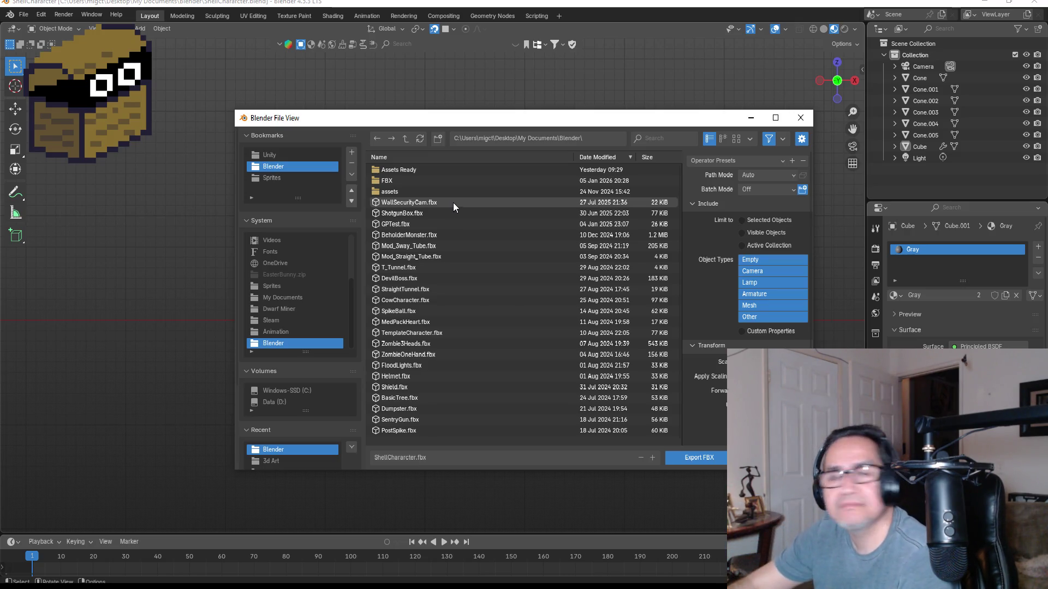
click(405, 191)
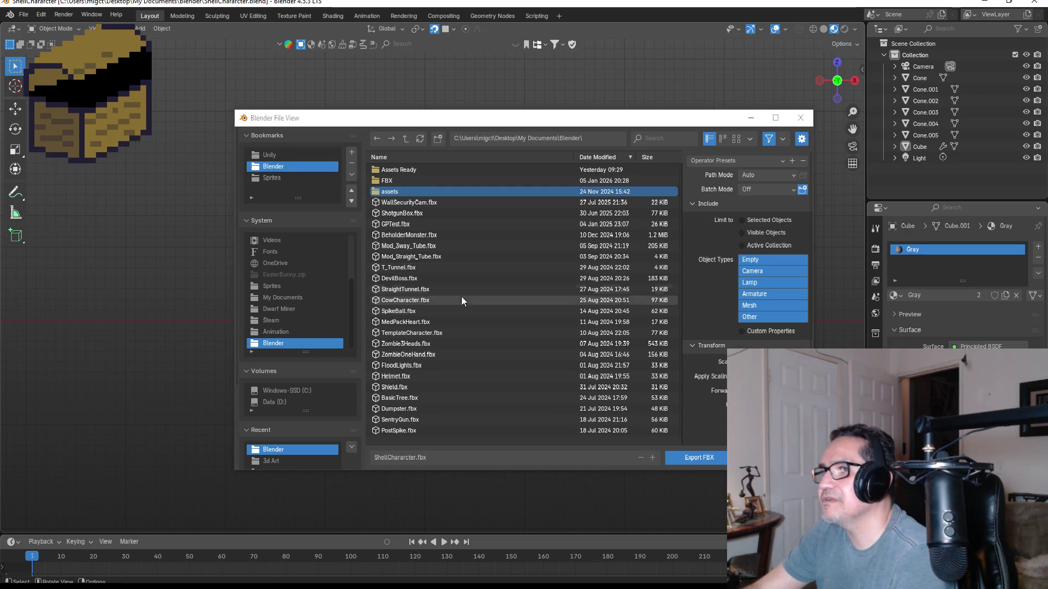
click(279, 157)
click(411, 169)
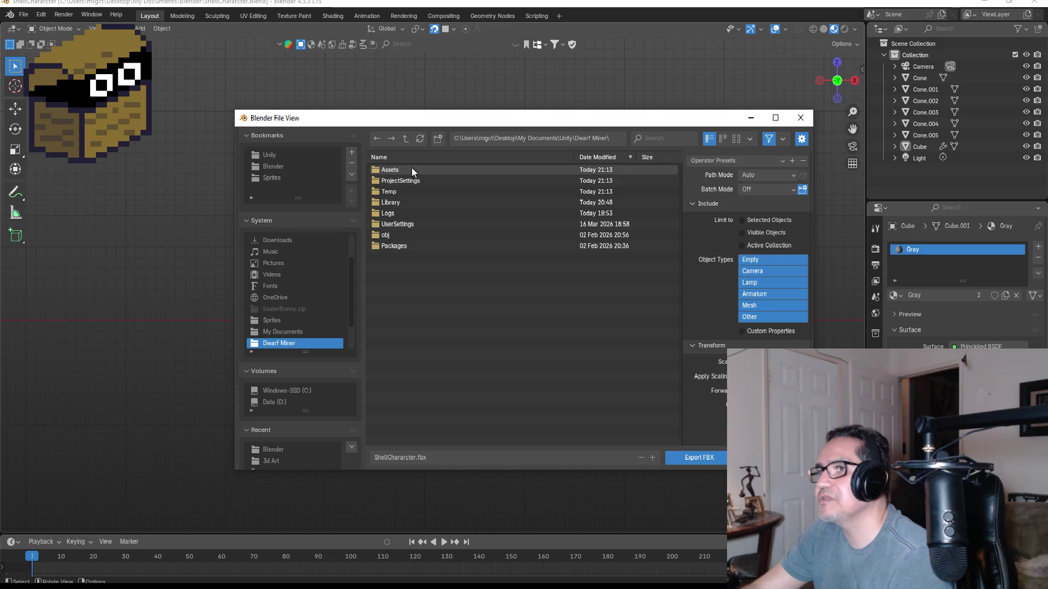
click(400, 167)
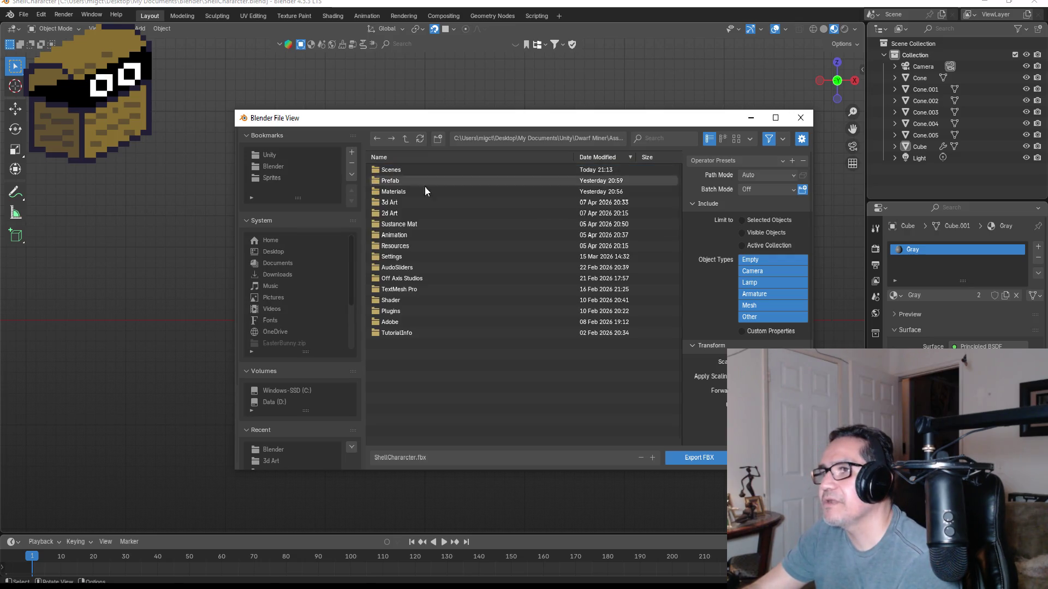
click(401, 207)
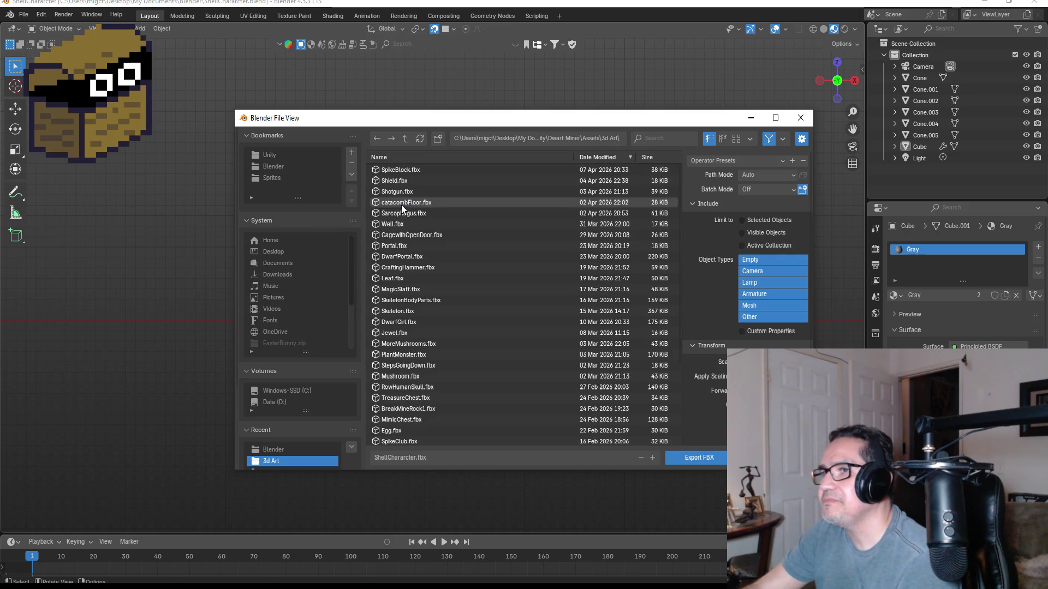
- Apply the ExportUnity preset and export the model as ShellCharacter.fbx
click(735, 161)
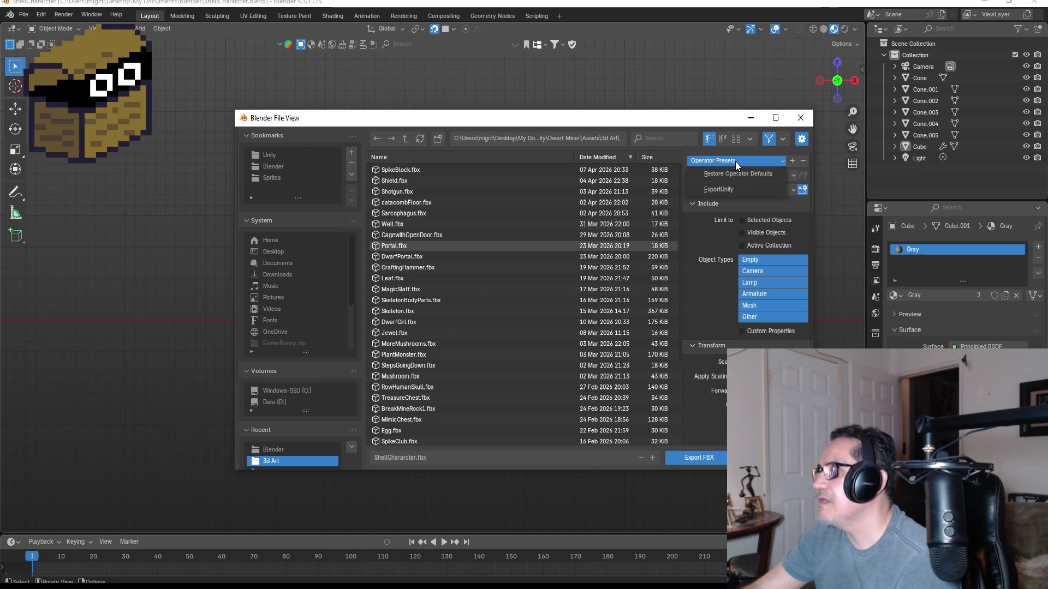
click(733, 190)
click(697, 461)
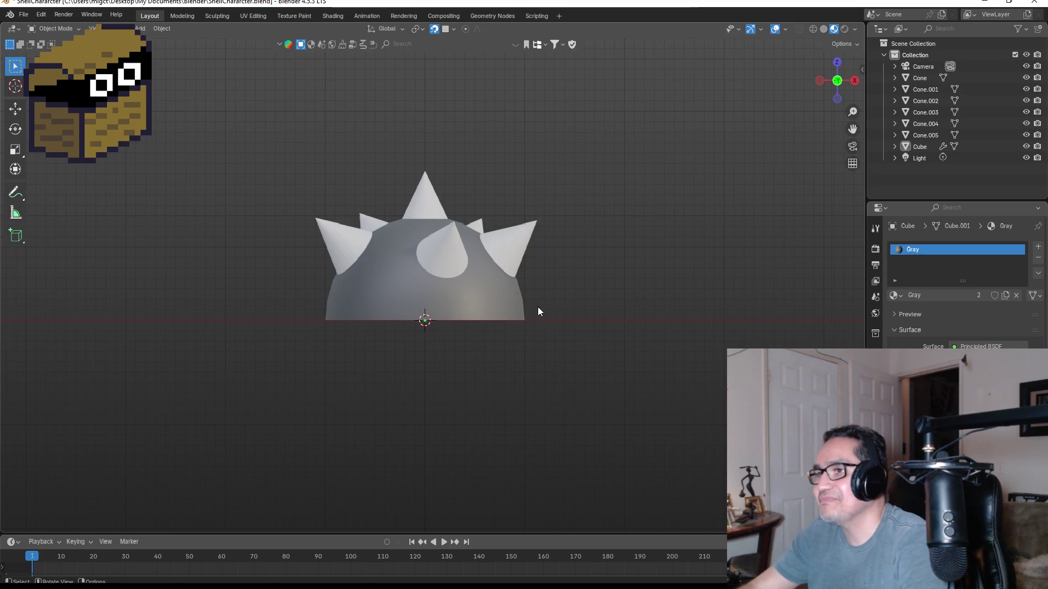
click(23, 14)
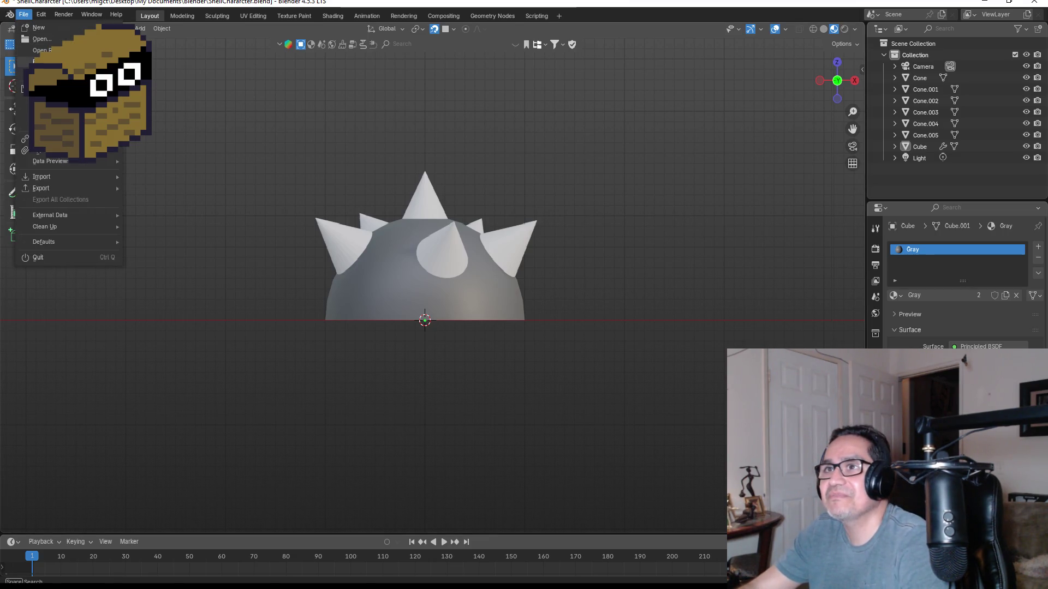
- Close Blender and switch back to the Unity editor showing the dungeon level
click(984, 2)
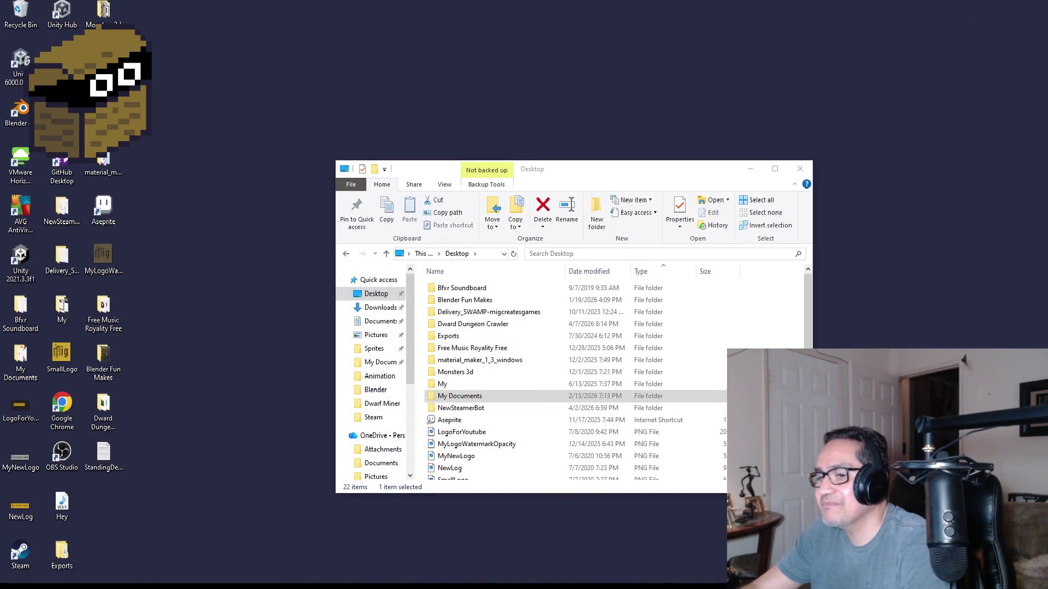
key(alt+Tab)
click(1026, 7)
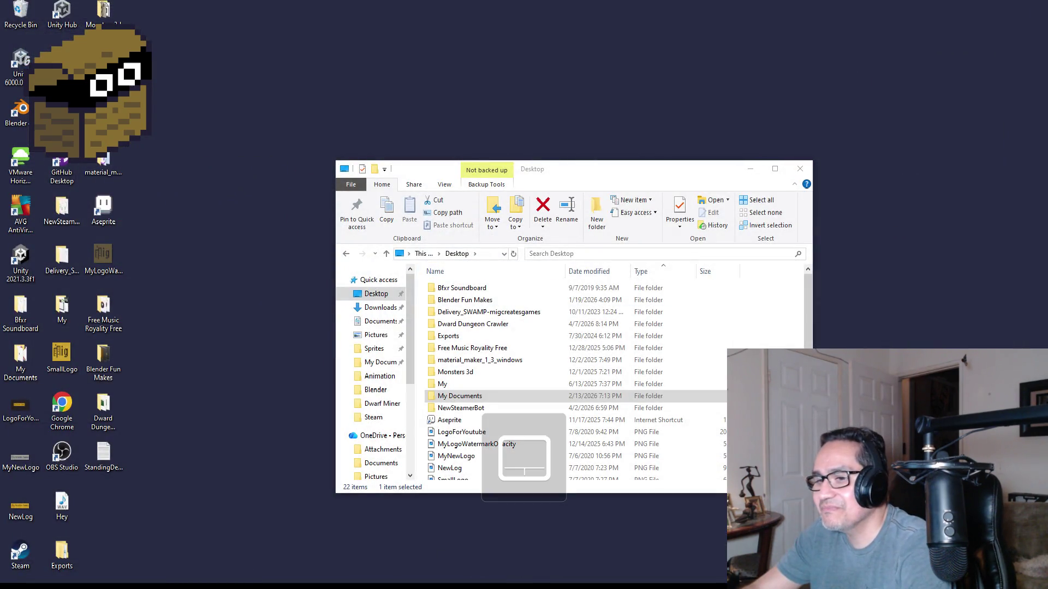
key(alt+Tab)
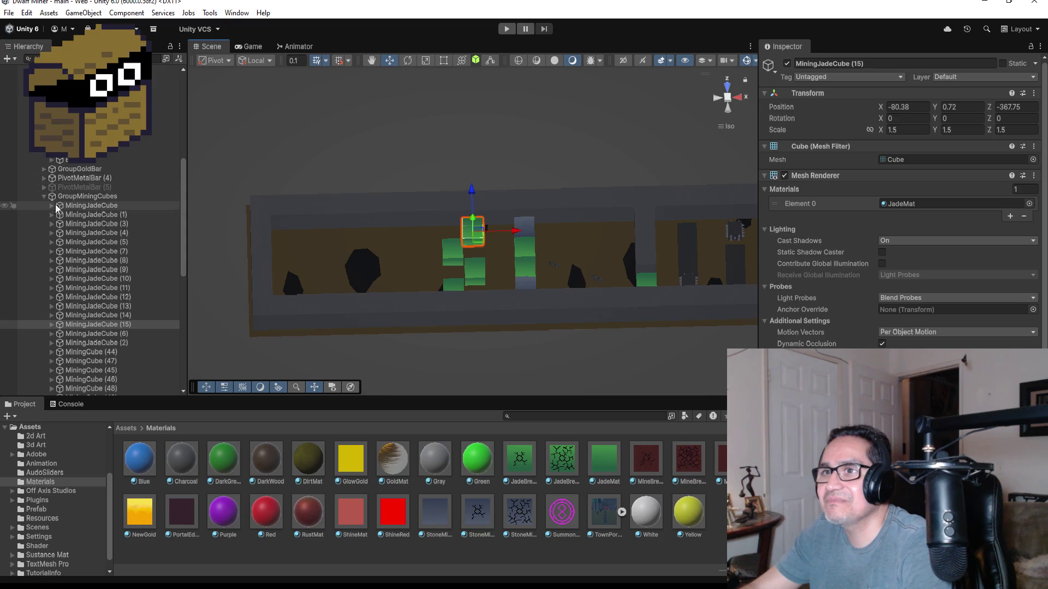
- Collapse the GroupMiningCubes and Loop1 groups in the Hierarchy
click(43, 197)
scroll(54, 215, up, 5)
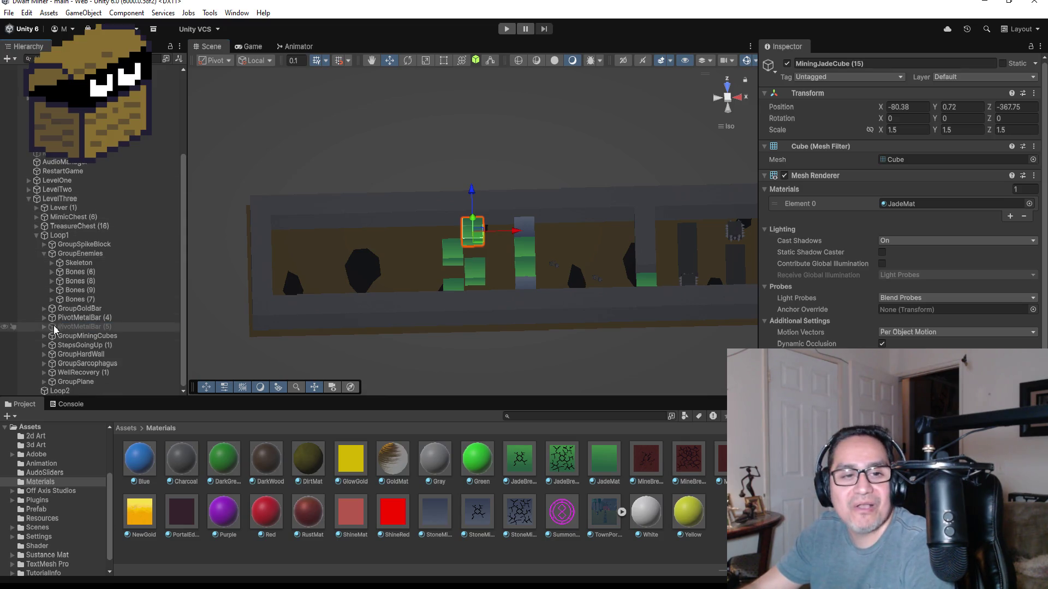
scroll(490, 239, up, 1)
scroll(490, 239, up, 2)
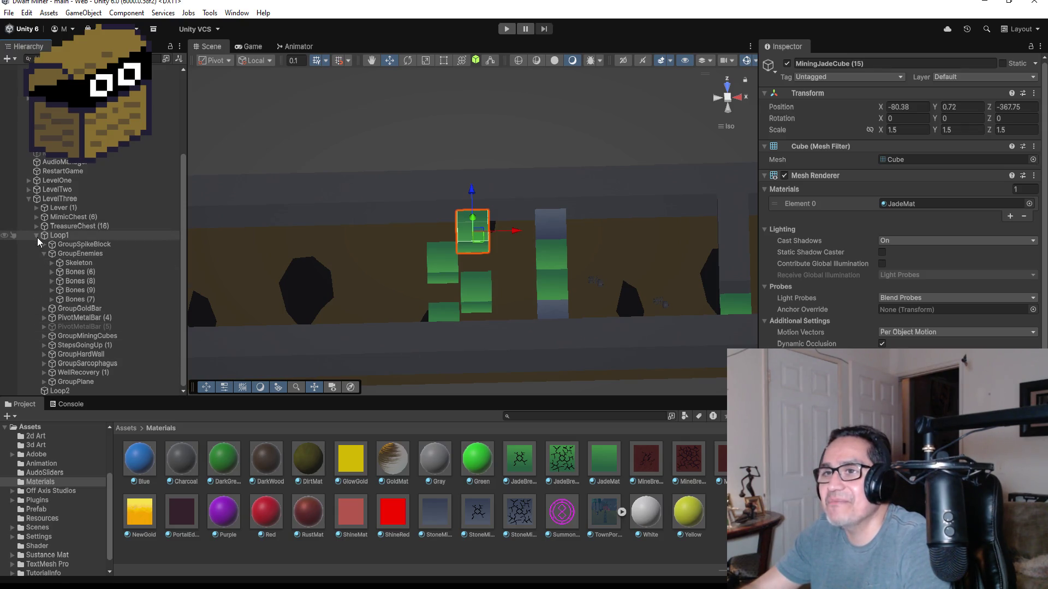
click(37, 236)
- Open the Assets/3d Art folder in the Project window to find the ShellCharacter model
click(132, 430)
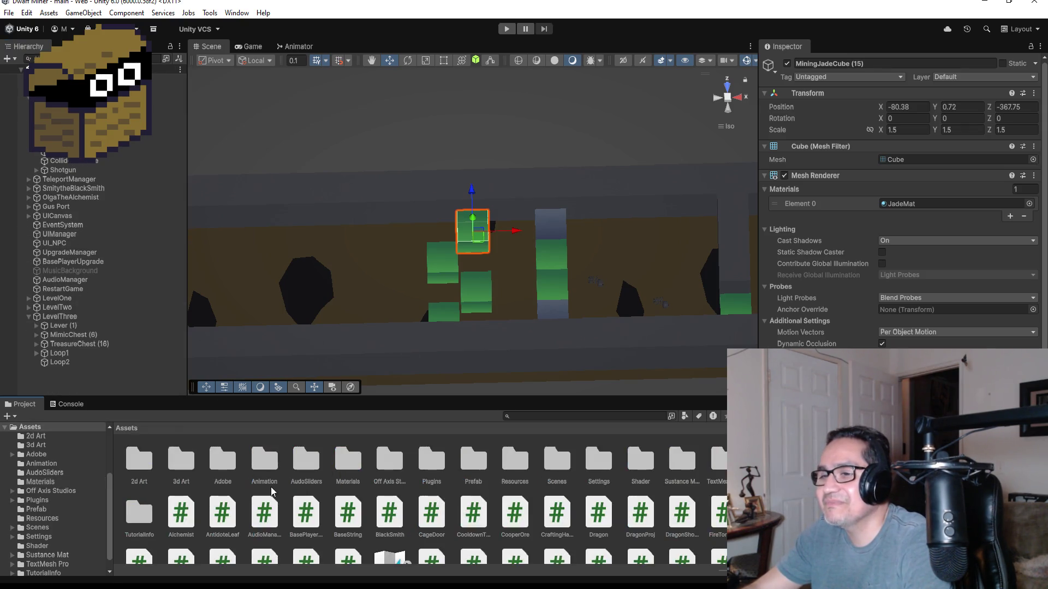
double_click(182, 461)
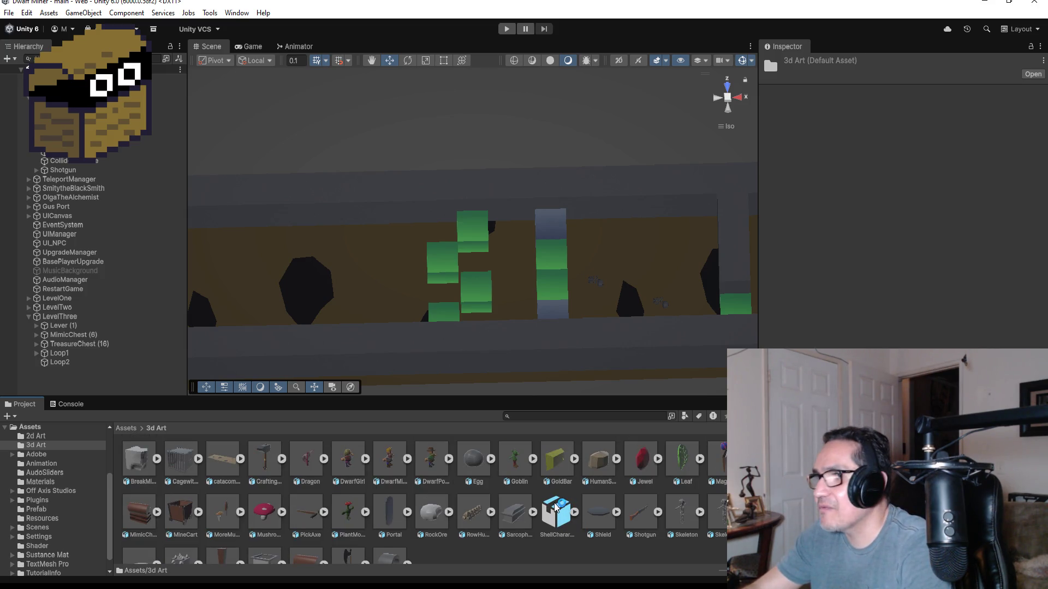
scroll(655, 198, down, 10)
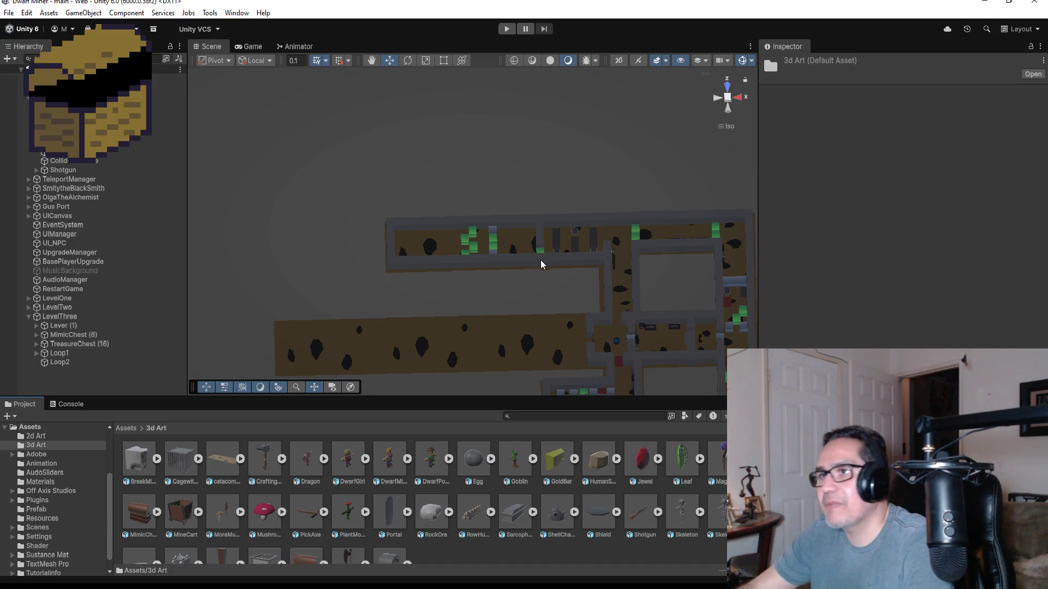
scroll(435, 188, up, 5)
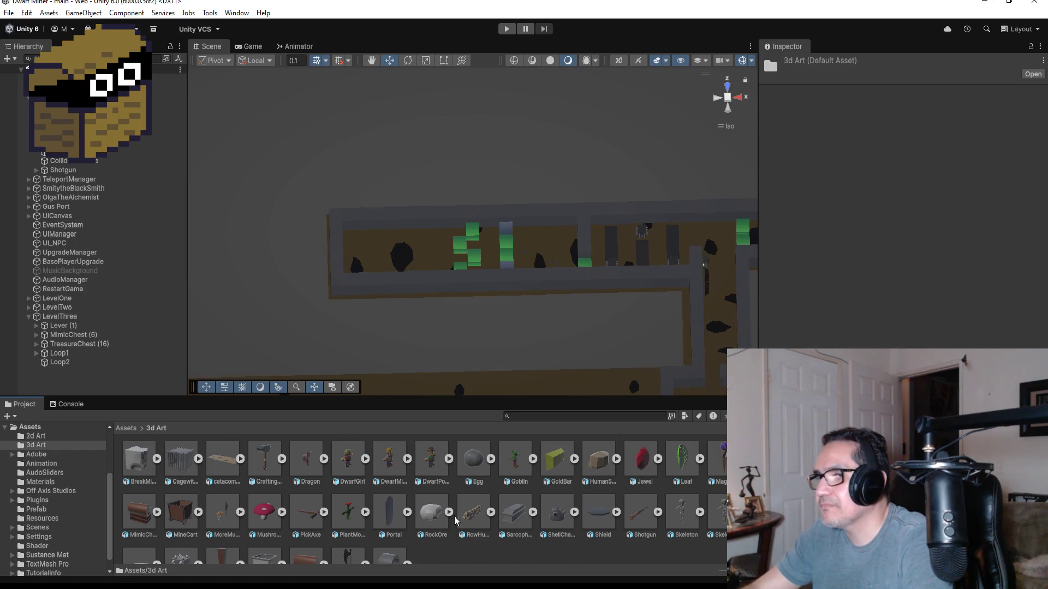
- Drag the ShellCharacter model from 3d Art onto the dungeon corridor floor
click(559, 518)
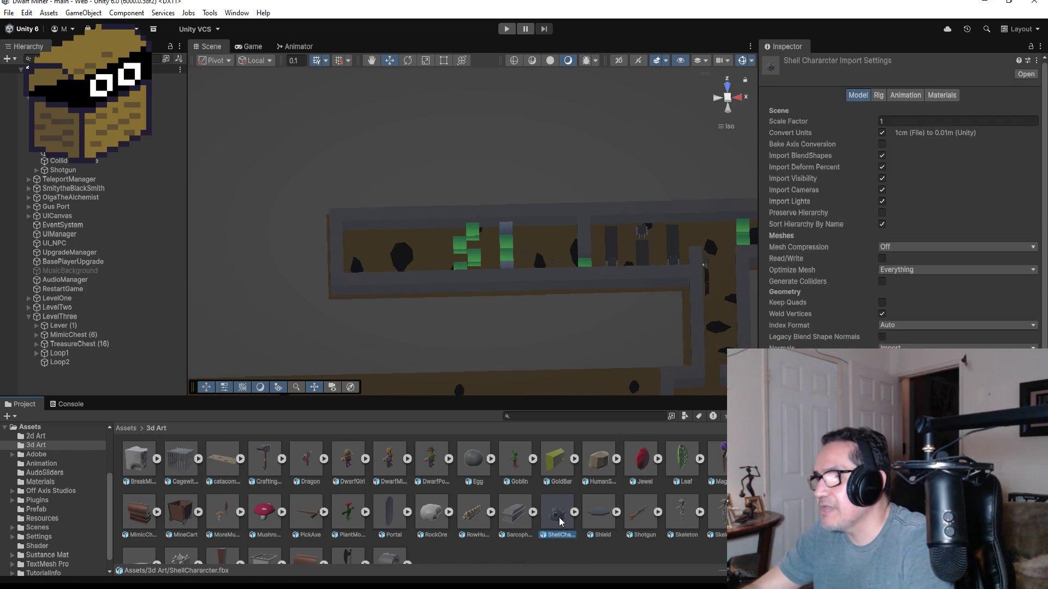
mouse_move(559, 517)
mouse_down()
mouse_move(459, 214)
mouse_move(424, 252)
mouse_up()
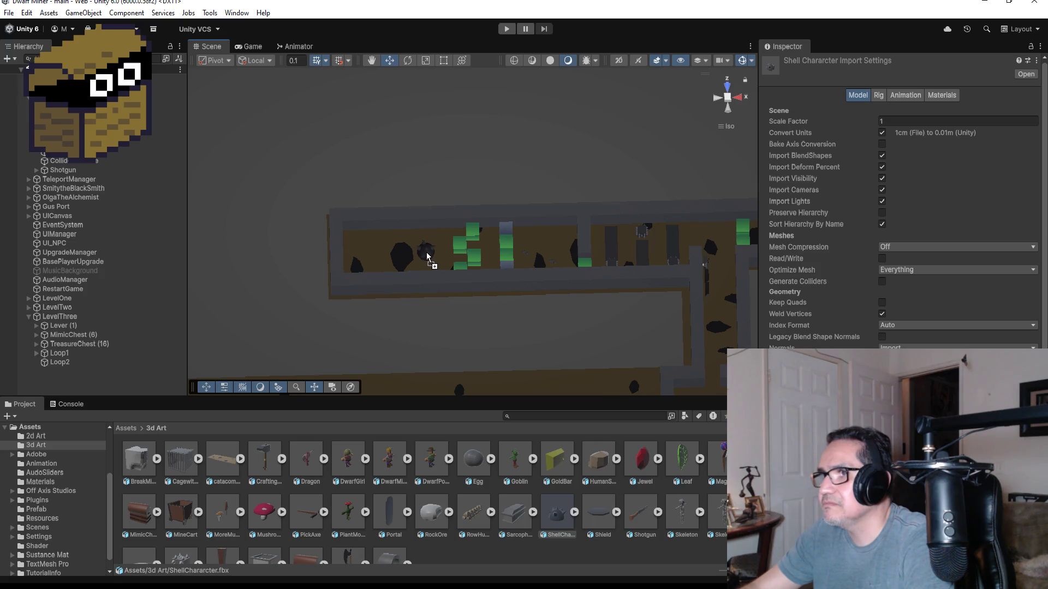
drag(426, 243, 424, 250)
- Frame and orbit around the placed shell, then select ShellChararcter in the Hierarchy
key(f)
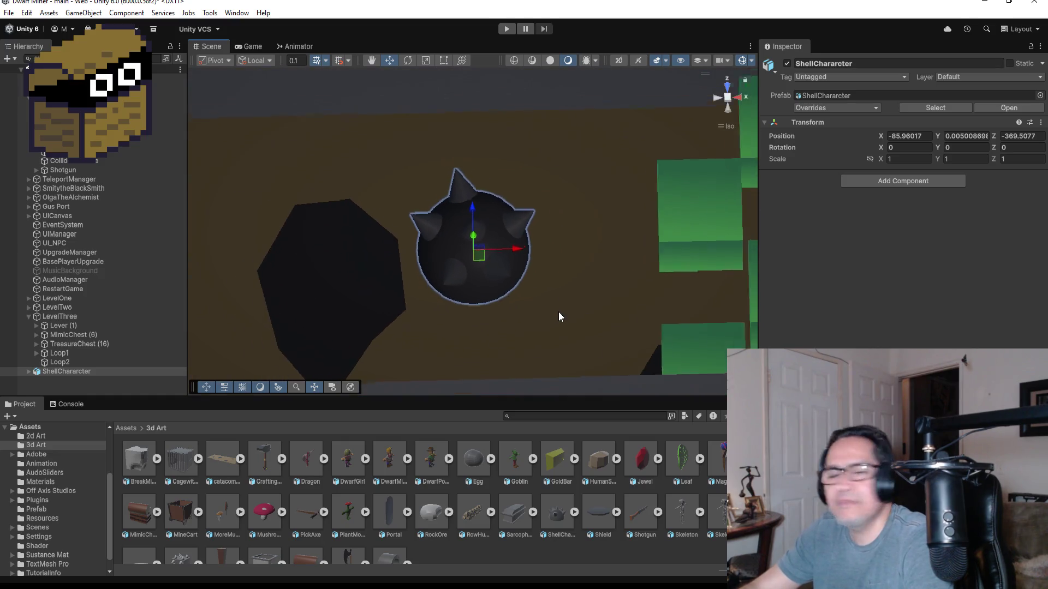
scroll(558, 317, down, 1)
mouse_move(525, 321)
mouse_down()
mouse_move(459, 311)
mouse_move(674, 178)
mouse_move(644, 256)
mouse_move(620, 279)
mouse_move(620, 327)
mouse_up()
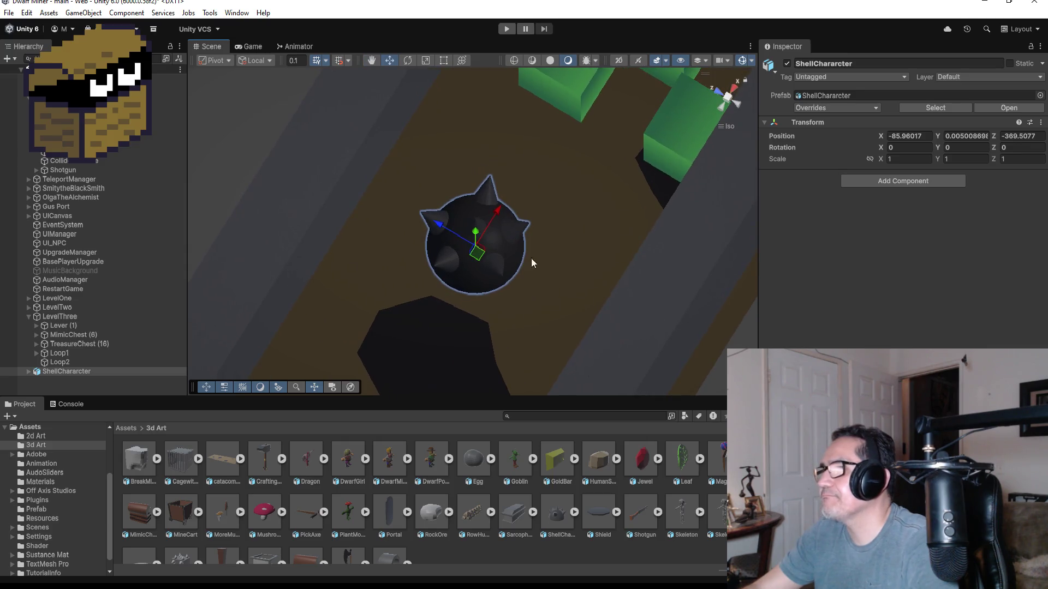
scroll(532, 257, up, 3)
mouse_move(580, 285)
mouse_down()
mouse_move(571, 264)
mouse_move(712, 128)
mouse_move(627, 145)
mouse_move(616, 236)
mouse_up()
scroll(572, 264, down, 5)
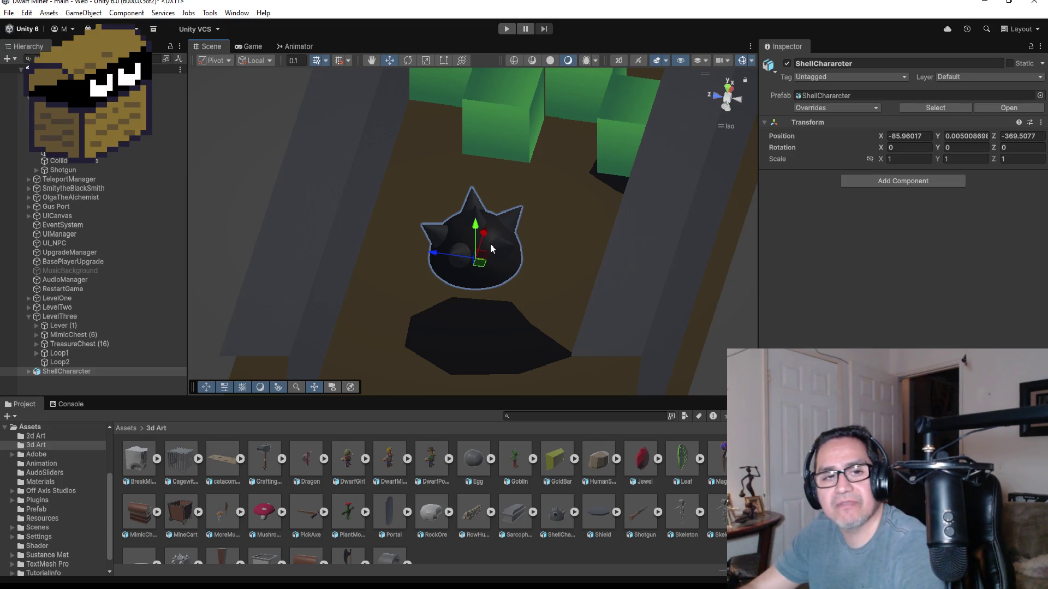
scroll(491, 244, down, 4)
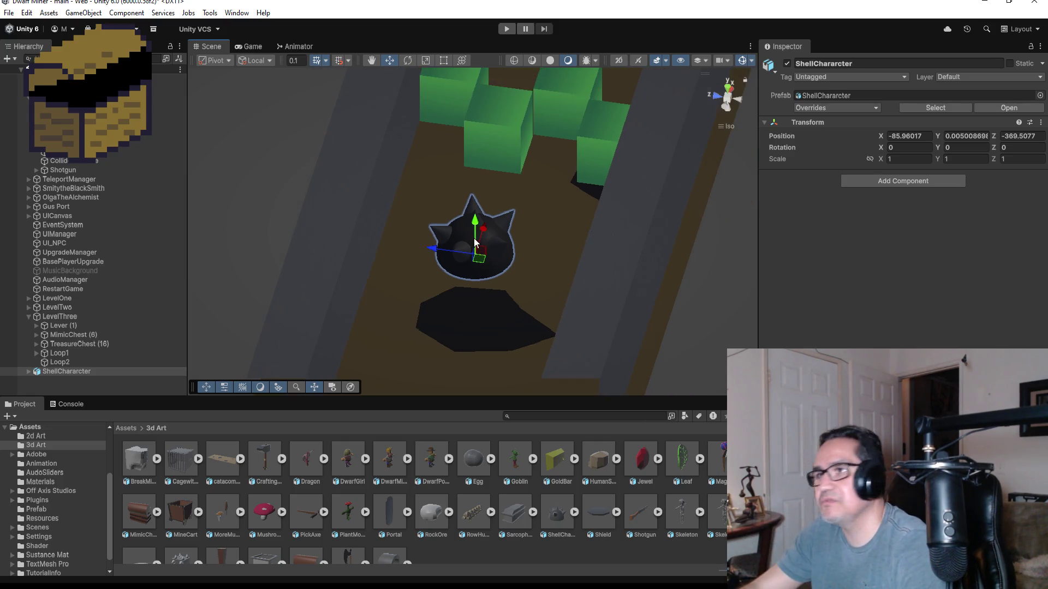
click(64, 373)
- Unpack the ShellChararcter prefab completely, then collapse LevelThree and zoom out
right_click(63, 373)
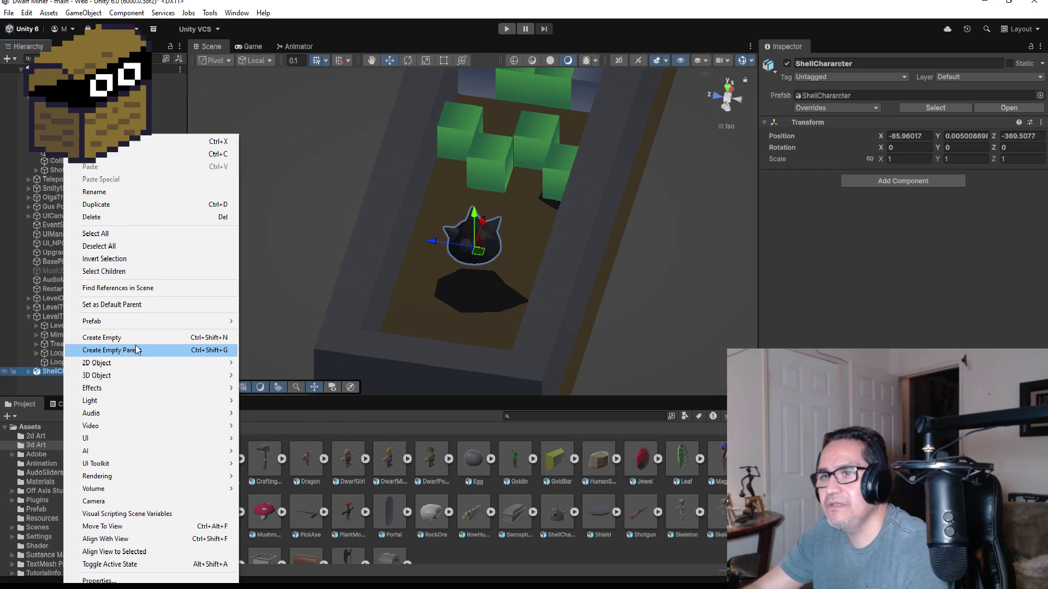
mouse_move(127, 327)
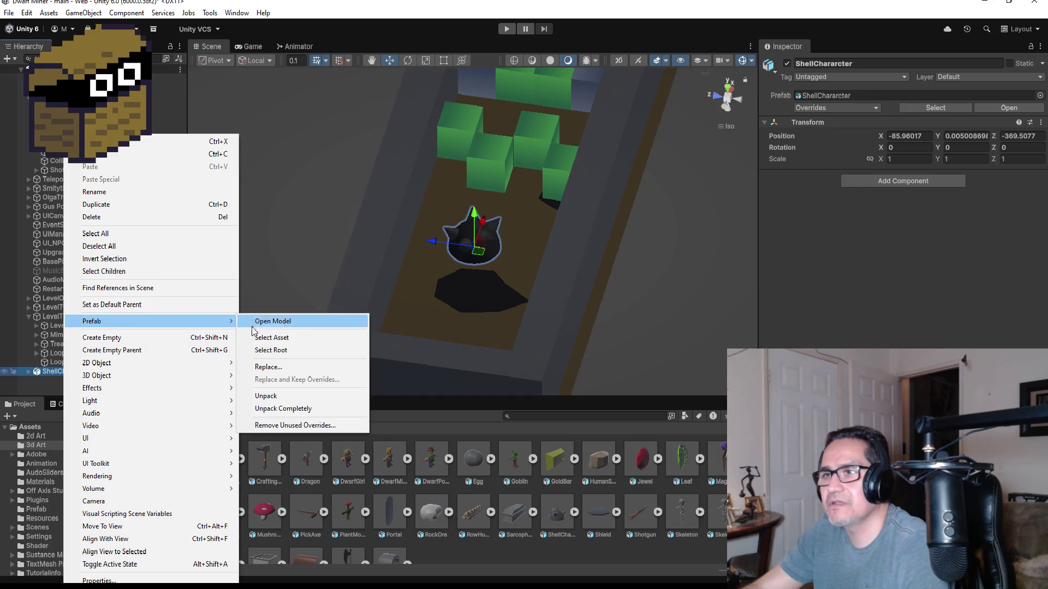
click(282, 411)
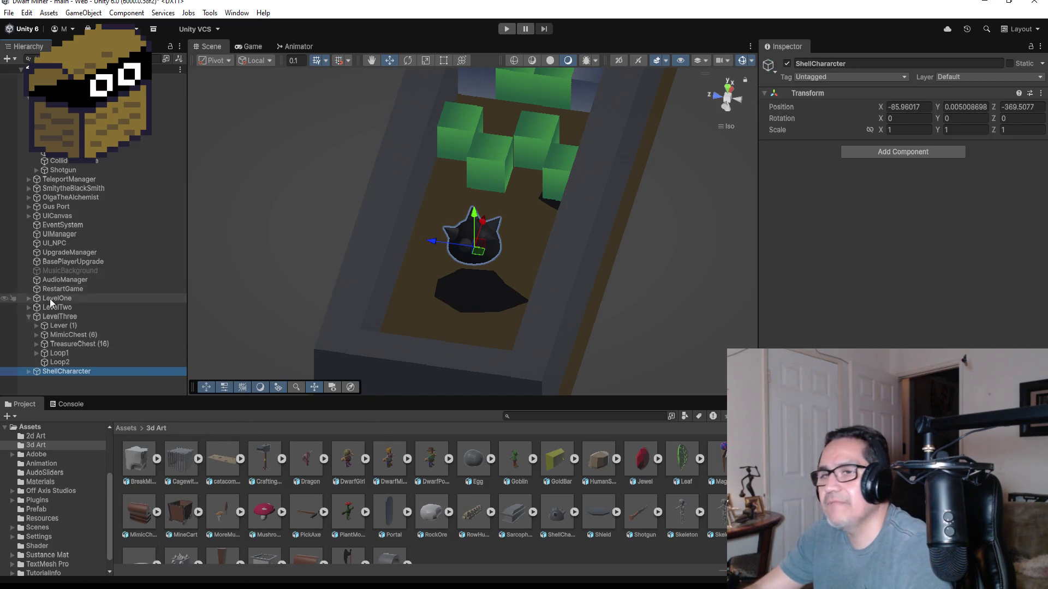
click(28, 317)
scroll(567, 256, down, 5)
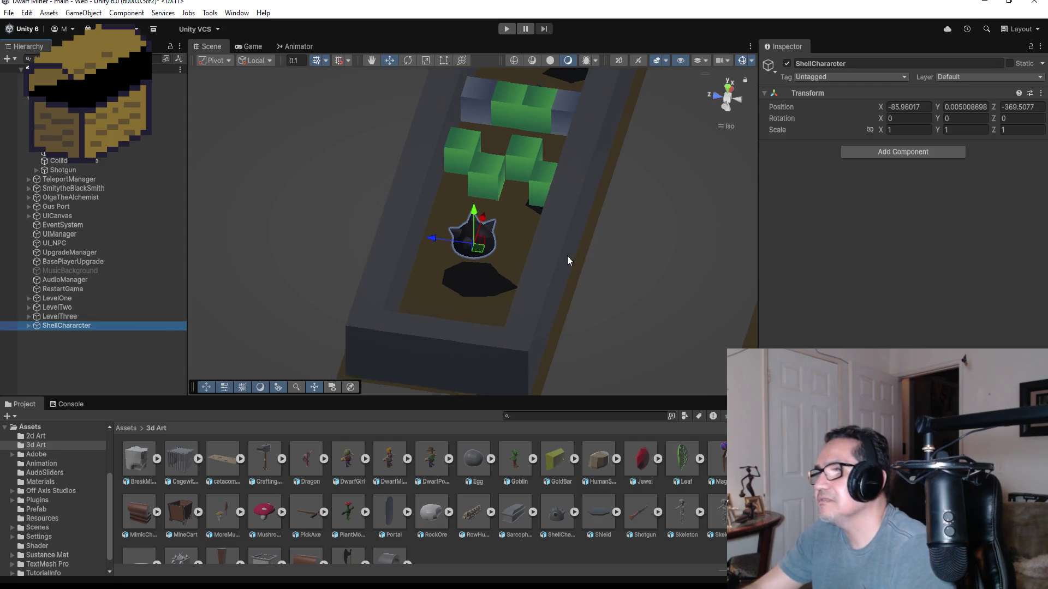
scroll(538, 231, down, 5)
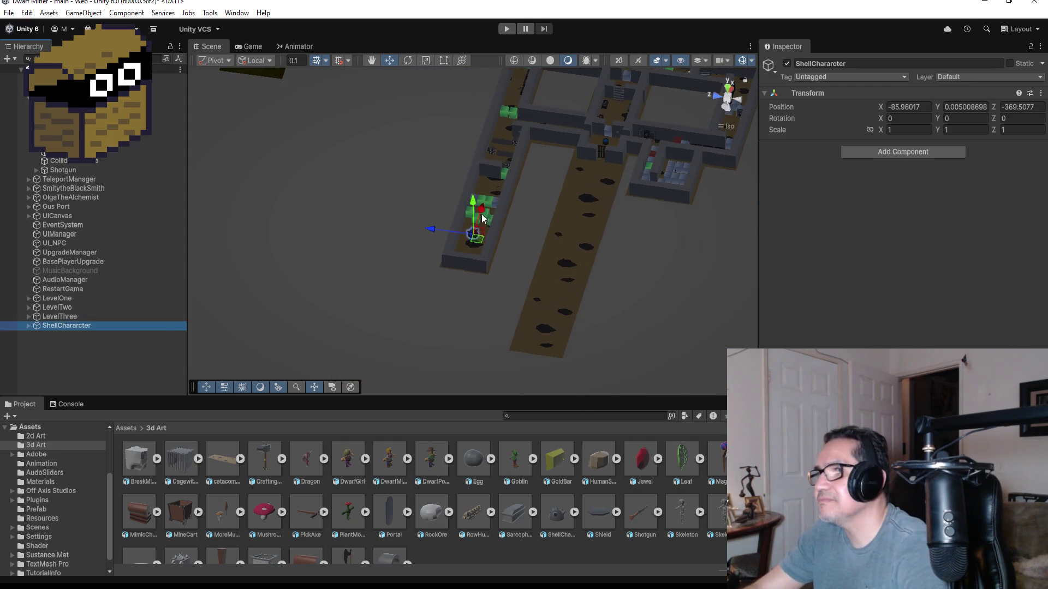
- Move the shell to the upper corridor beside the green blocks, sunk slightly into the floor
drag(483, 210, 542, 103)
scroll(542, 103, up, 3)
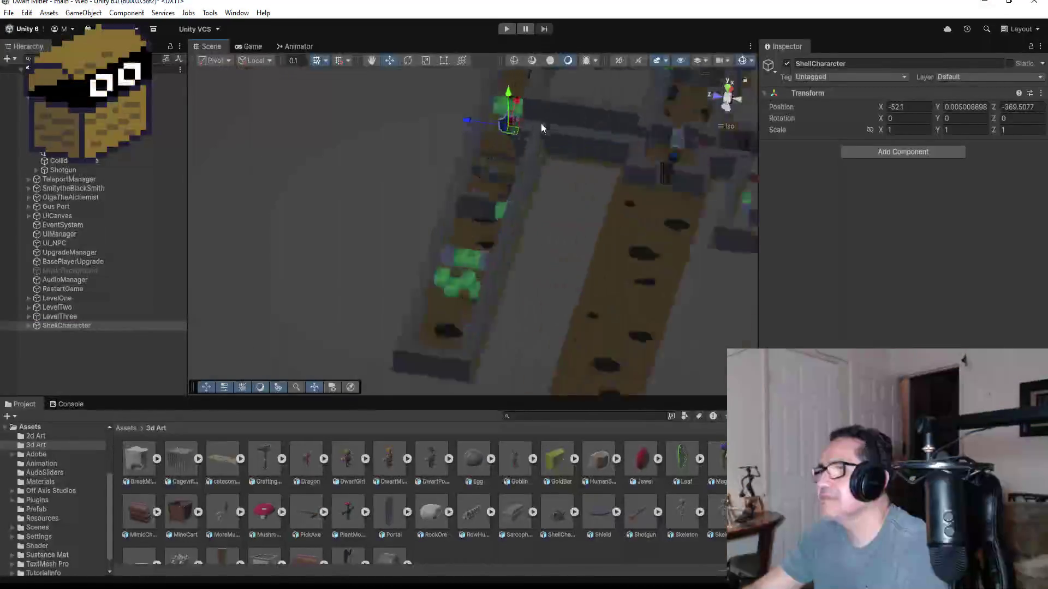
key(f)
scroll(581, 182, down, 3)
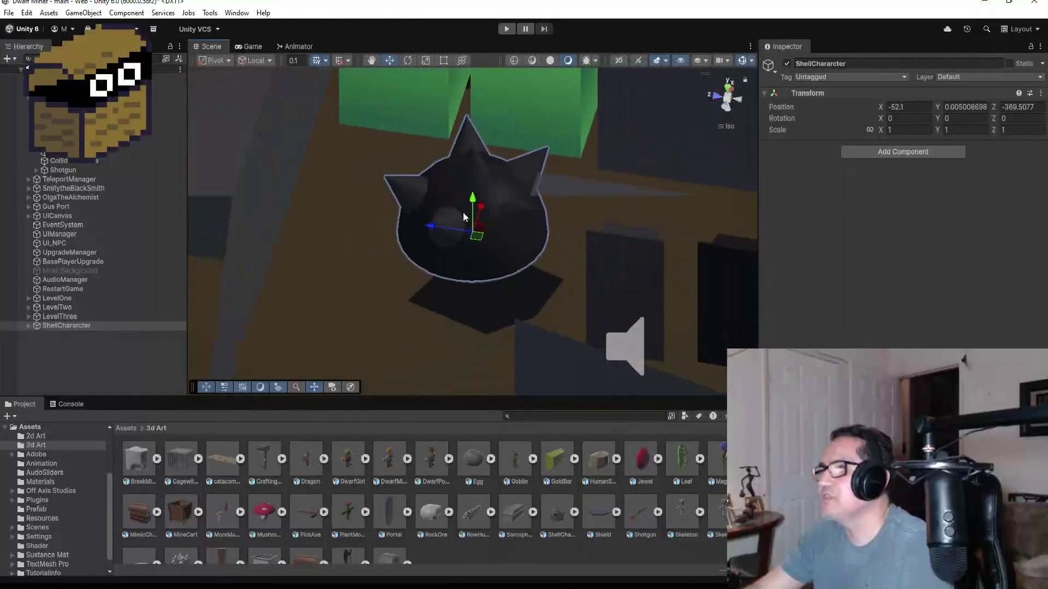
drag(473, 201, 476, 213)
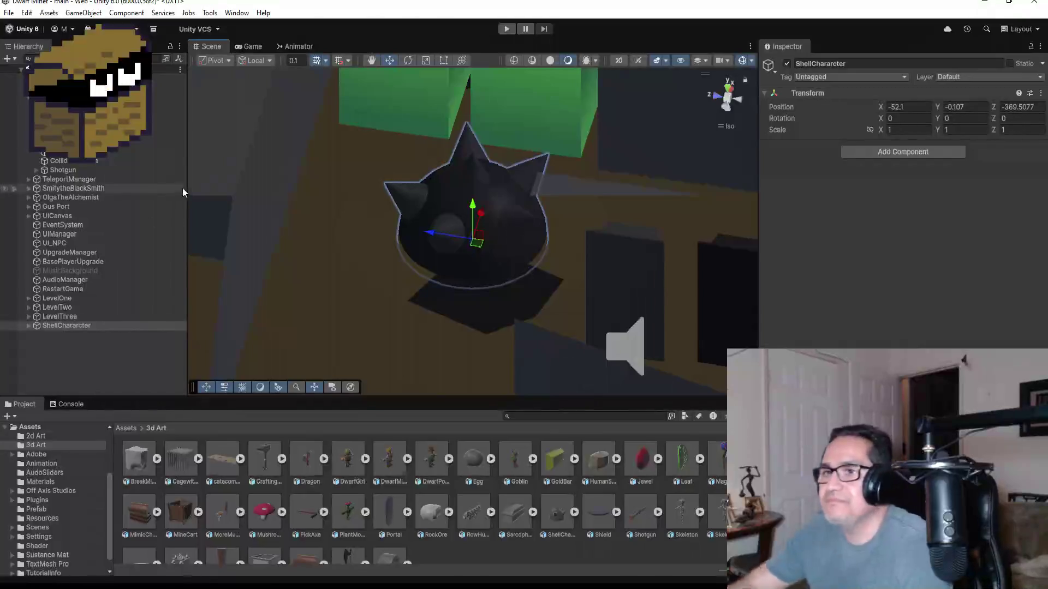
- Set the shell's Transform Scale X, Y and Z to 0.5
click(94, 356)
click(84, 326)
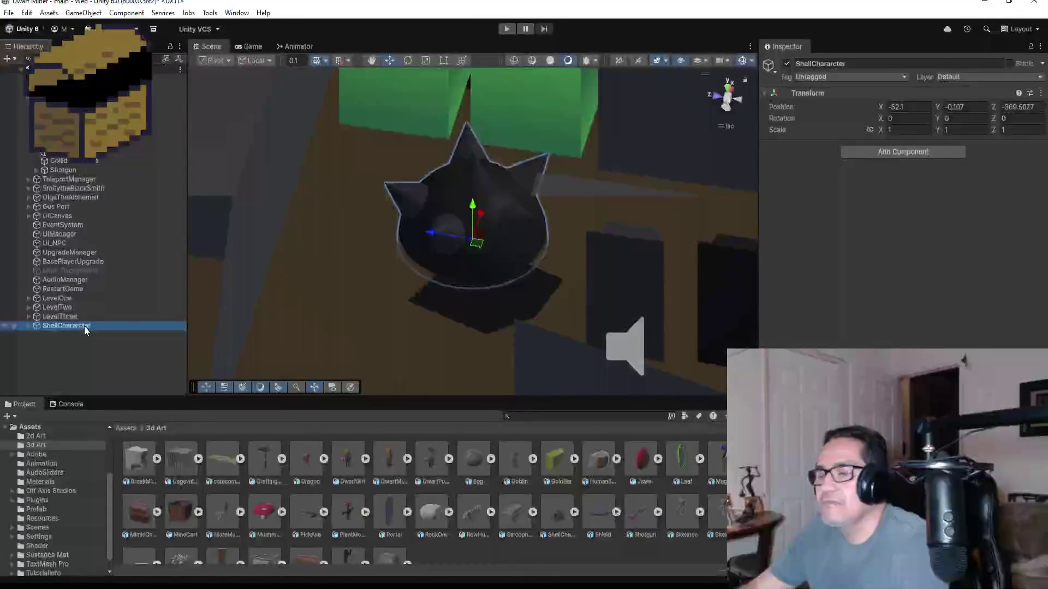
click(906, 129)
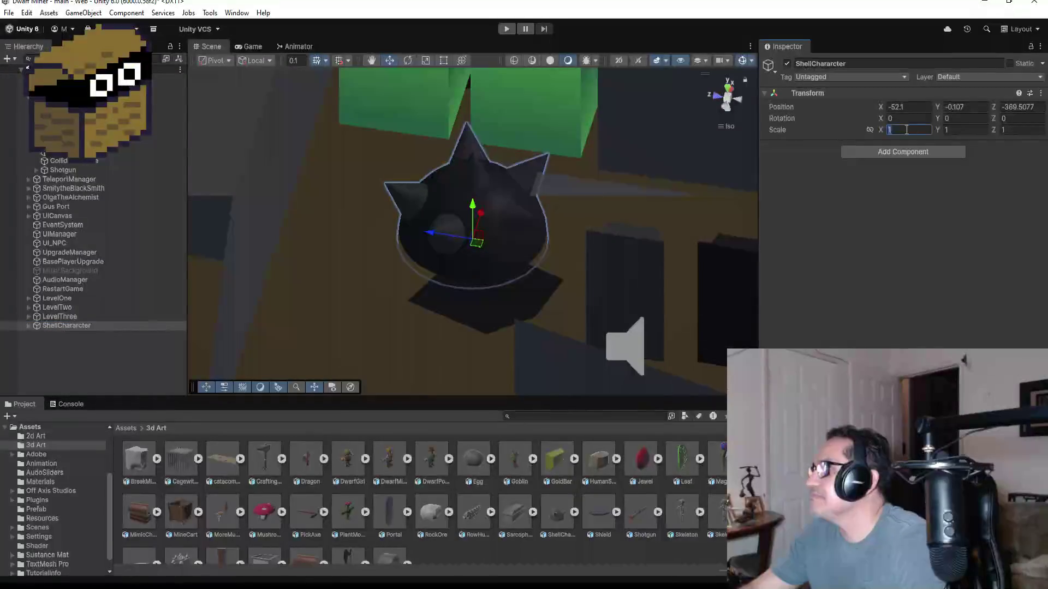
text(0.5)
key(Tab)
text(0.5)
key(Tab)
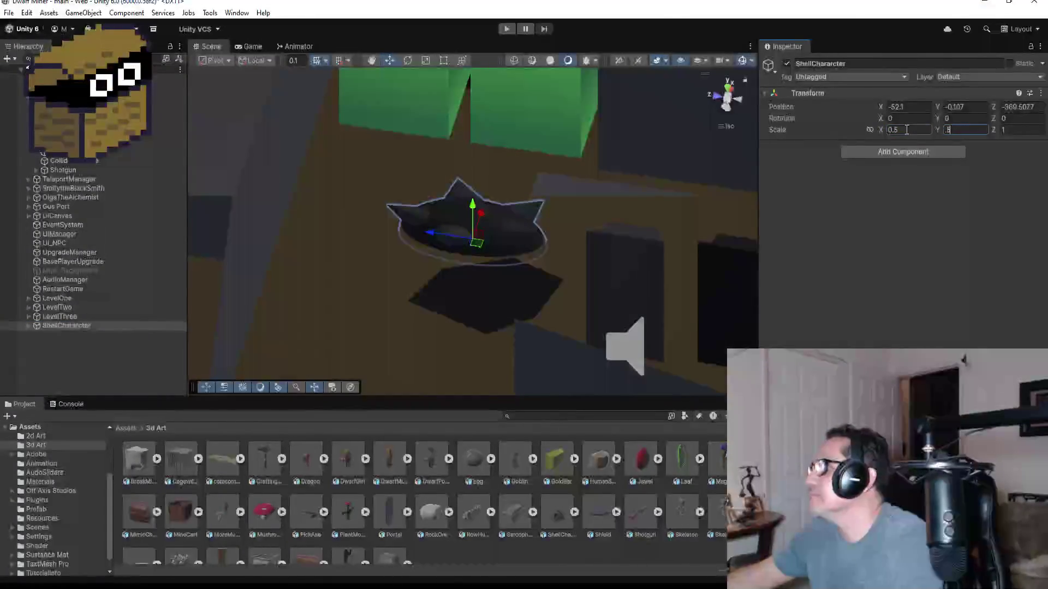
text(.5)
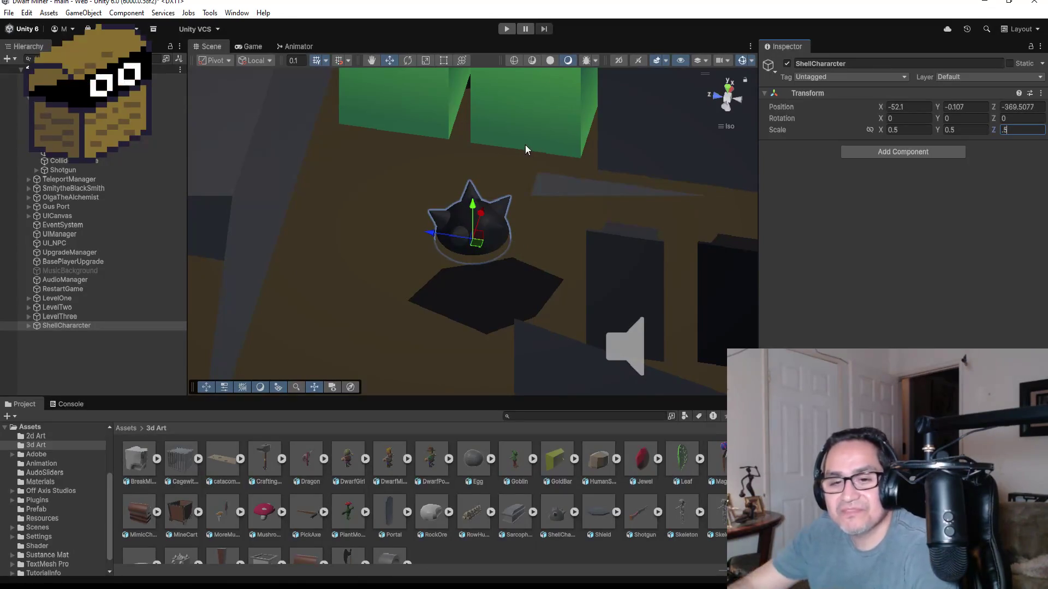
click(92, 348)
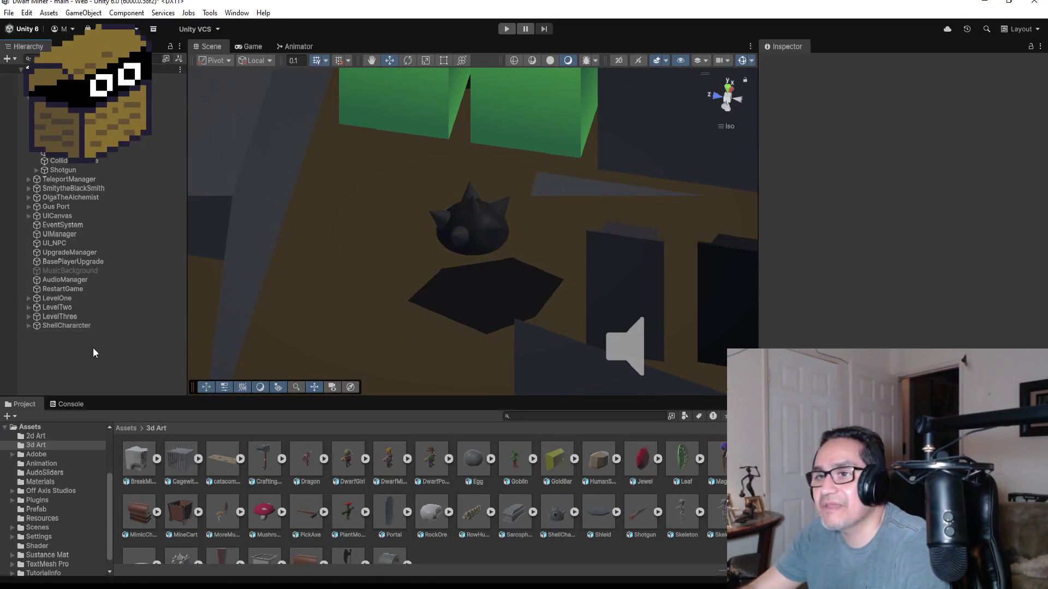
click(67, 325)
- Start Play mode, dismiss the Settings panel, and fire into the skeleton room
click(506, 29)
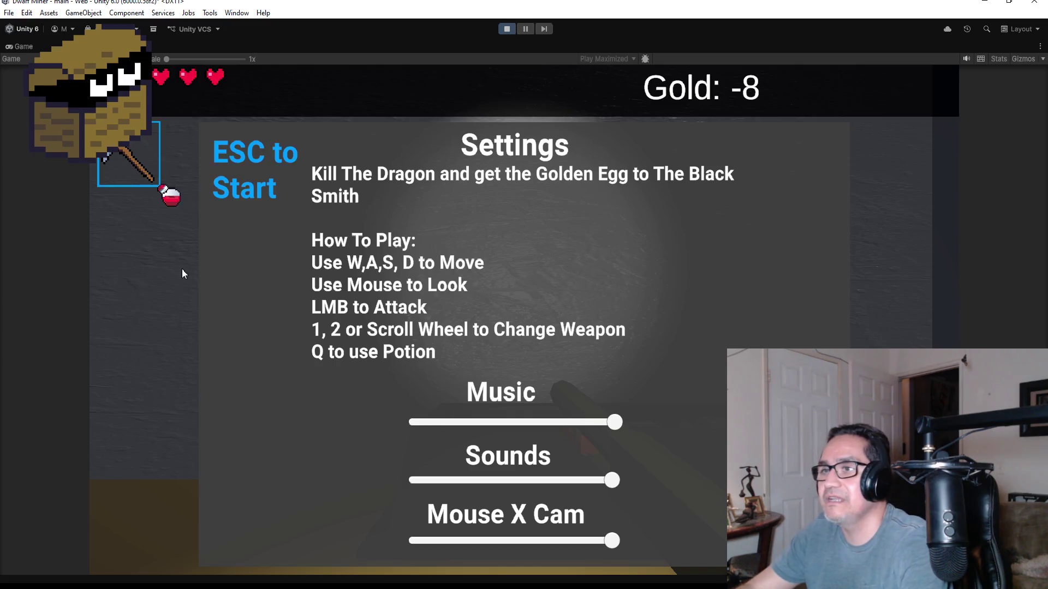
key(Escape)
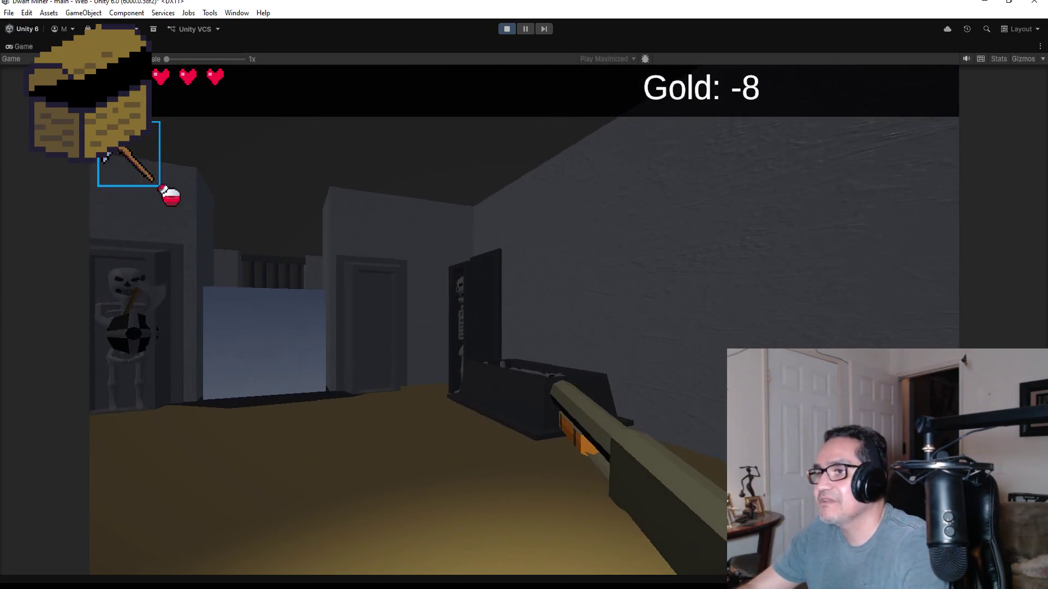
scroll(524, 295, down, 1)
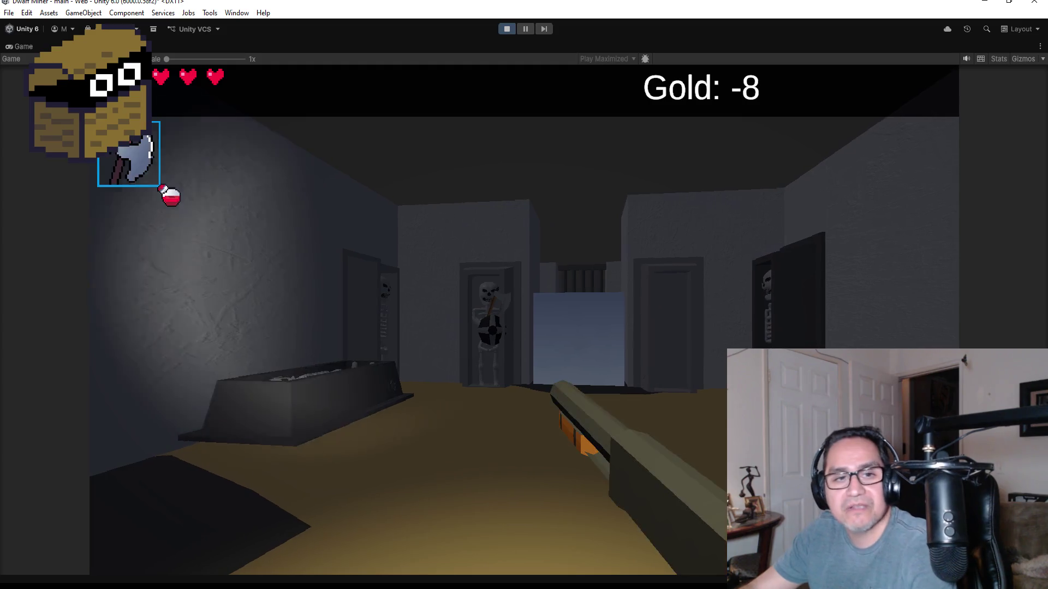
key(w)
click(524, 295)
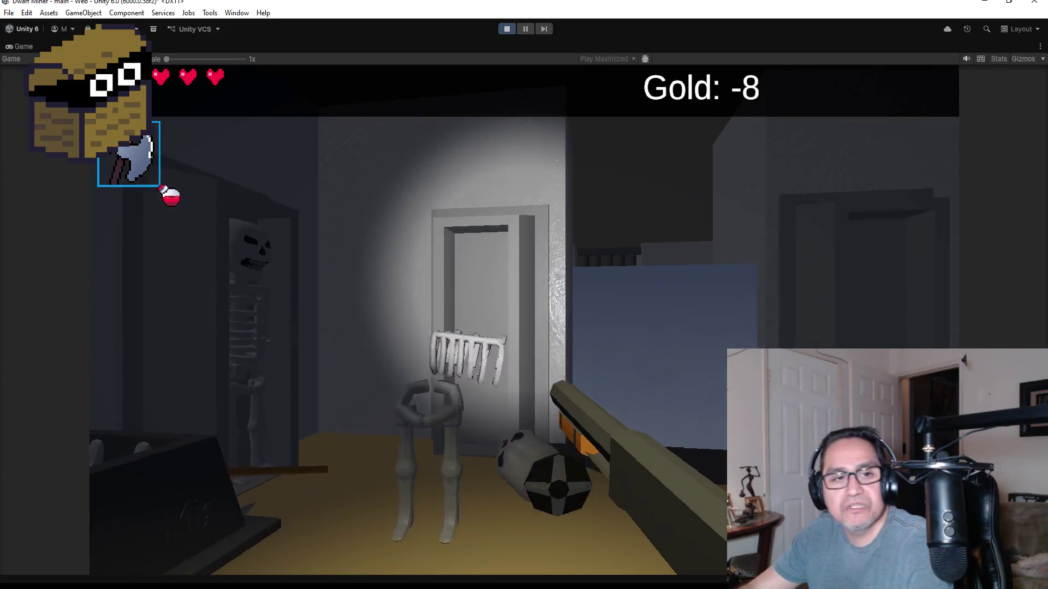
- Advance down the corridor firing fireballs until the attacking skeleton is destroyed
scroll(524, 295, up, 1)
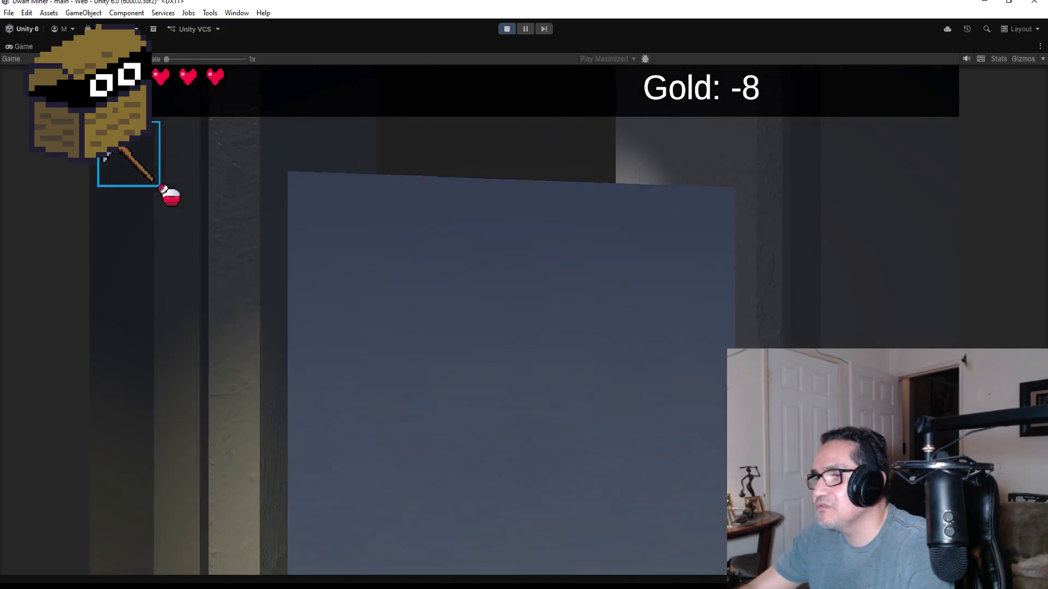
key(w)
key(s)
scroll(524, 295, down, 1)
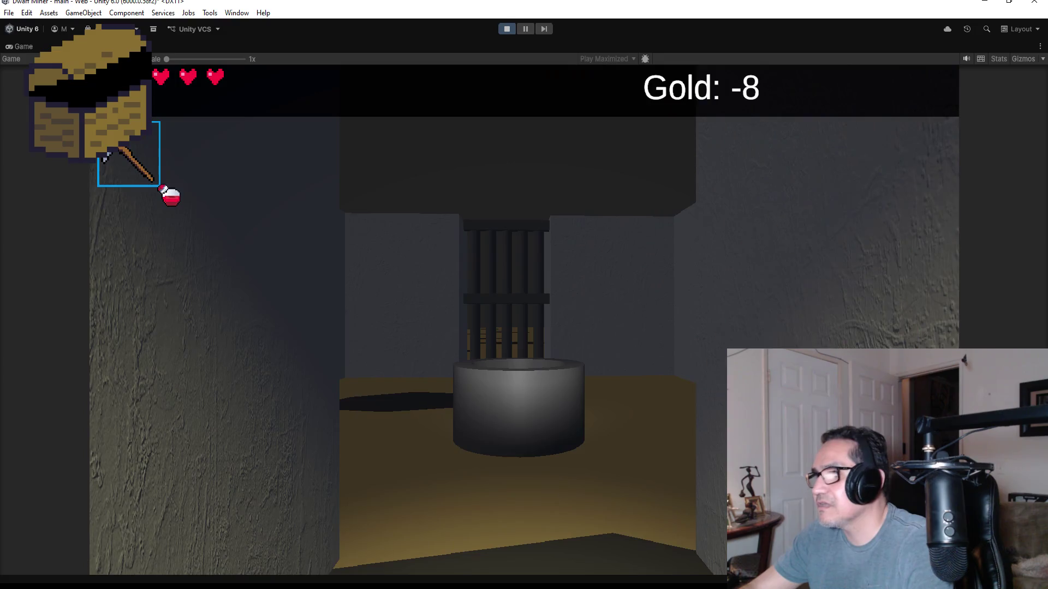
key(w)
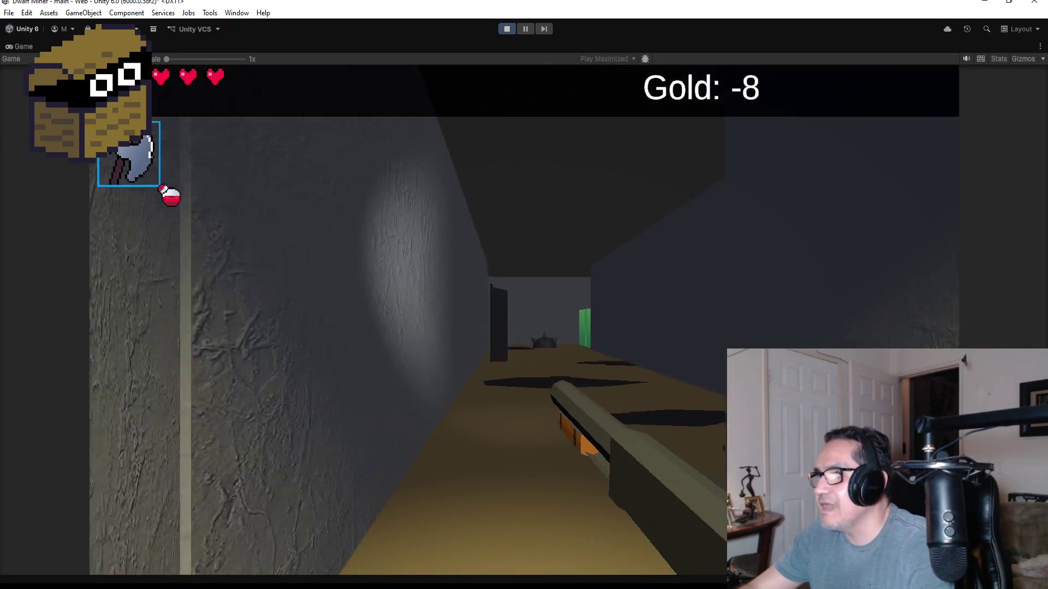
click(524, 295)
key(w)
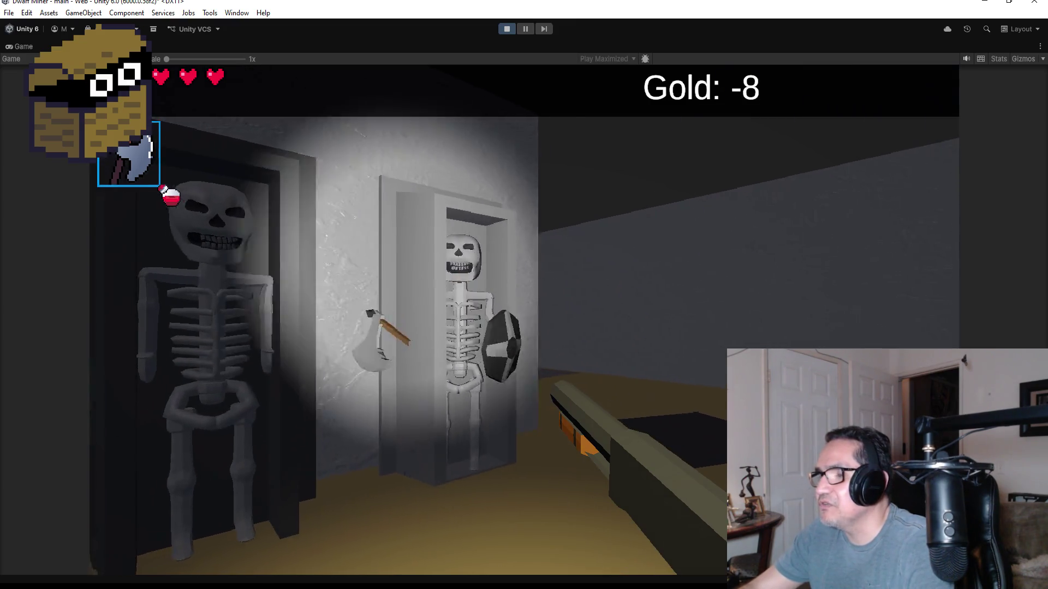
click(524, 295)
click(524, 295)
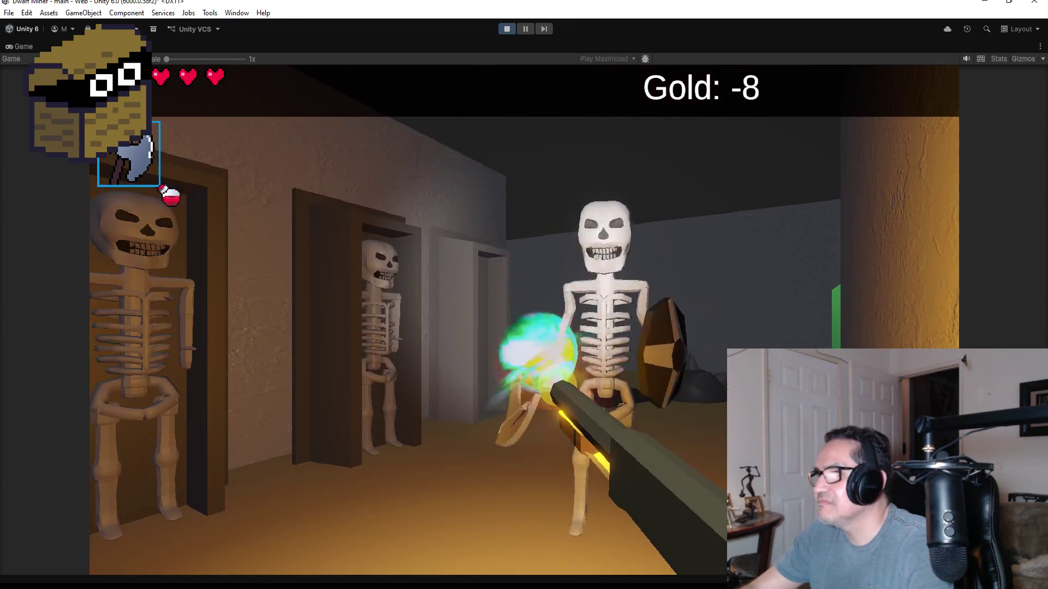
key(w)
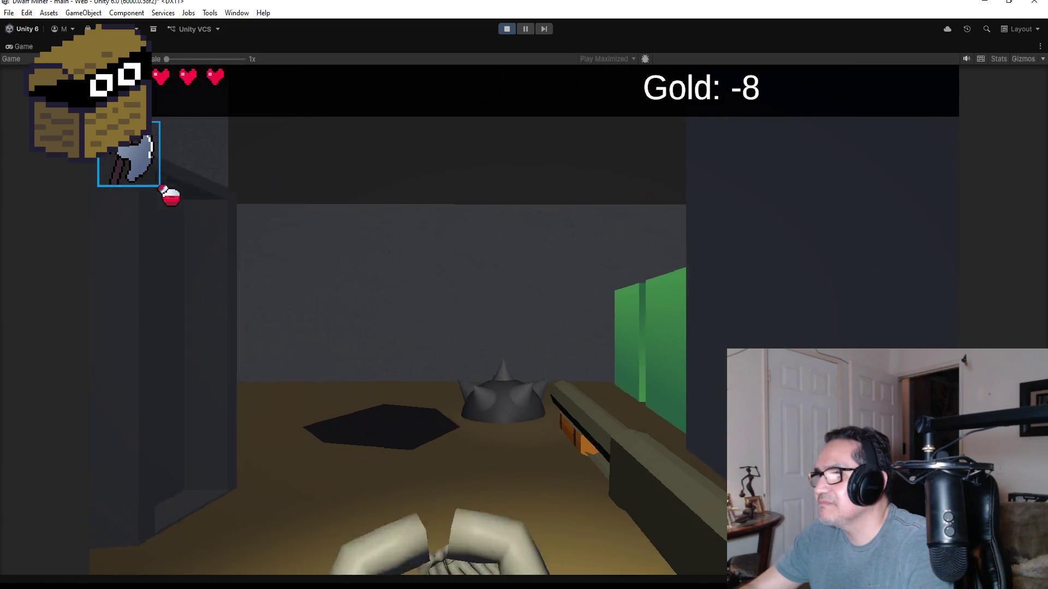
key(s)
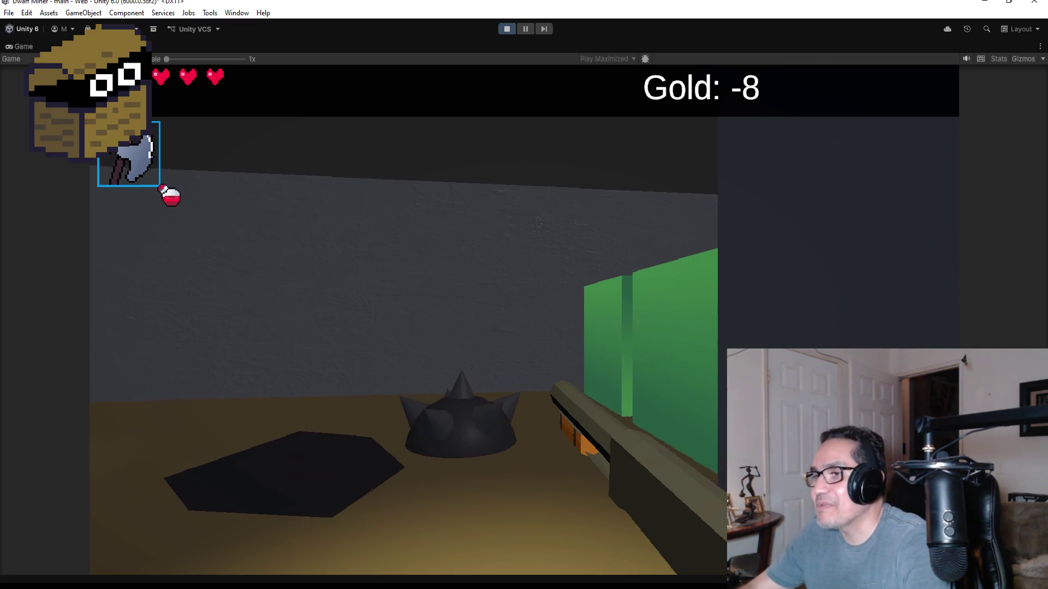
- Walk past the spike traps and crack the green block with the pickaxe
key(w)
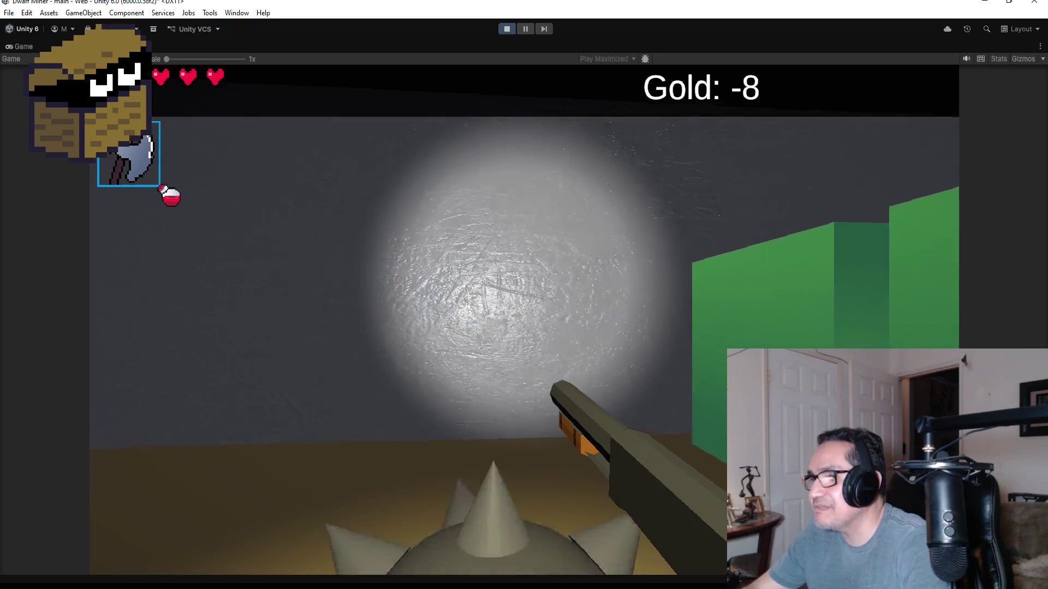
mouse_move(524, 295)
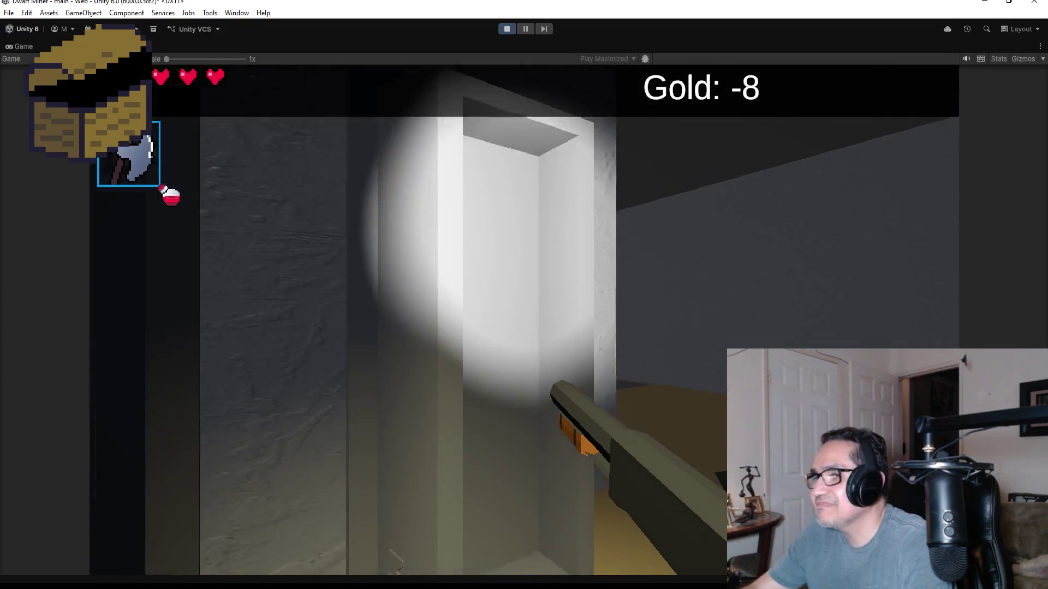
key(w)
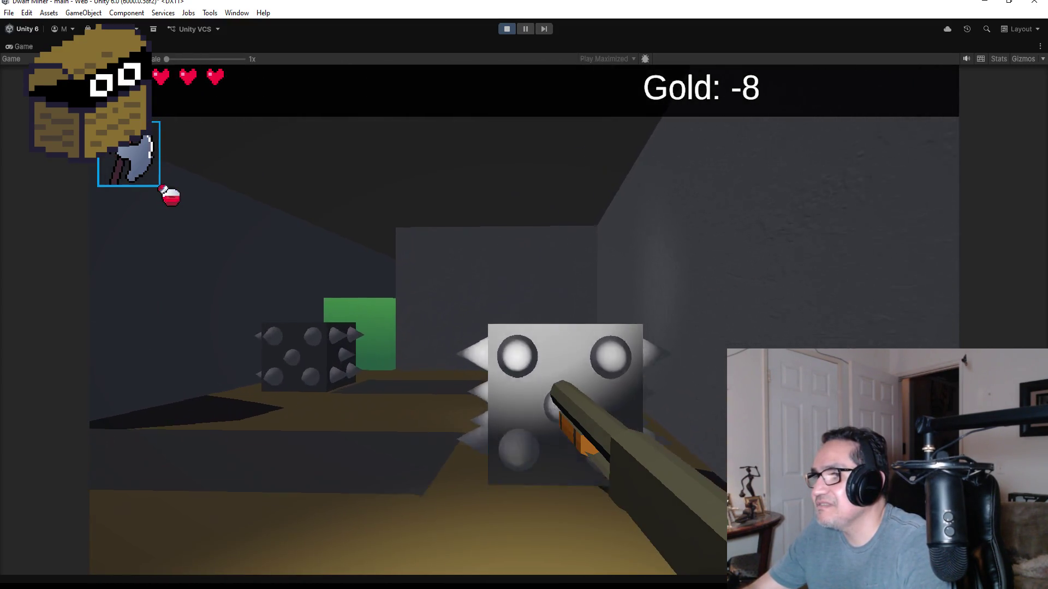
key(w)
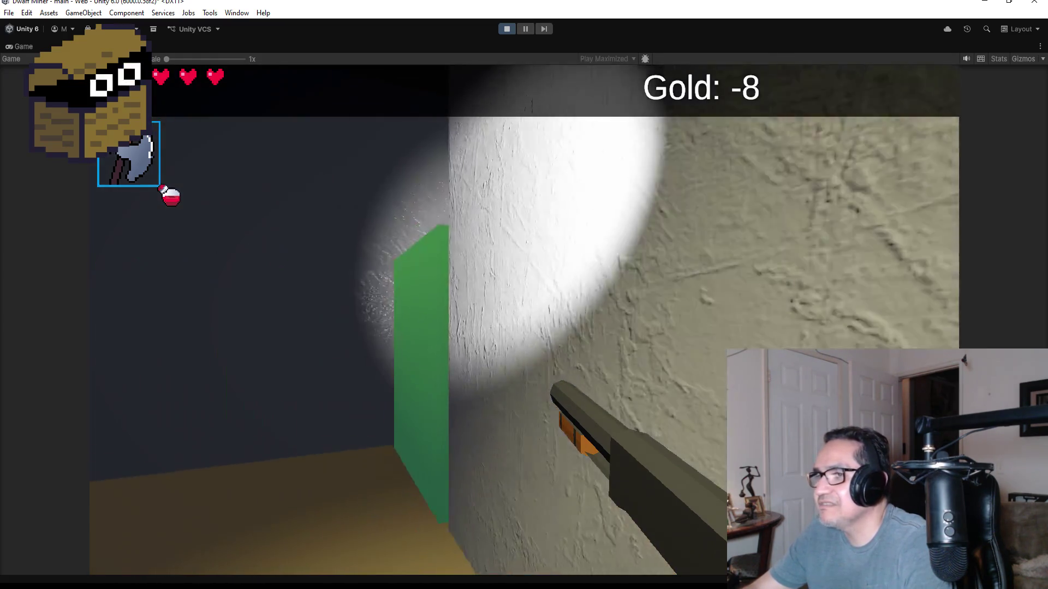
key(w)
click(524, 294)
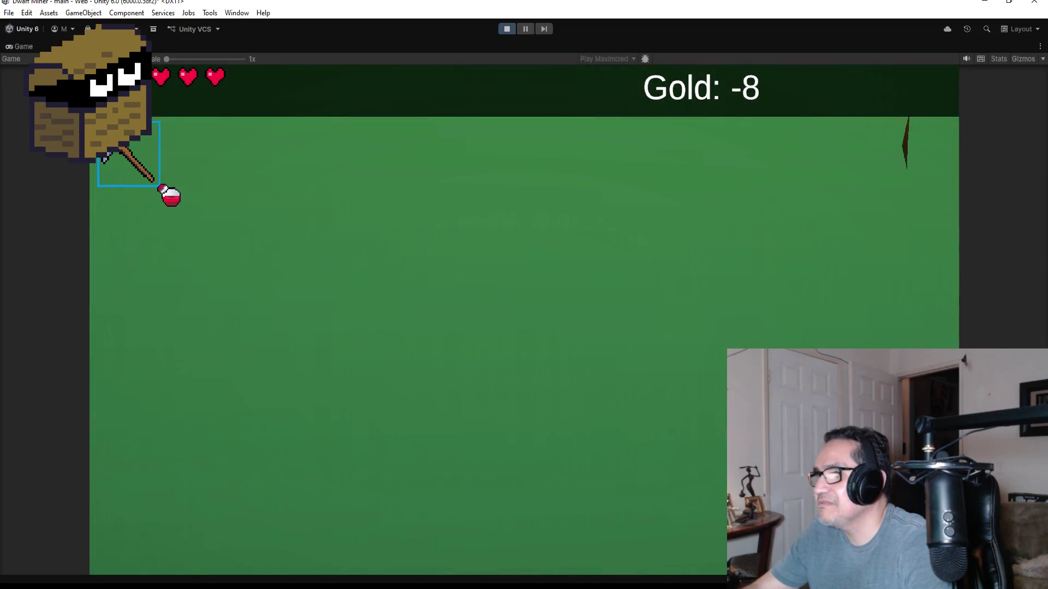
key(s)
key(w)
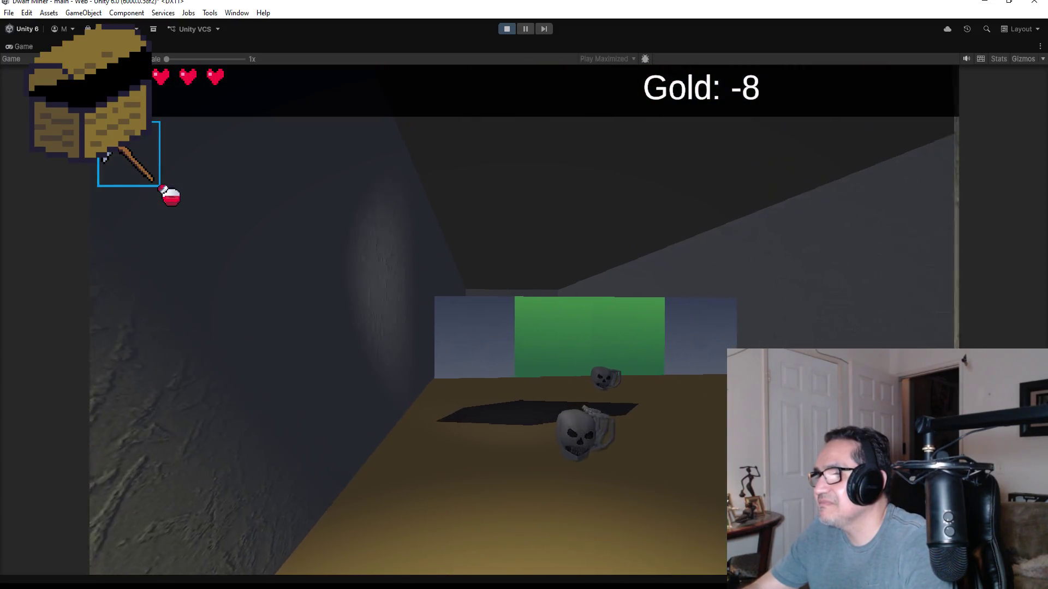
- Shoot the charging skeleton repeatedly, then pause on Settings and stop Play mode
scroll(524, 295, down, 1)
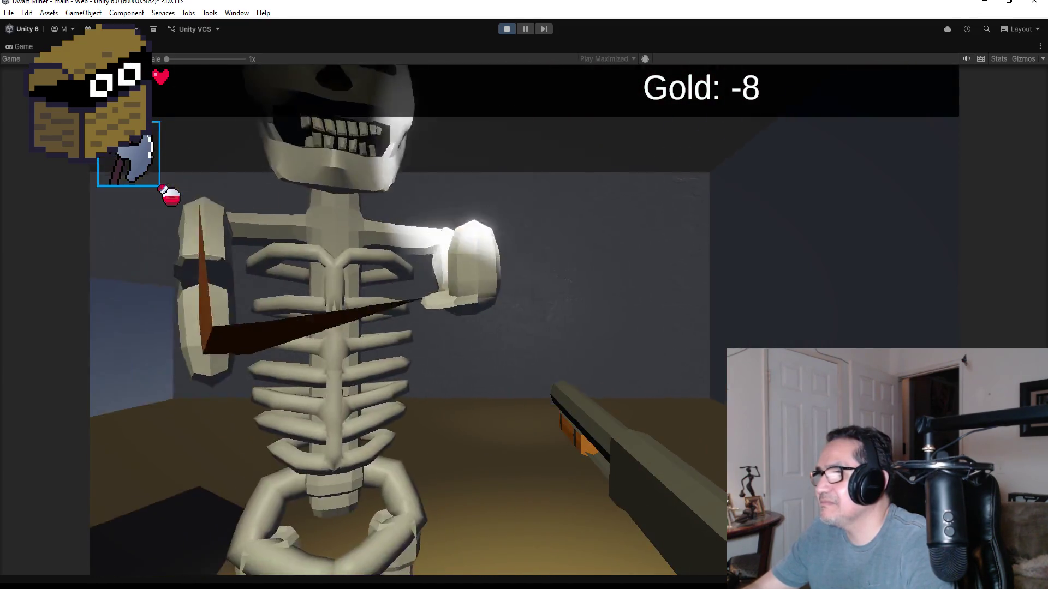
click(524, 294)
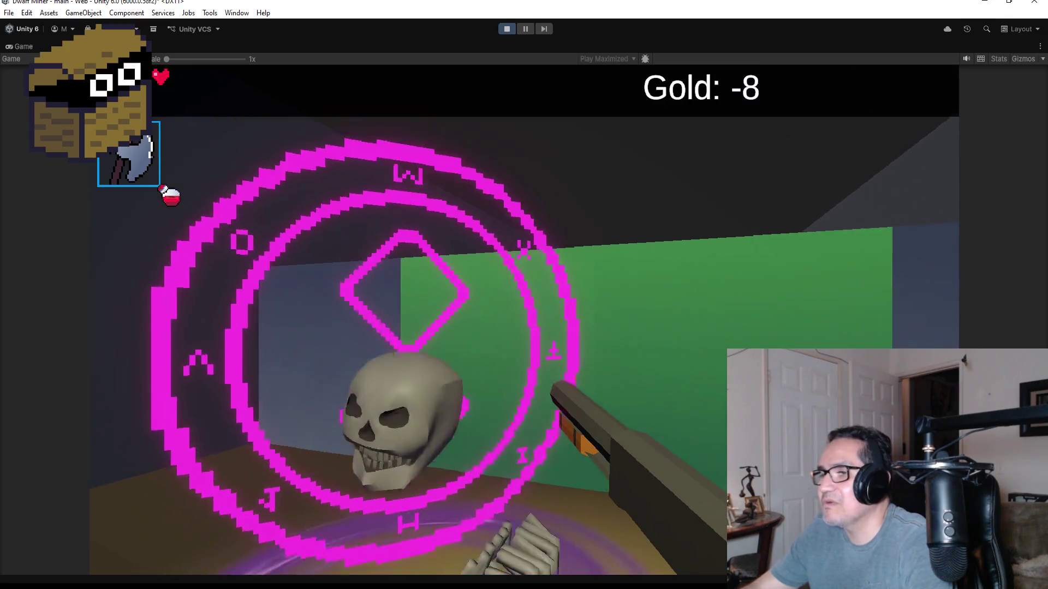
click(524, 295)
click(524, 295)
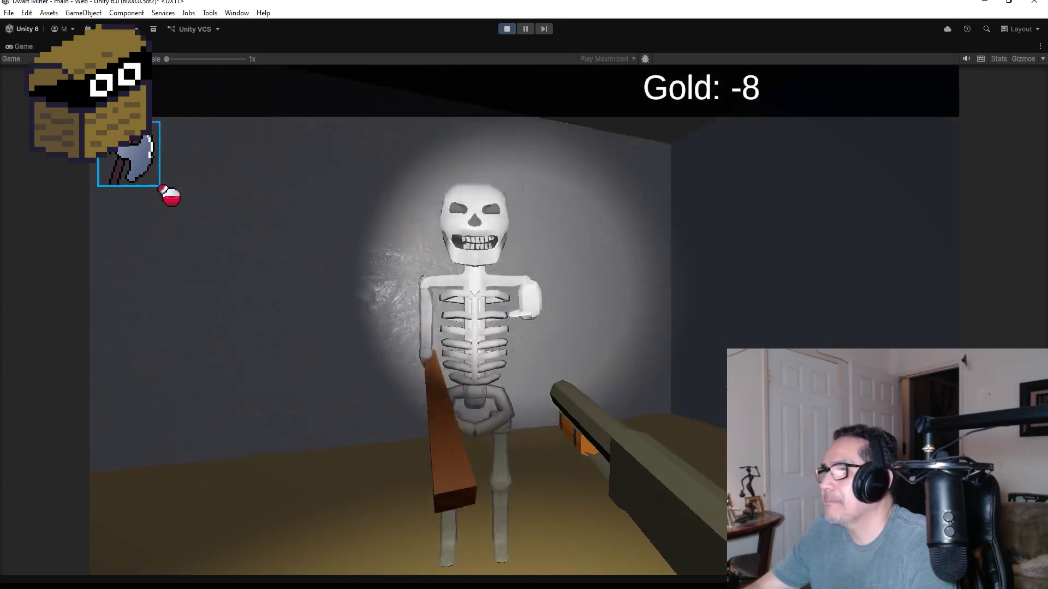
click(524, 295)
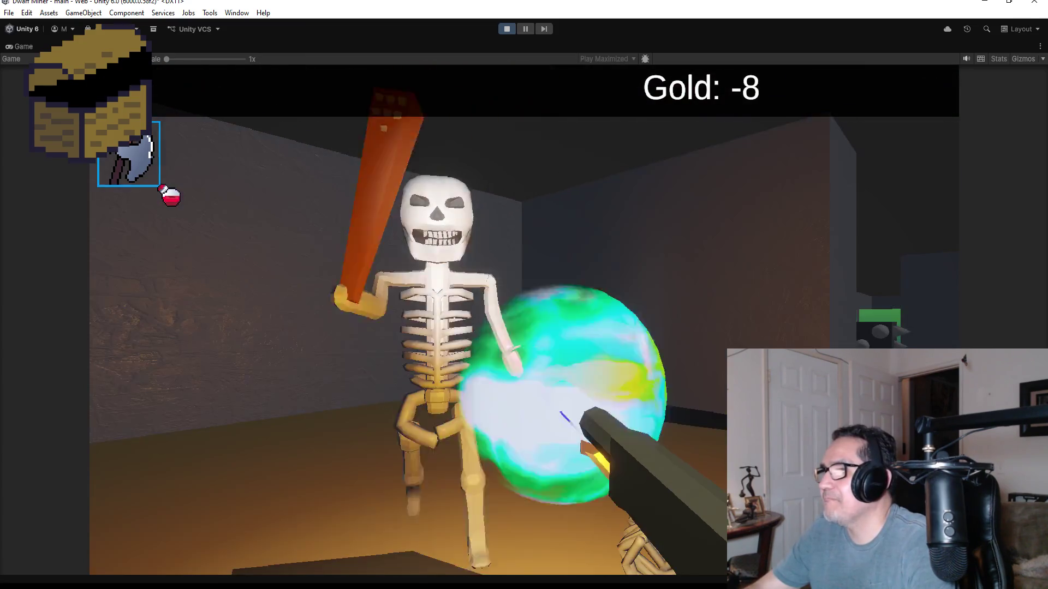
click(524, 295)
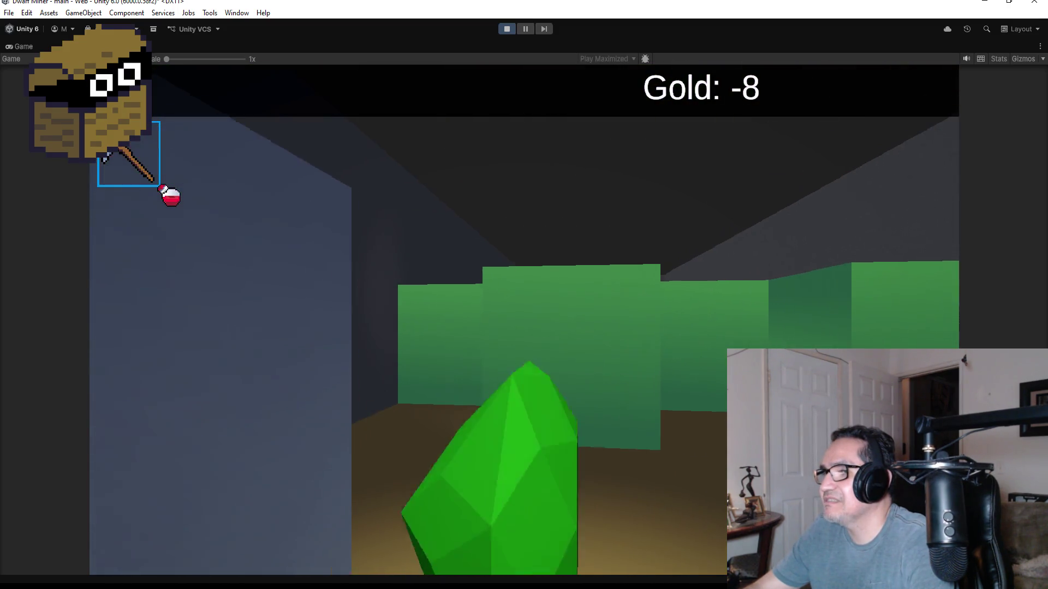
key(Escape)
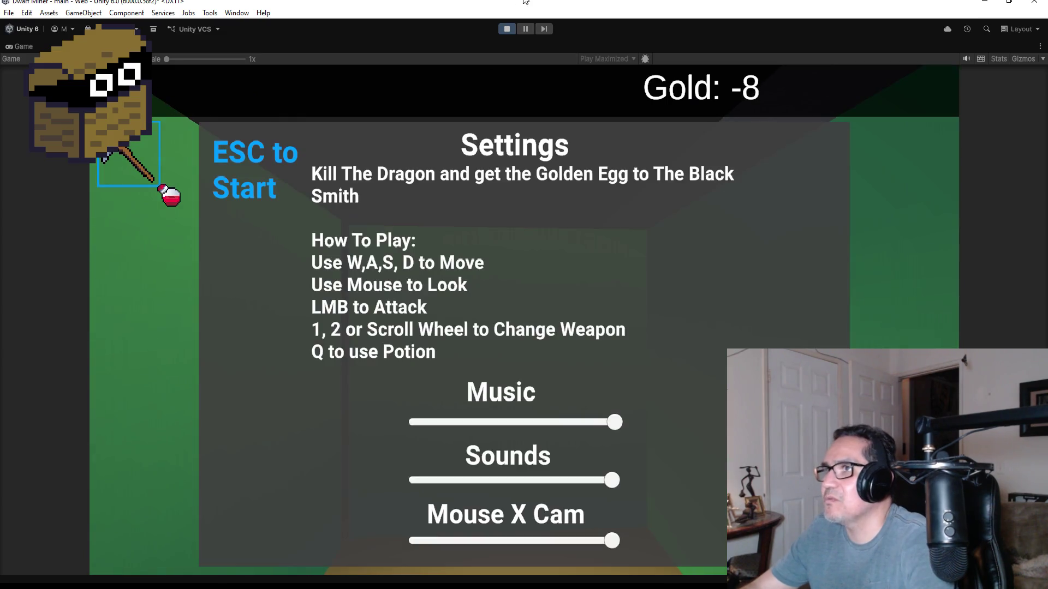
click(508, 29)
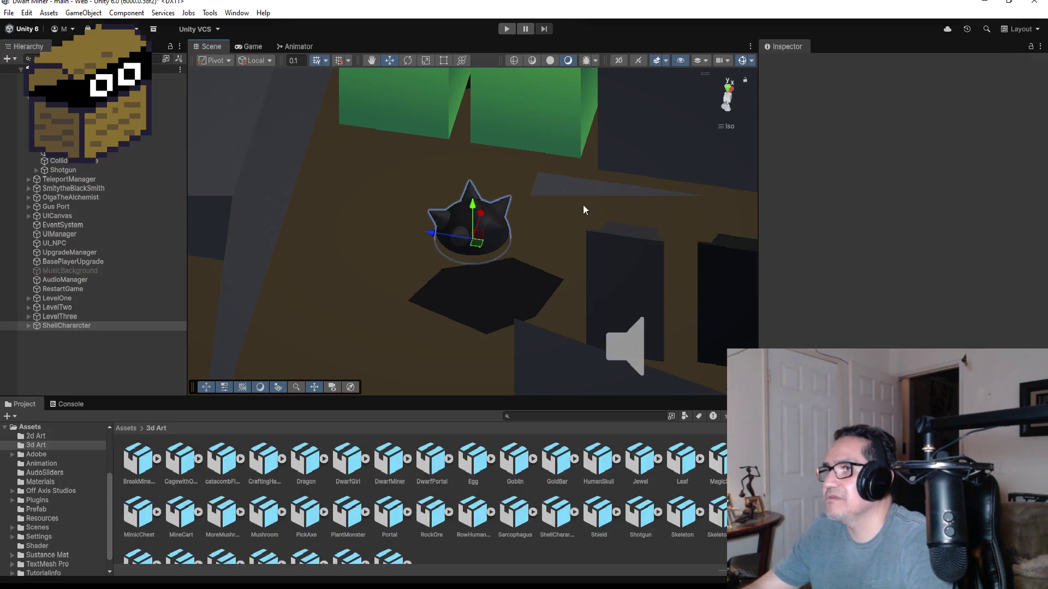
- Zoom out the Scene view and select ShellChararcter to check its half-scale placement
scroll(532, 207, down, 10)
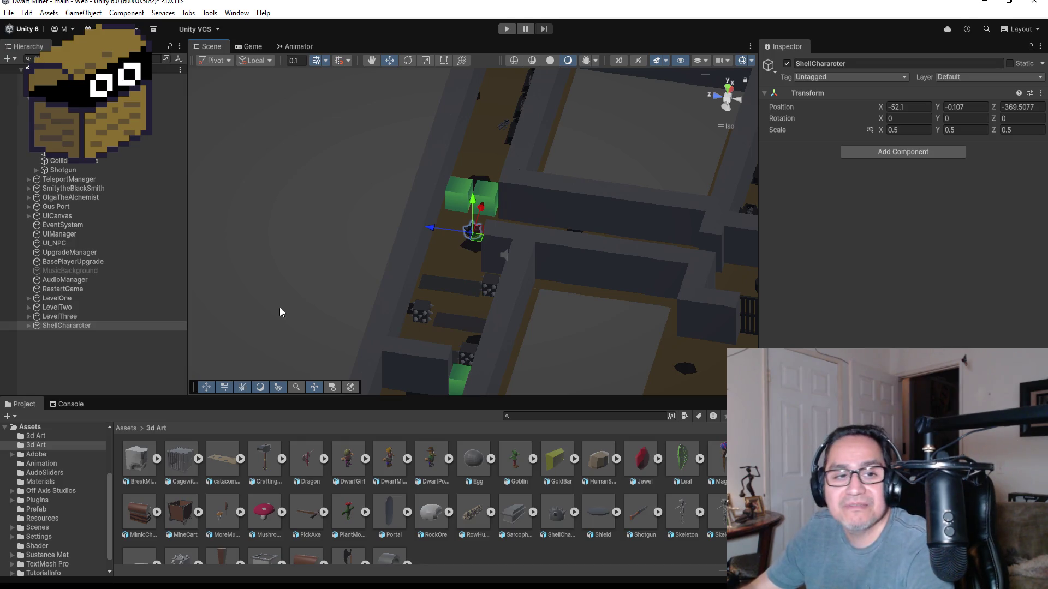
click(75, 329)
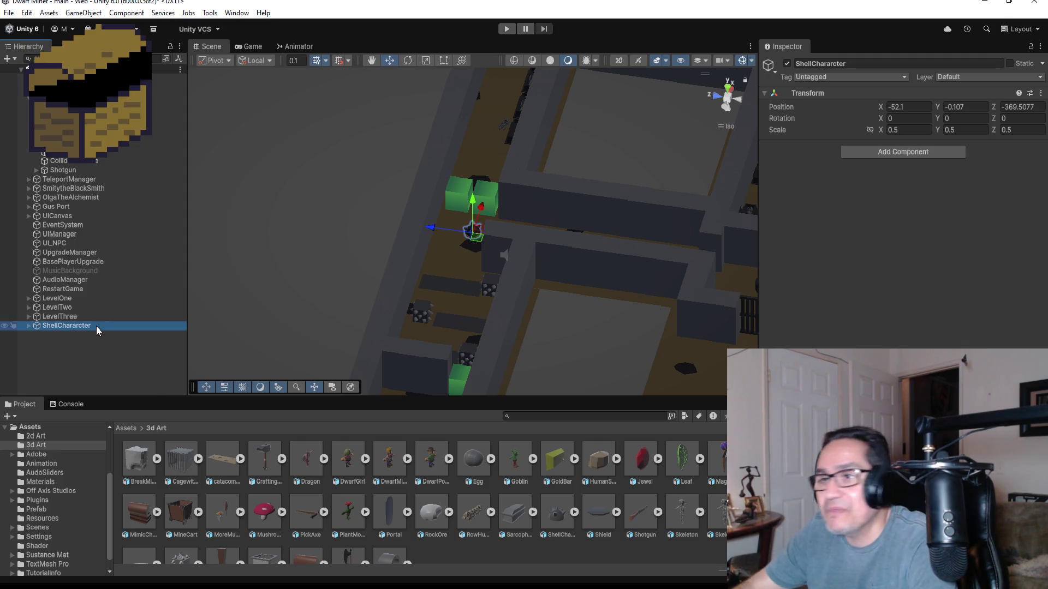
scroll(479, 258, up, 1)
scroll(479, 261, up, 2)
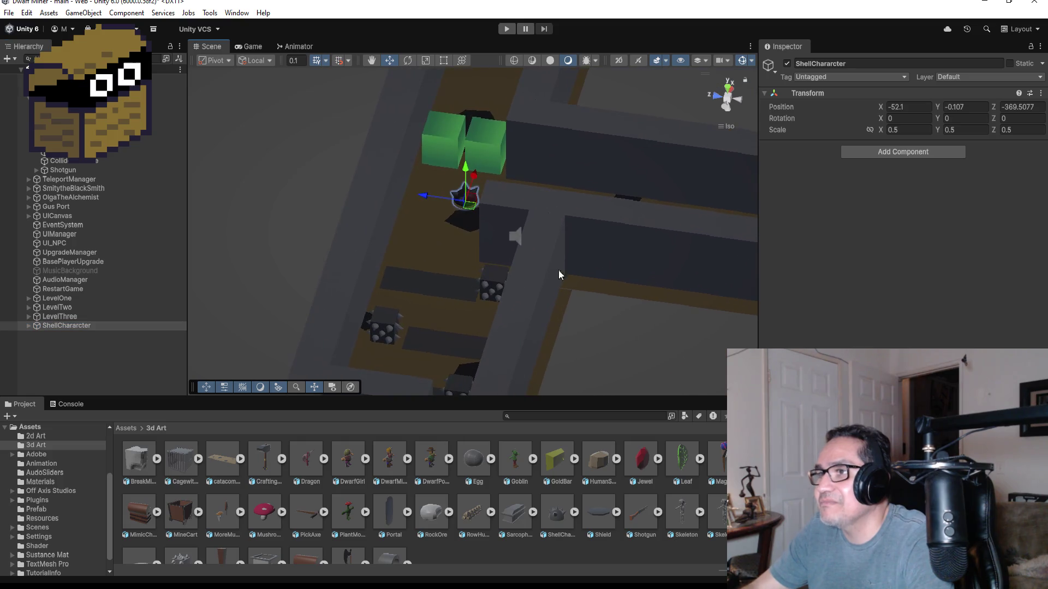
- From Top view, shift TriggerSpikeBlock (4)'s four spike-trap parts along X to -60.51
click(729, 89)
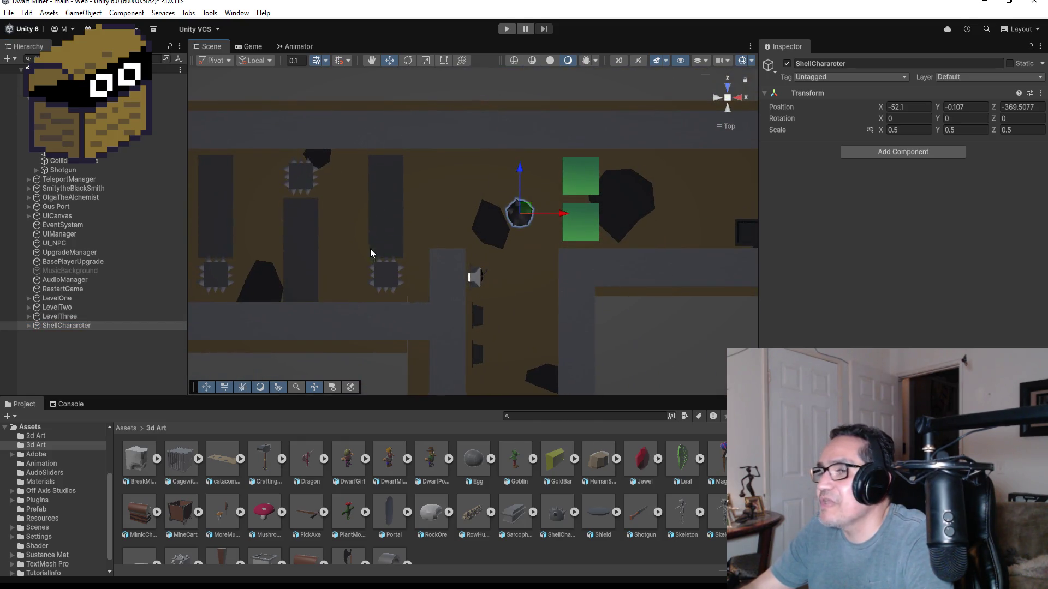
click(294, 237)
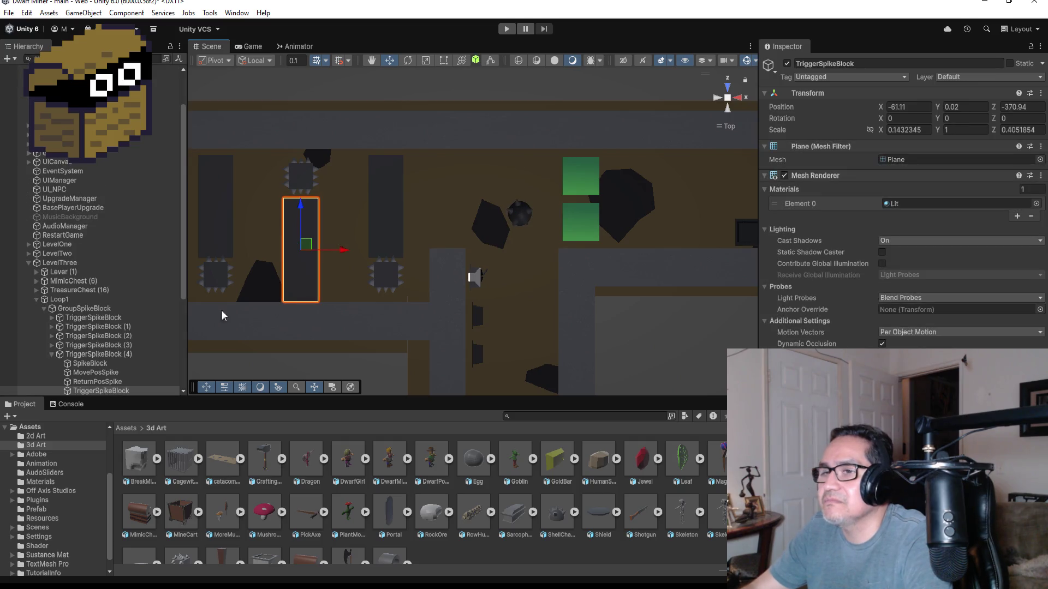
scroll(110, 369, down, 3)
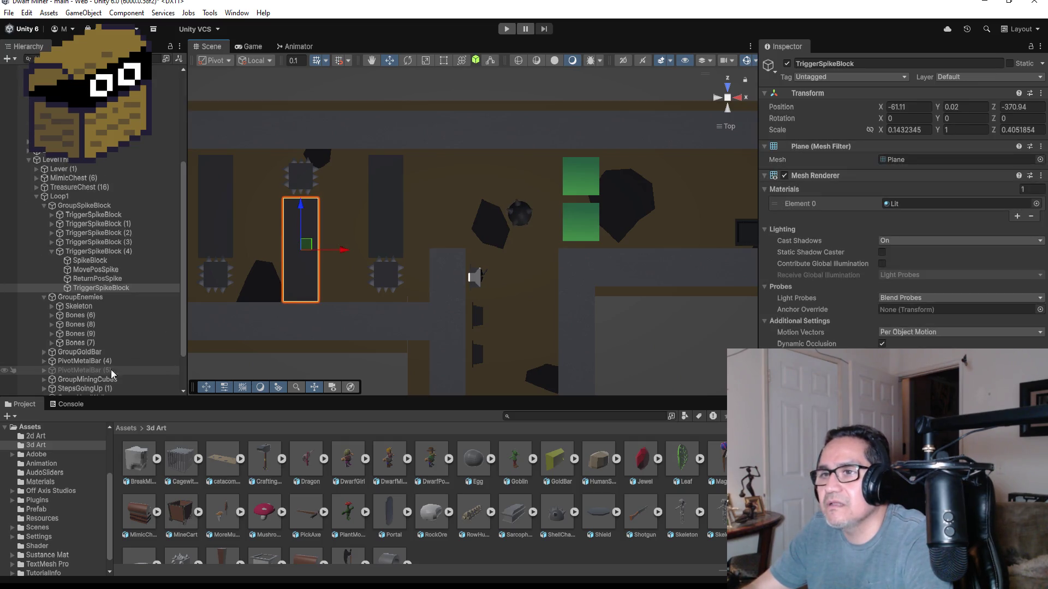
shift+click(101, 263)
drag(344, 255, 358, 251)
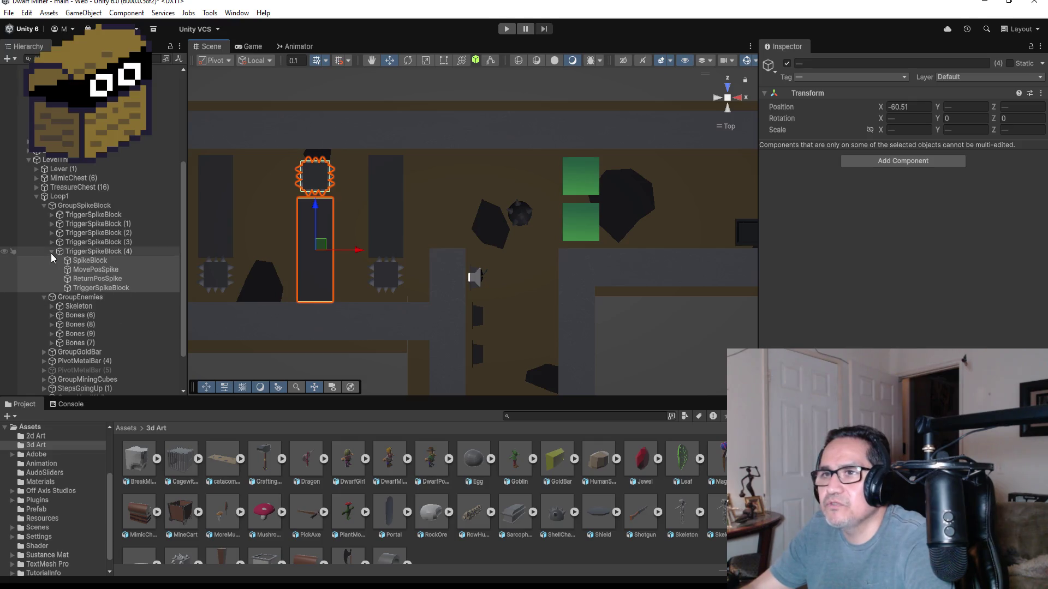
- Shift TriggerSpikeBlock (3)'s four spike-trap parts along X to -63.91
click(52, 251)
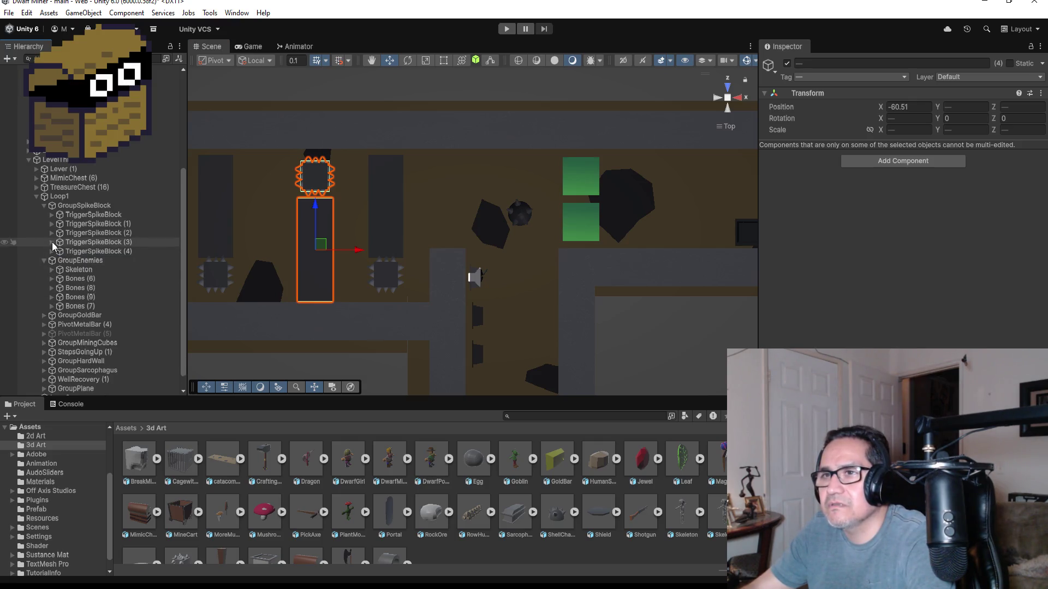
click(52, 243)
click(87, 251)
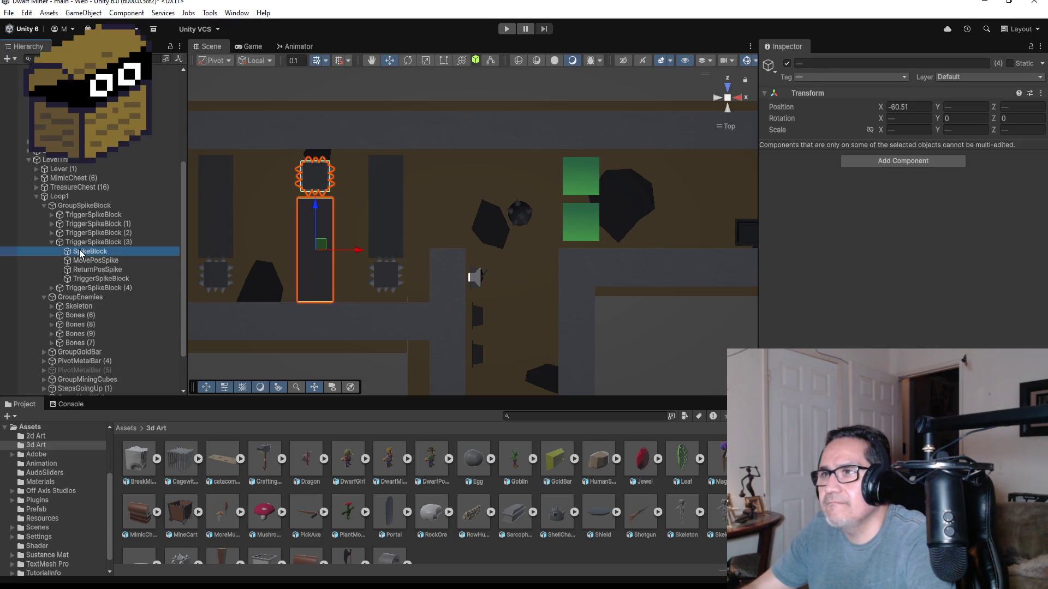
shift+click(90, 279)
drag(259, 211, 275, 210)
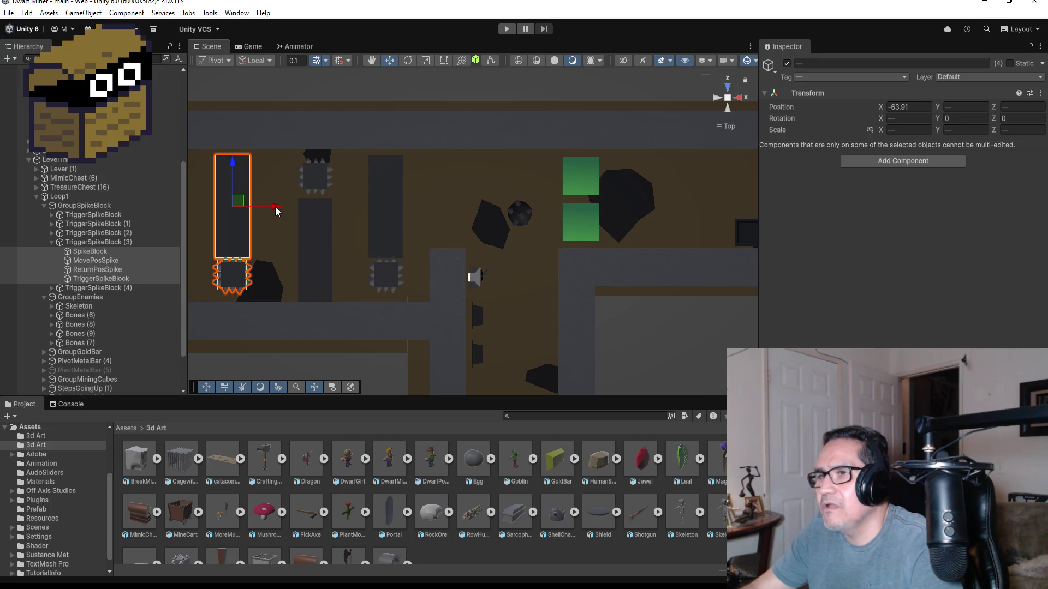
scroll(318, 250, down, 3)
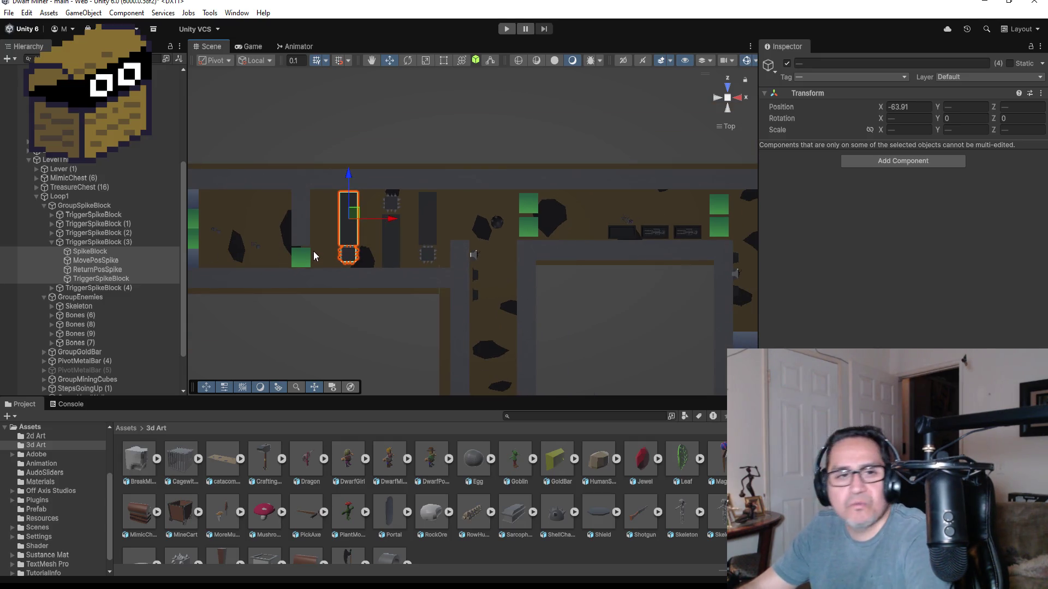
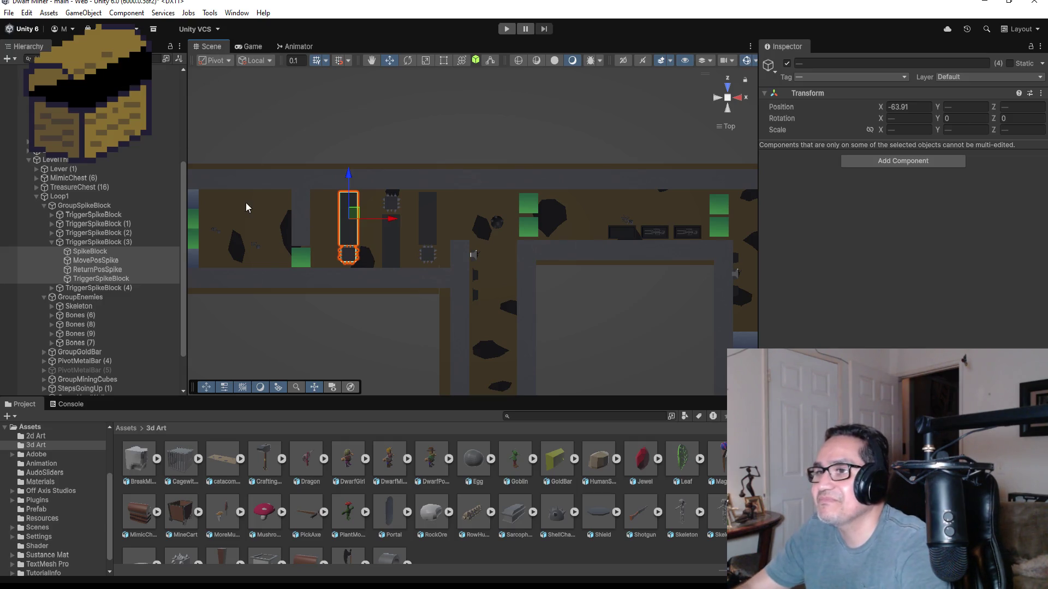
- Select the jade cube MiningJadeCube (15) and frame it in the Scene view
scroll(273, 212, down, 3)
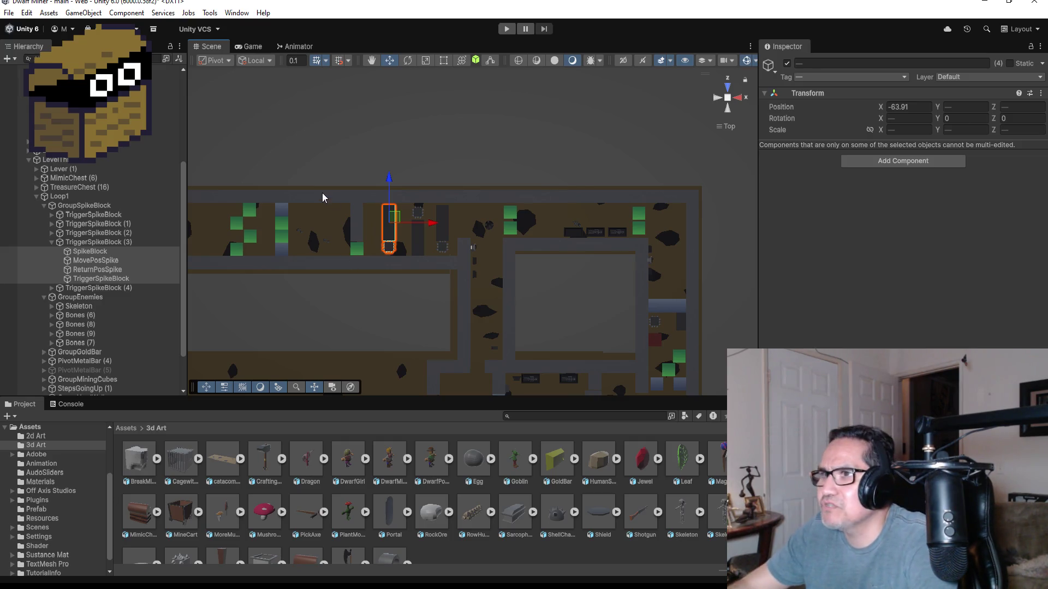
click(282, 212)
click(250, 212)
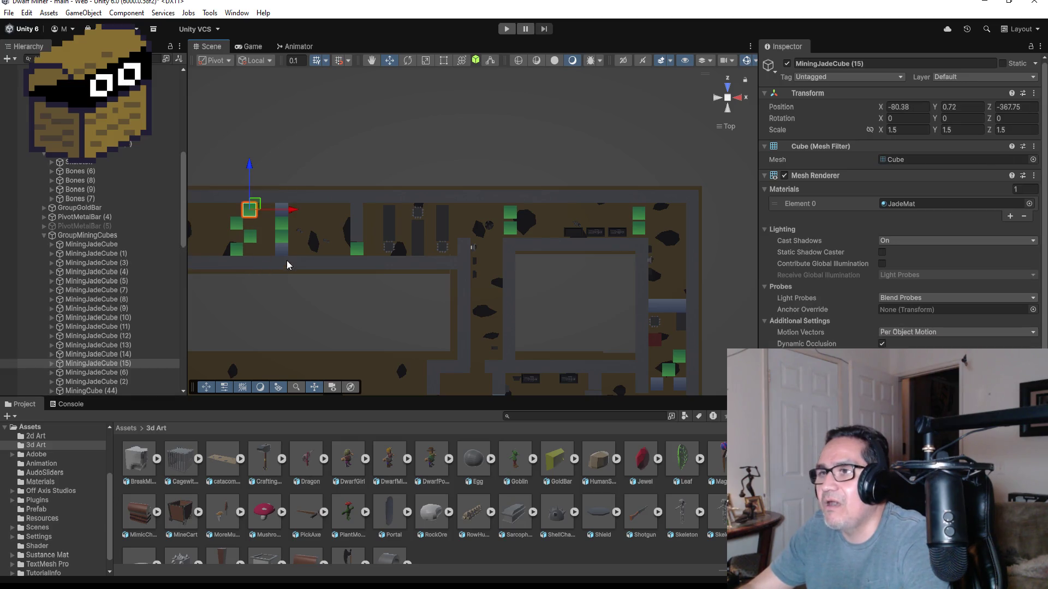
key(f)
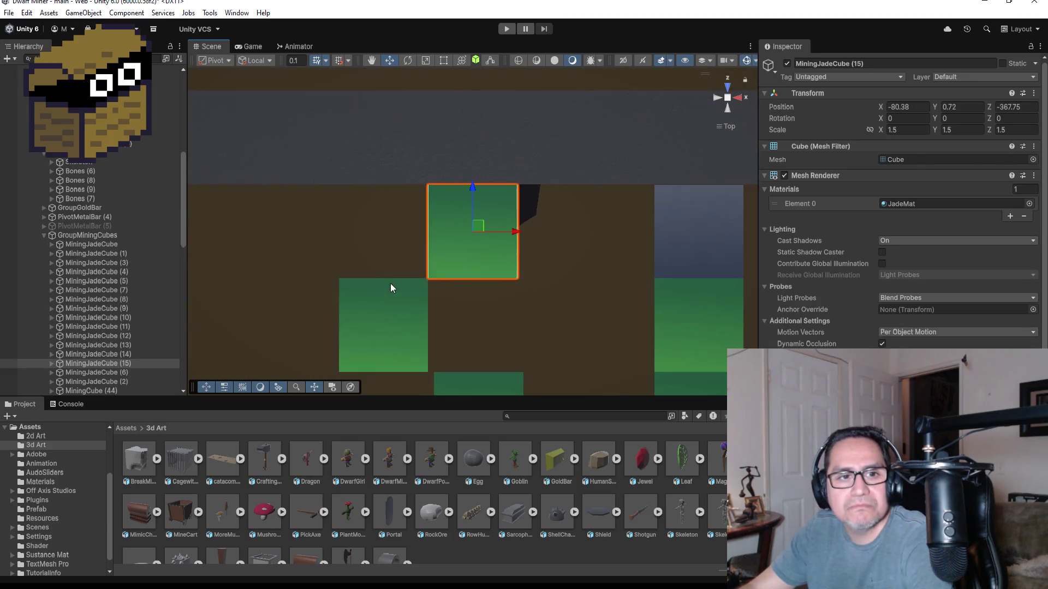
scroll(391, 283, down, 2)
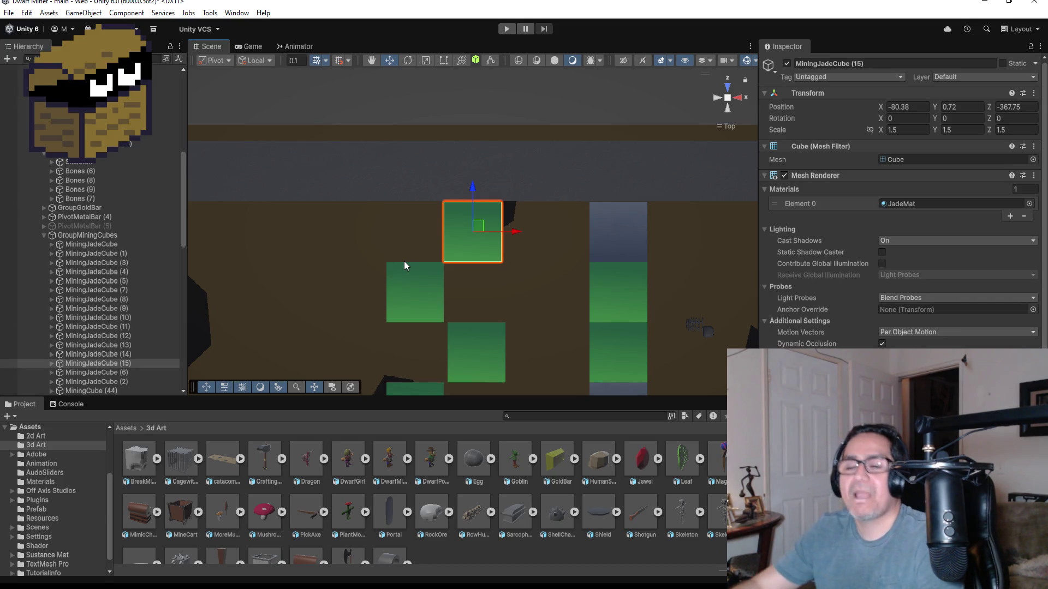
scroll(421, 270, down, 2)
scroll(418, 260, down, 3)
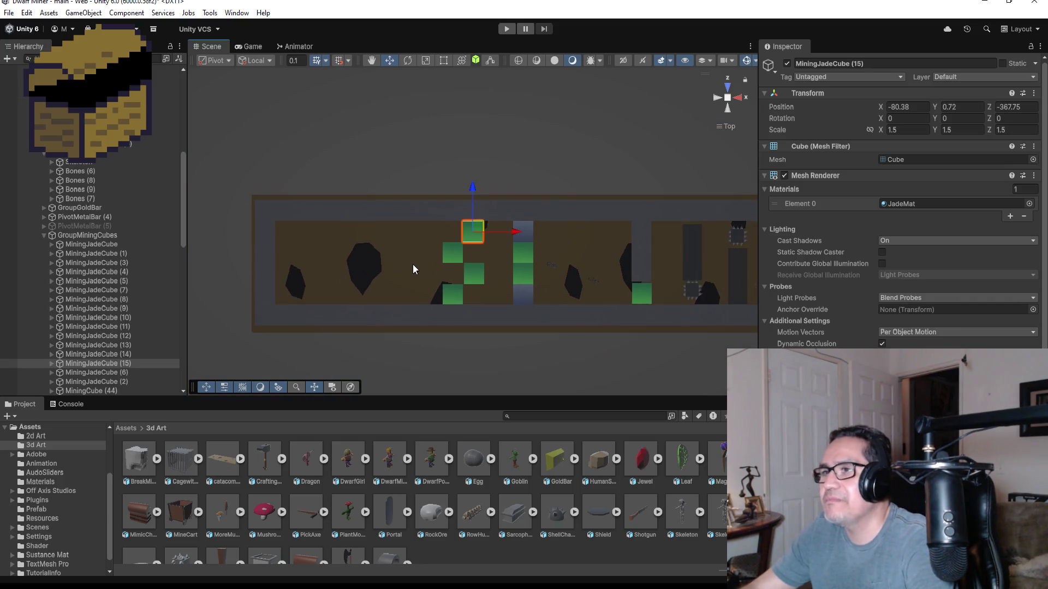
scroll(311, 267, up, 2)
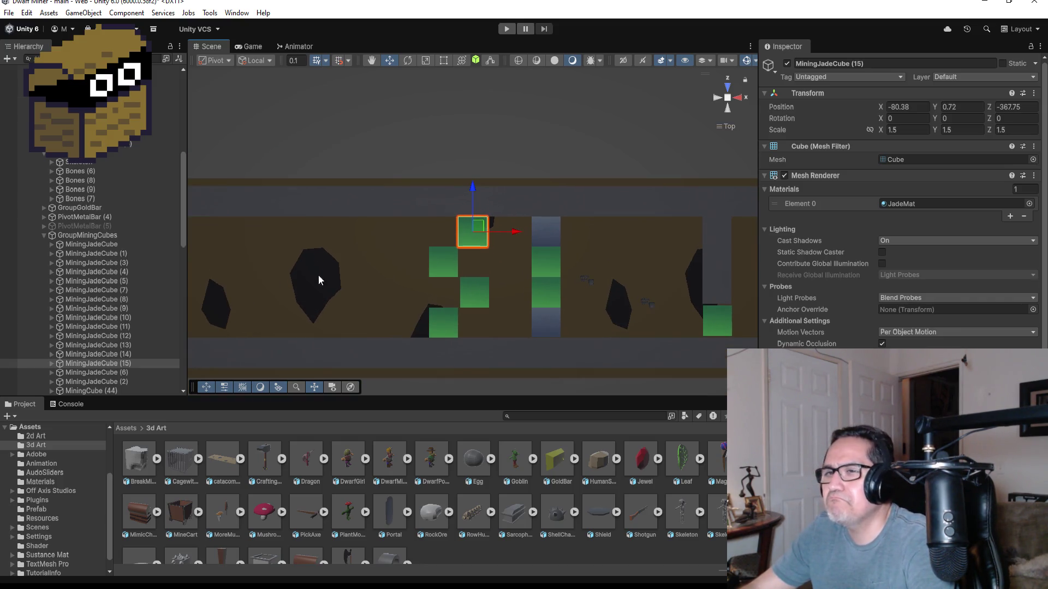
- Collapse GroupMiningCubes, GroupPlane, GroupEnemies, GroupSpikeBlock and Loop1 in the Hierarchy
click(44, 235)
click(43, 281)
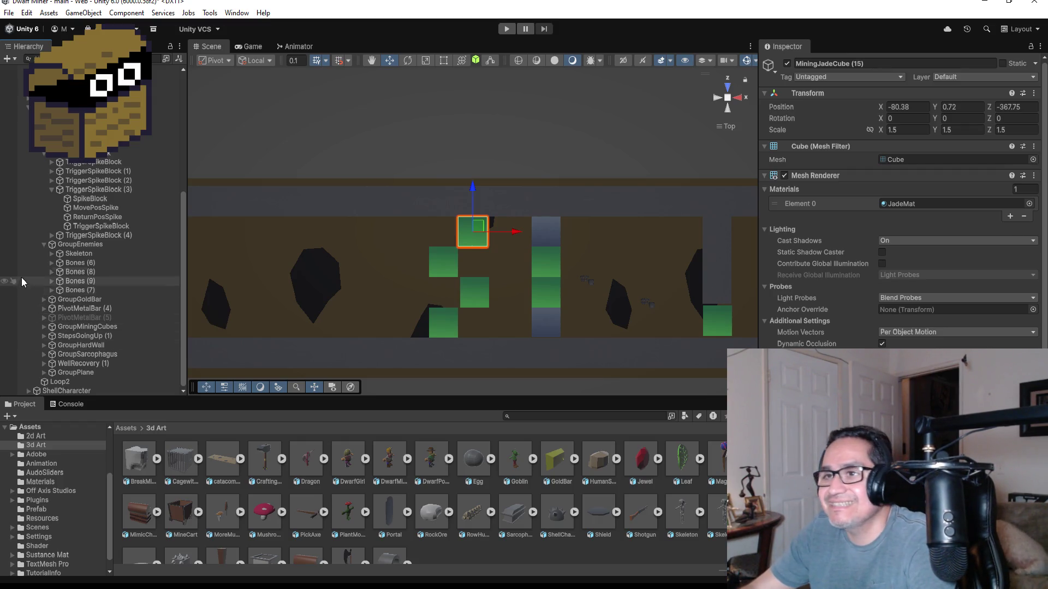
click(44, 245)
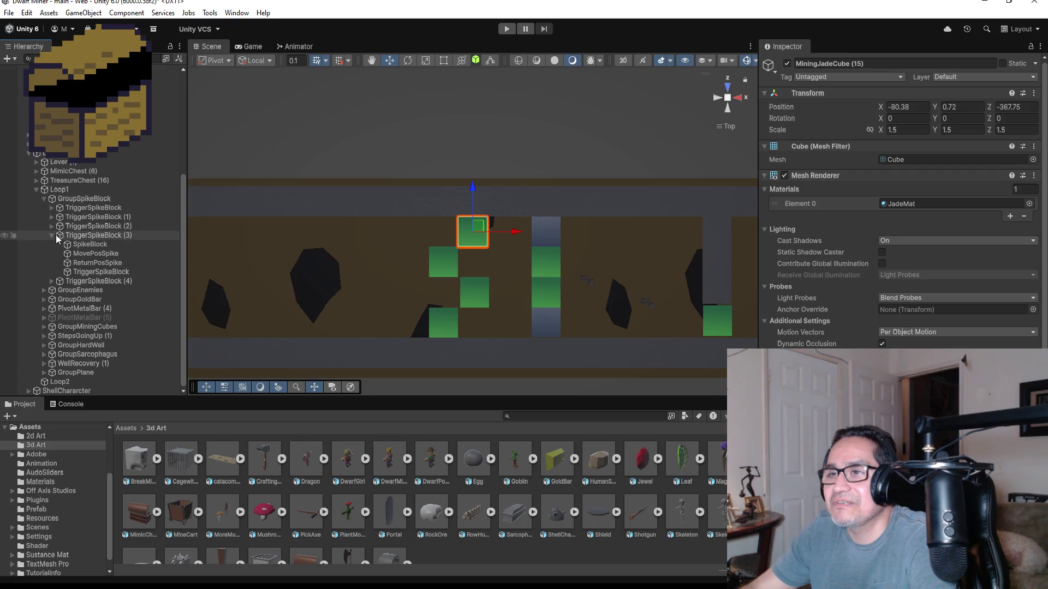
click(44, 199)
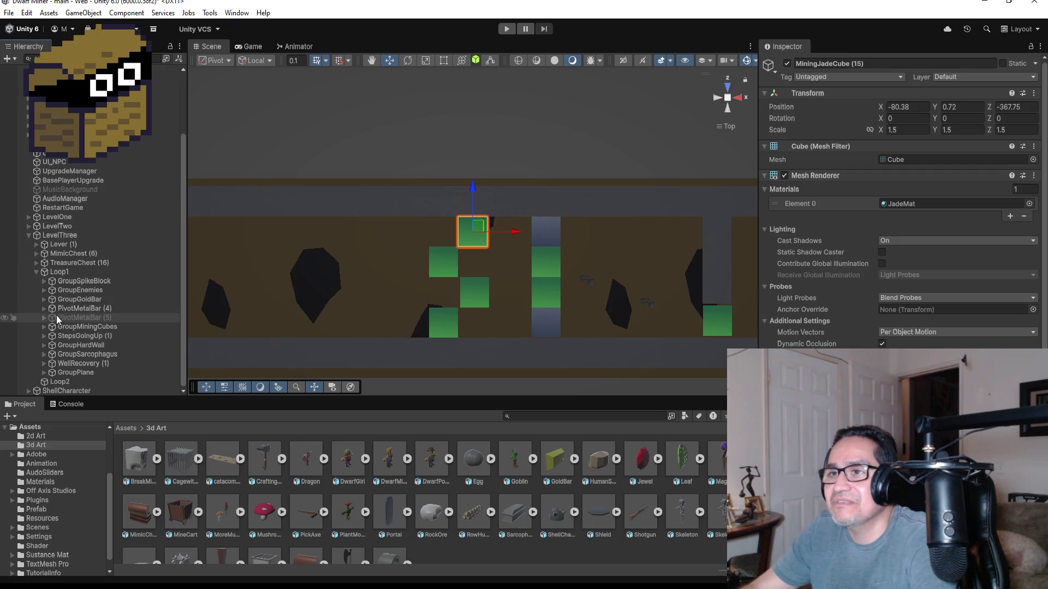
click(35, 272)
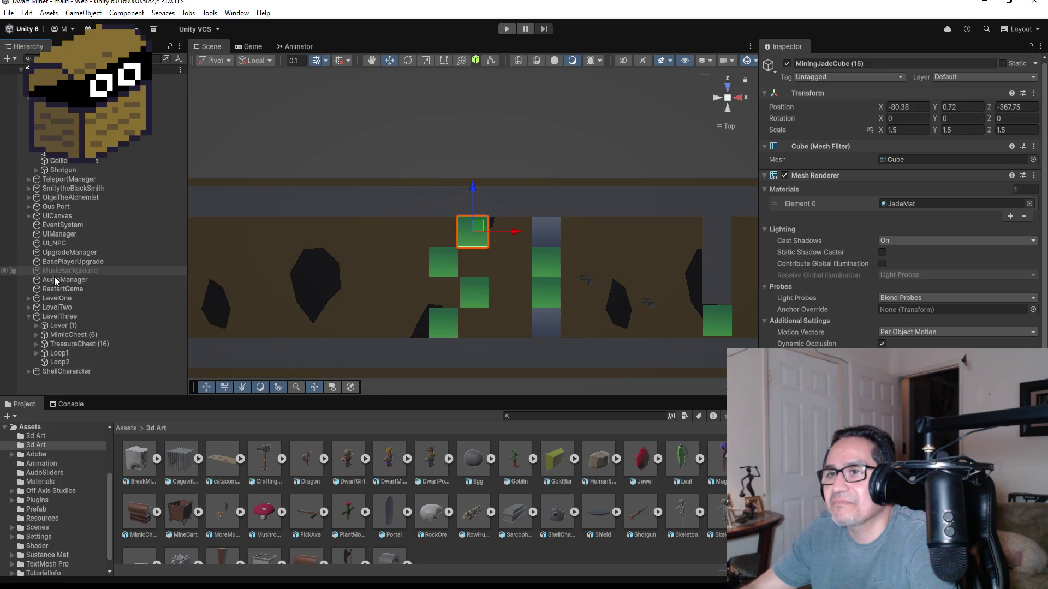
- Check TreasureChest (16)'s children, fold it back up, and select LevelThree
click(59, 345)
click(37, 344)
click(36, 344)
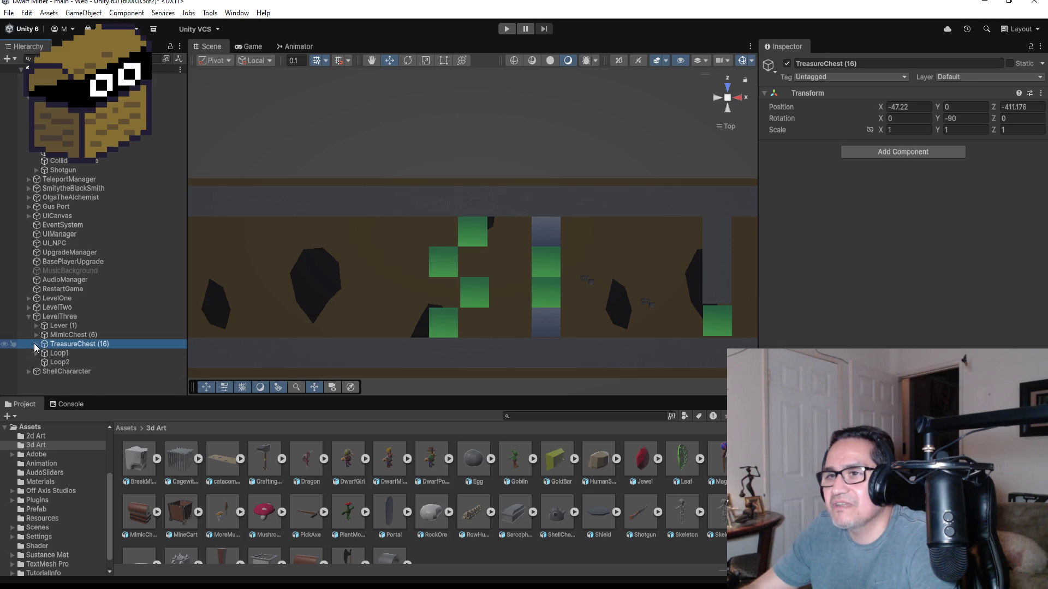
click(36, 344)
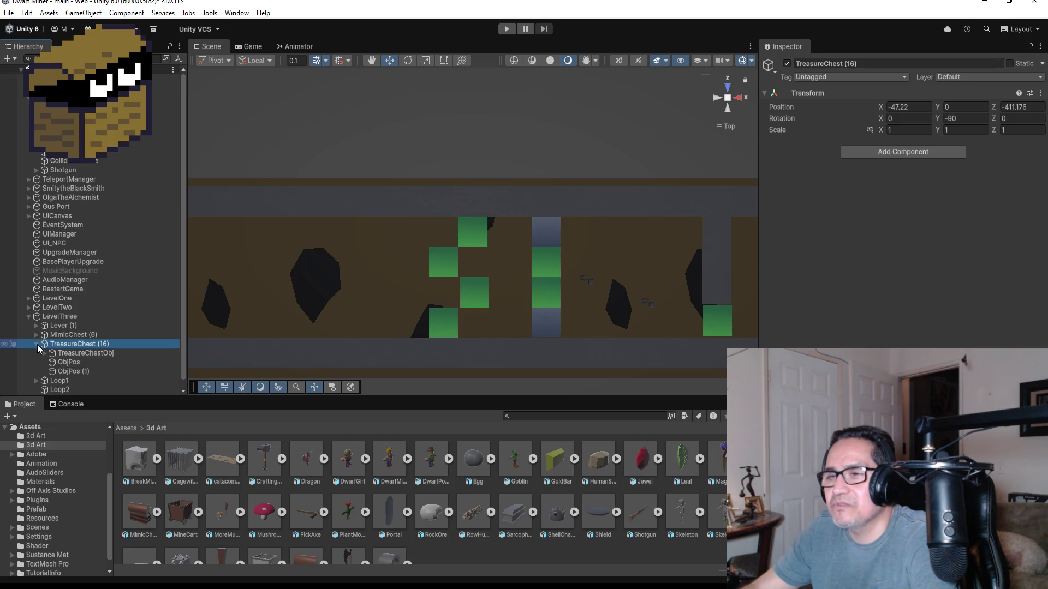
click(37, 344)
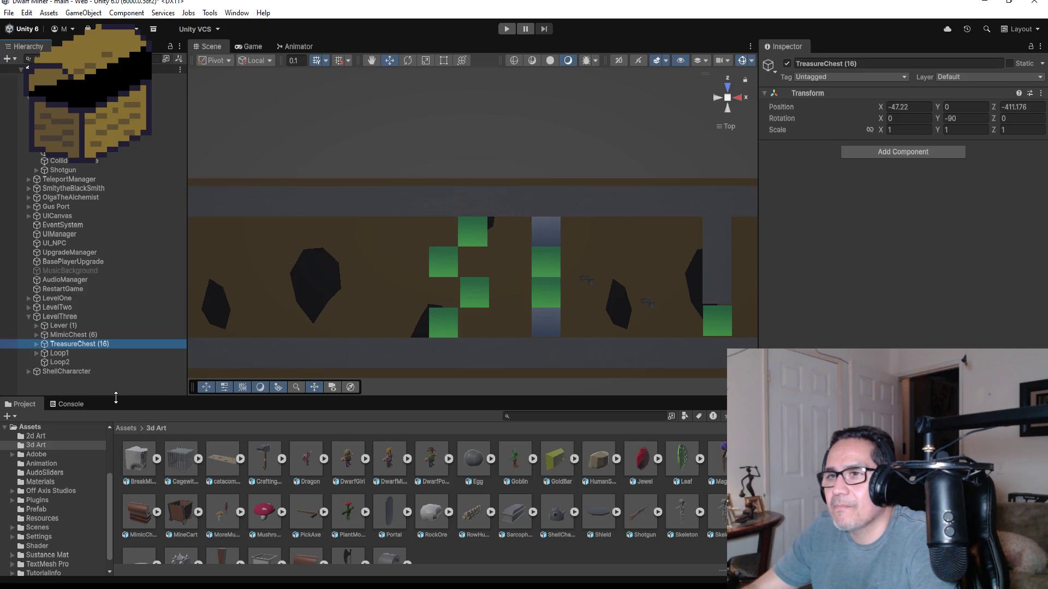
click(49, 316)
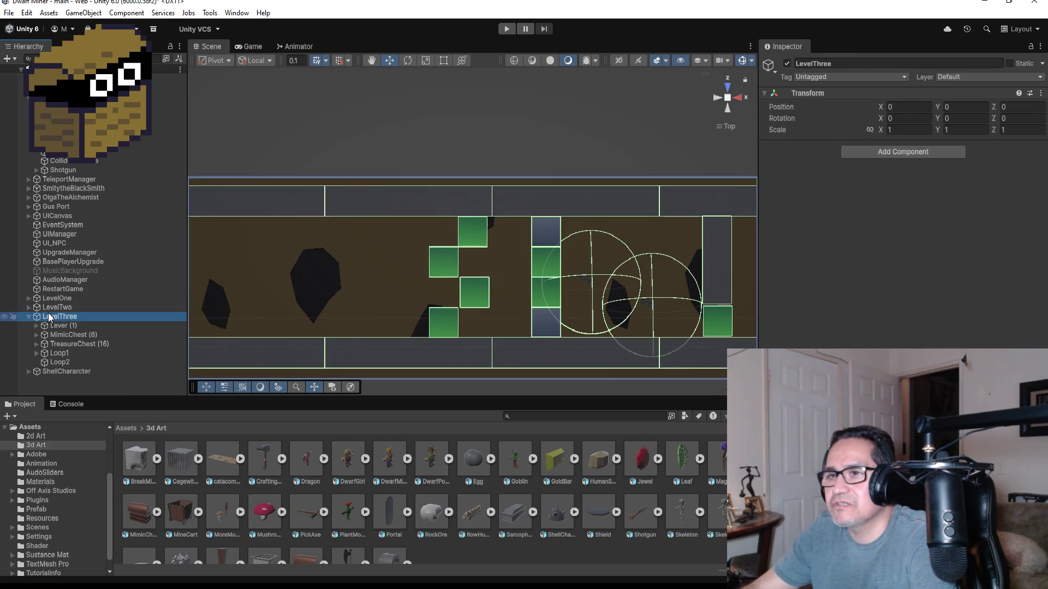
- Create an empty object under LevelThree and name it GroupTreasureChest
right_click(49, 318)
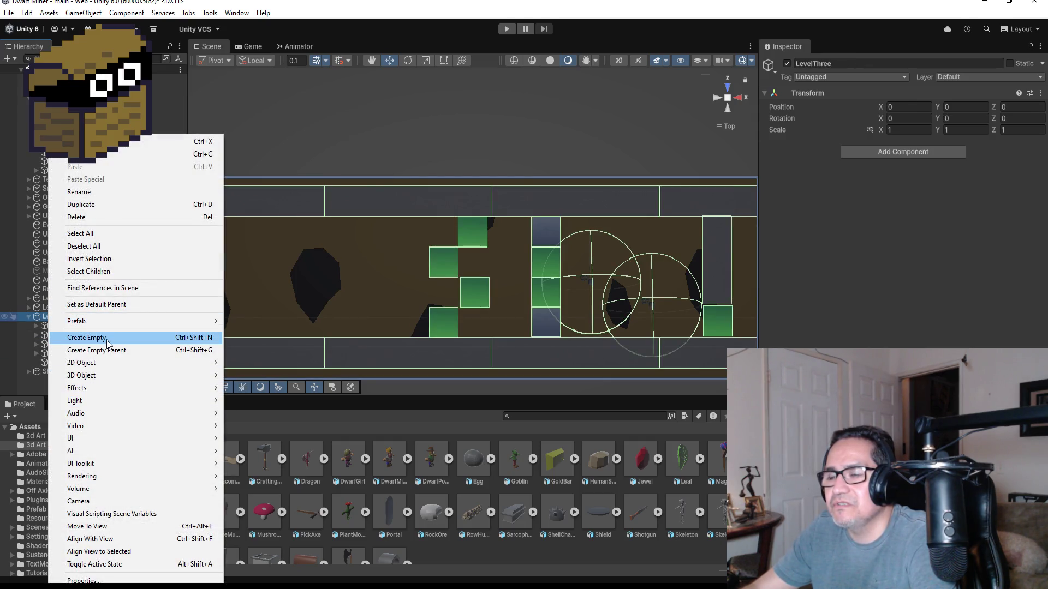
click(113, 340)
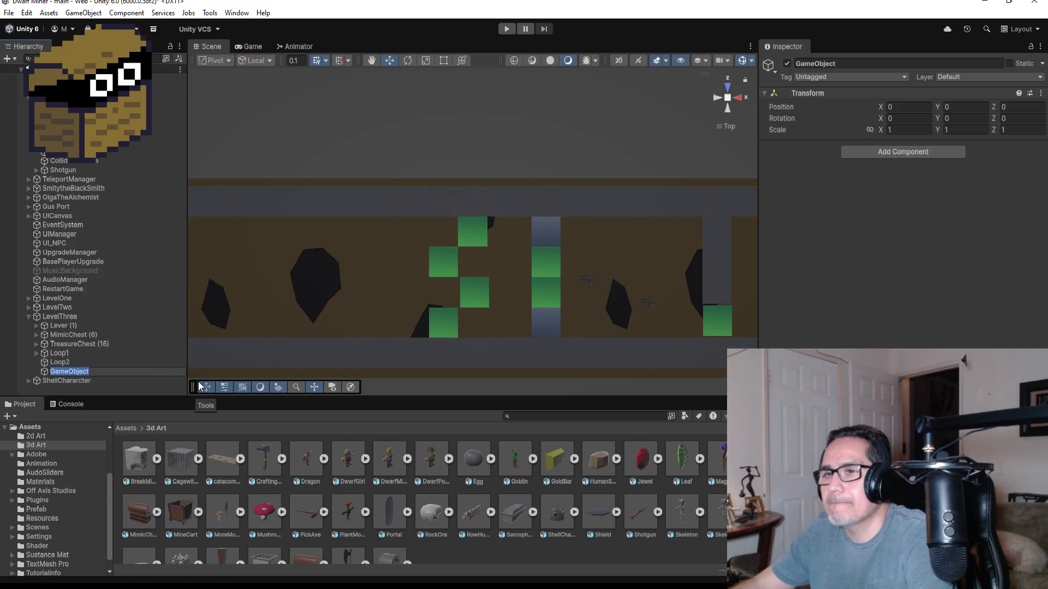
text(GroupTre)
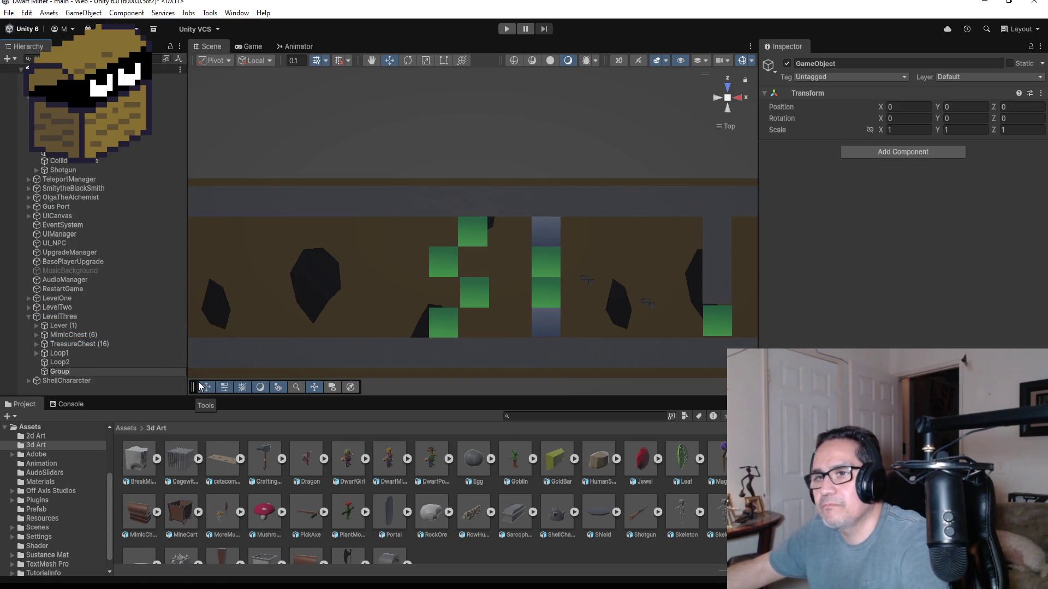
text(asure)
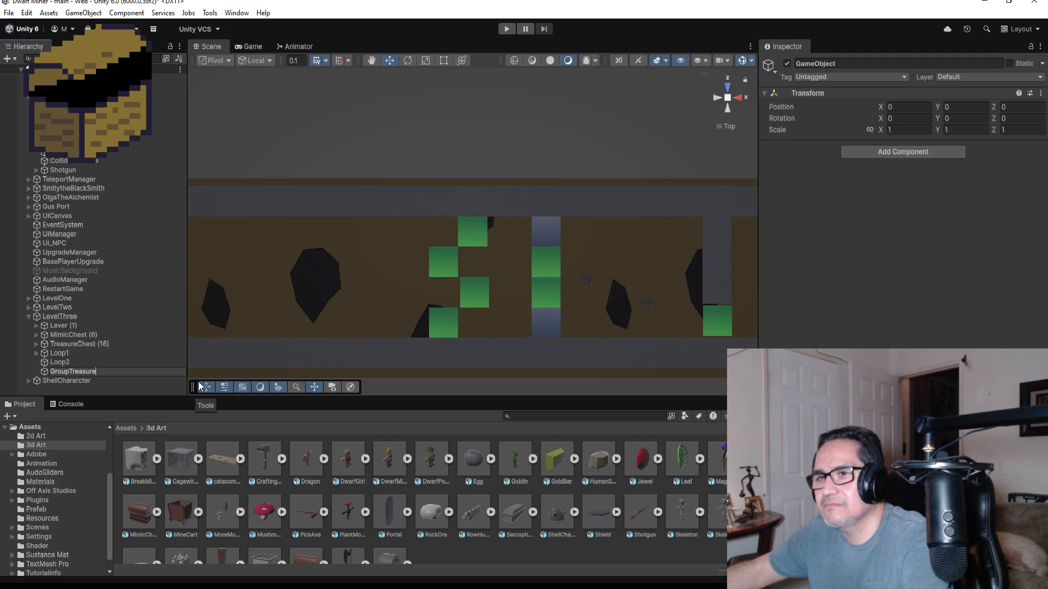
text(Chest)
key(Return)
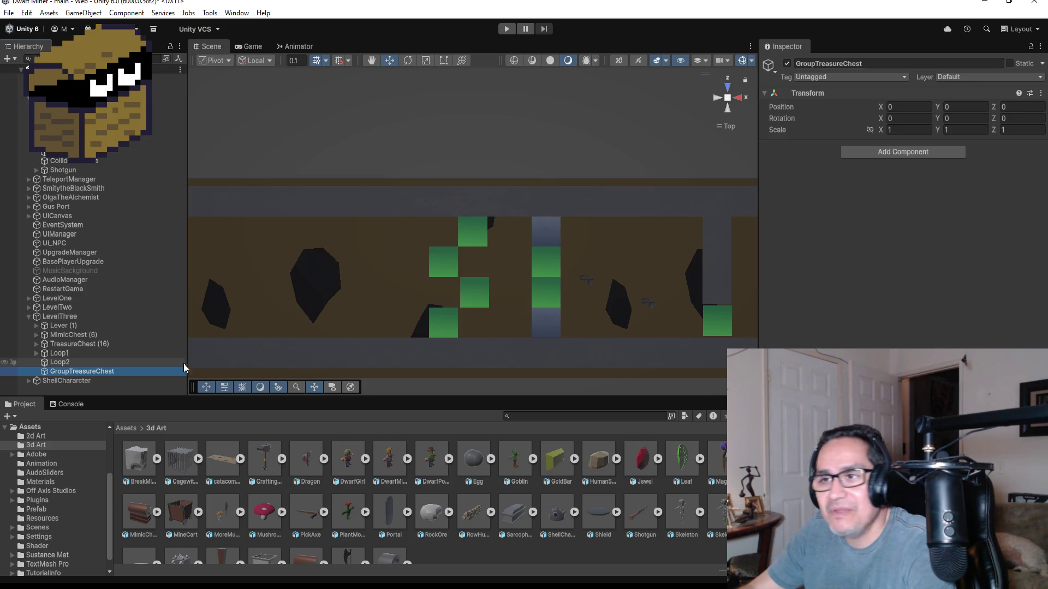
- Move GroupTreasureChest to the top of LevelThree, nest TreasureChest (16) inside, and duplicate the chest
drag(77, 371, 63, 322)
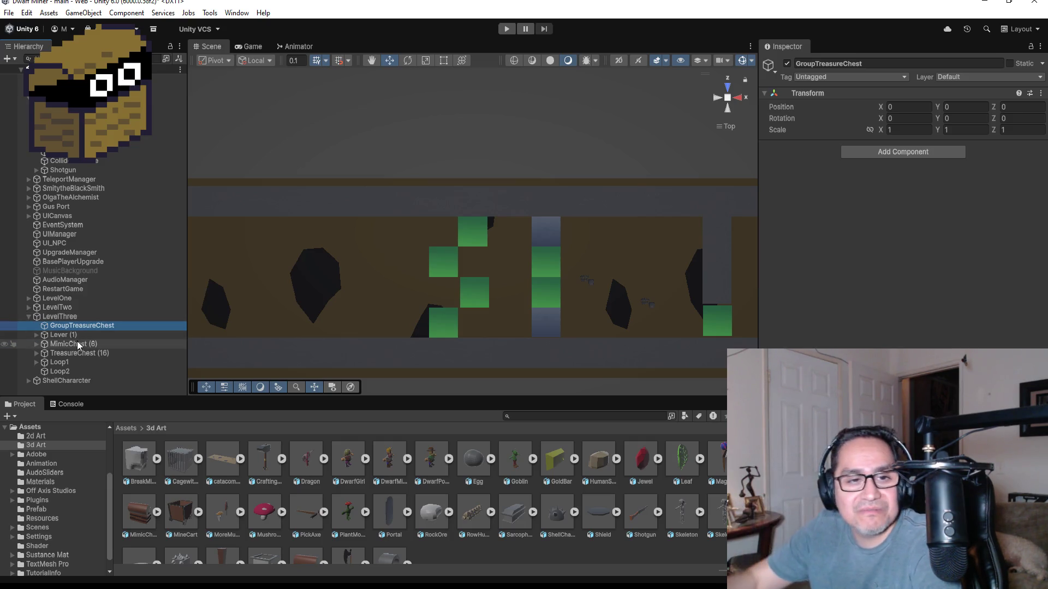
drag(71, 355, 81, 327)
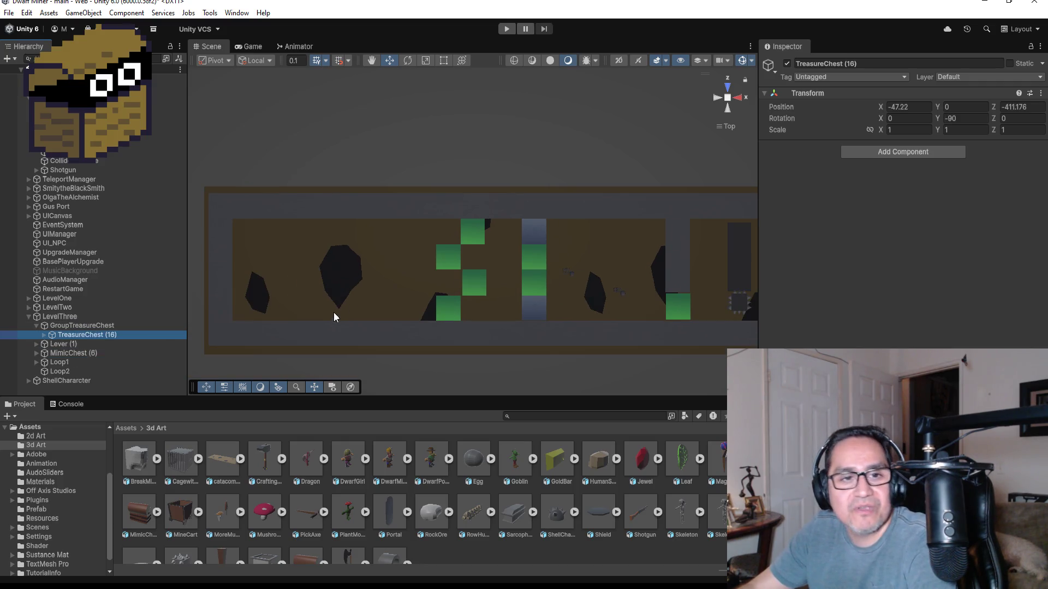
scroll(337, 294, down, 2)
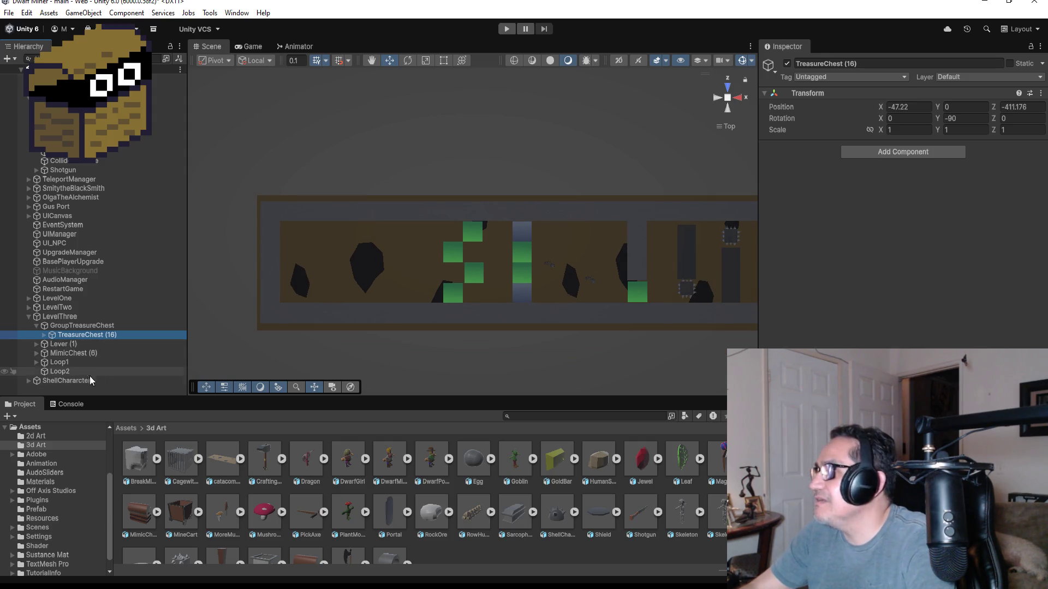
scroll(470, 278, down, 5)
scroll(492, 299, down, 4)
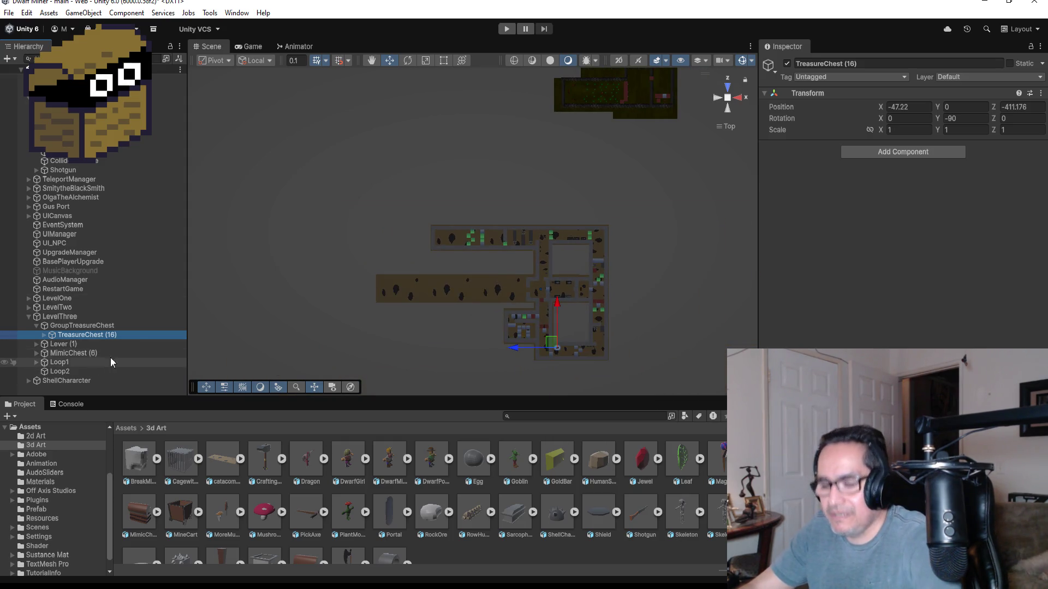
key(ctrl+d)
- Place the copied chest at the corridor's left end, at X -92.47, Z -367.82
drag(557, 305, 558, 201)
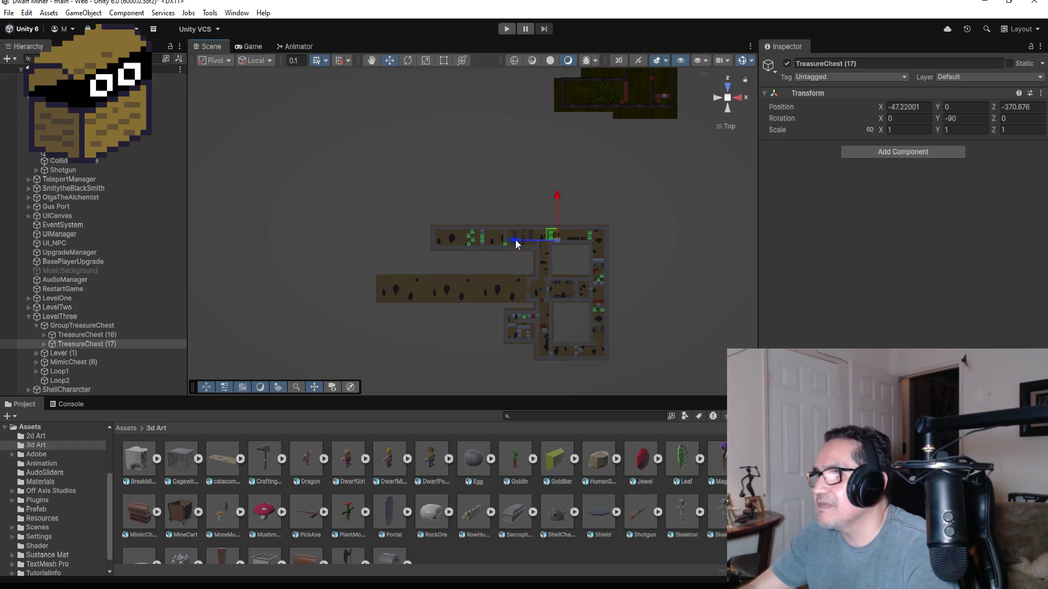
drag(516, 239, 413, 239)
drag(413, 238, 410, 239)
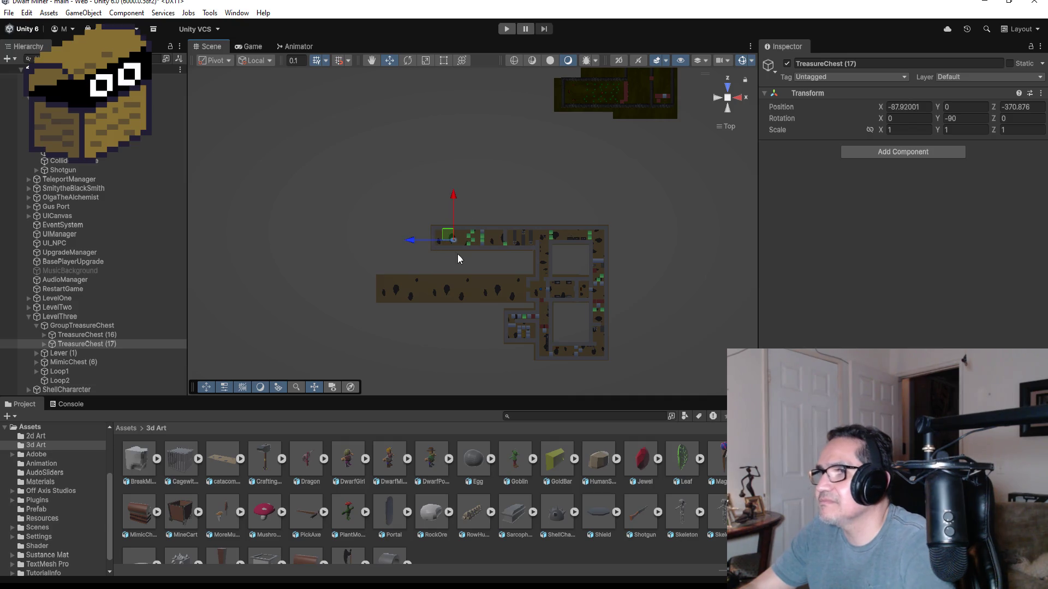
key(f)
scroll(485, 260, down, 6)
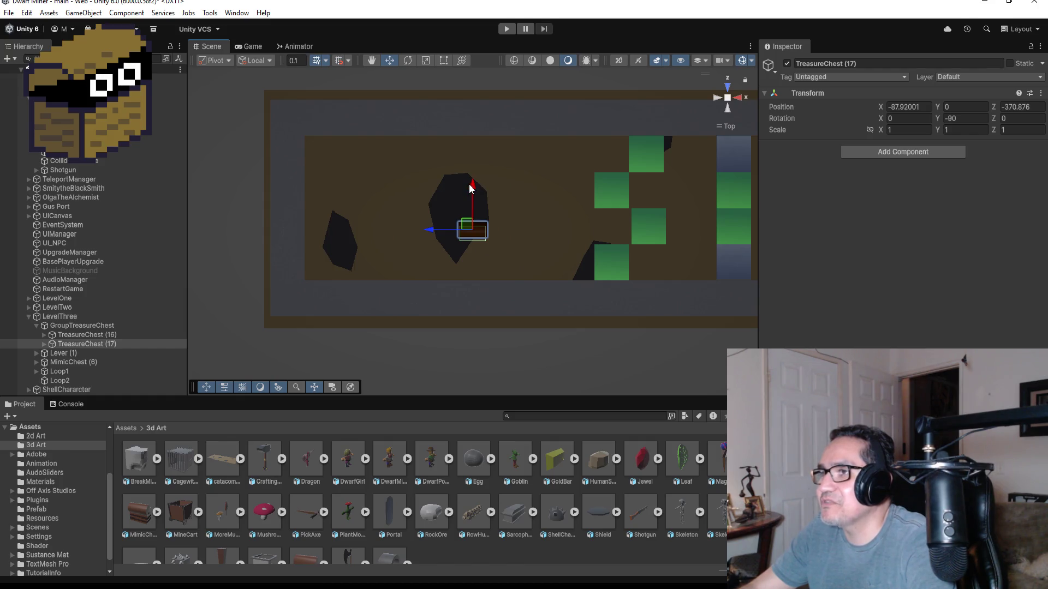
drag(470, 184, 466, 123)
drag(434, 171, 330, 171)
drag(367, 126, 368, 113)
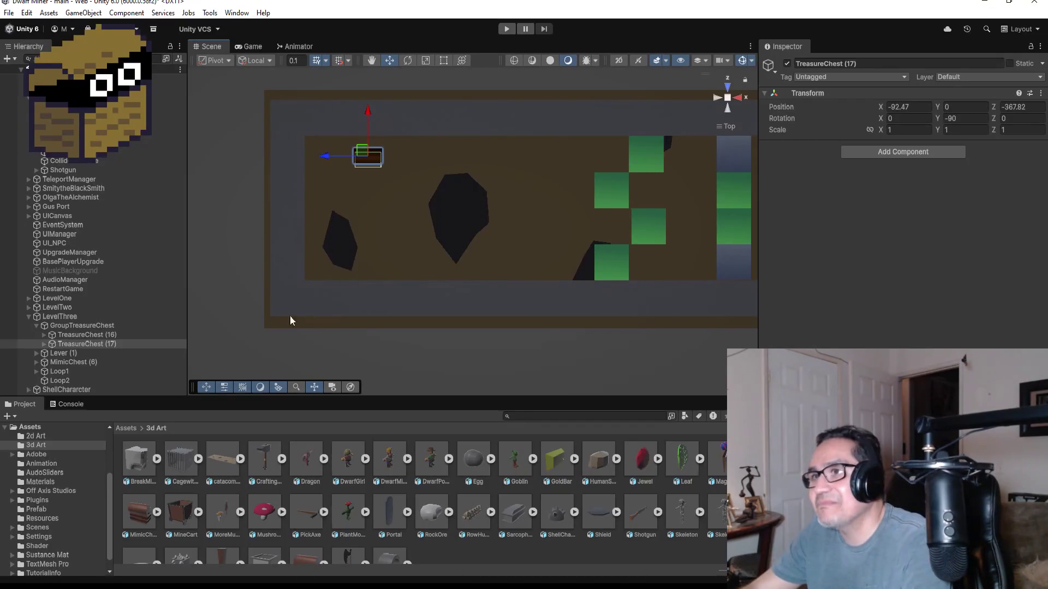
- Nudge TreasureChest (17) to X -92.08
scroll(395, 174, up, 3)
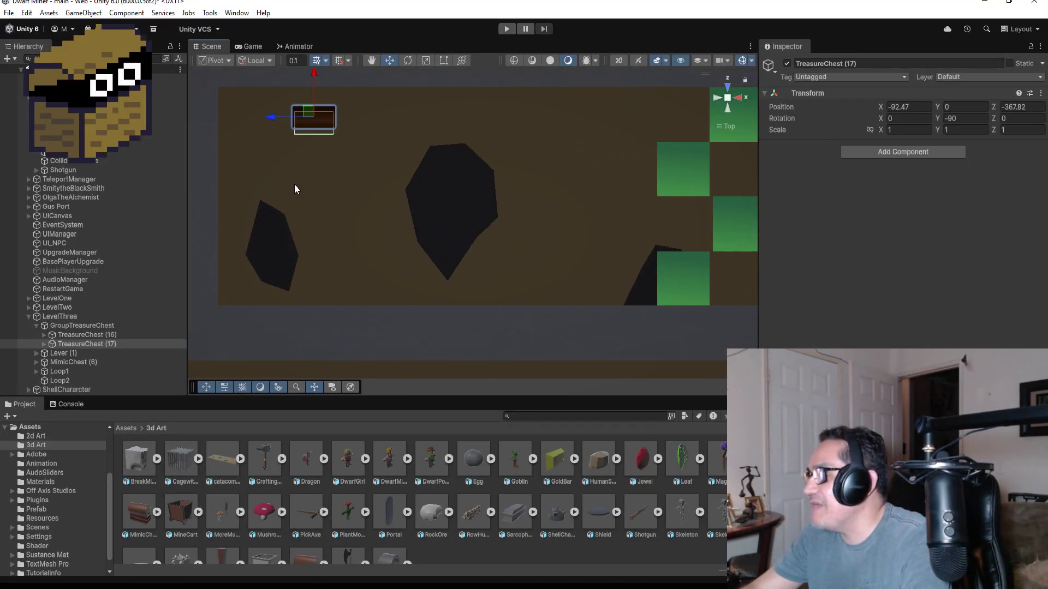
scroll(303, 182, down, 2)
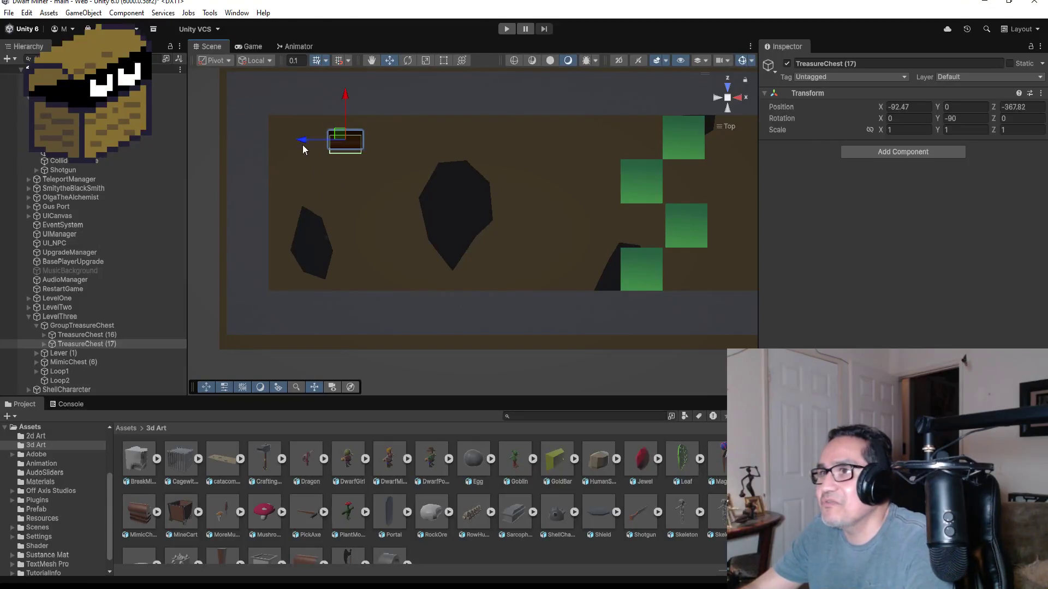
drag(305, 142, 315, 143)
key(f)
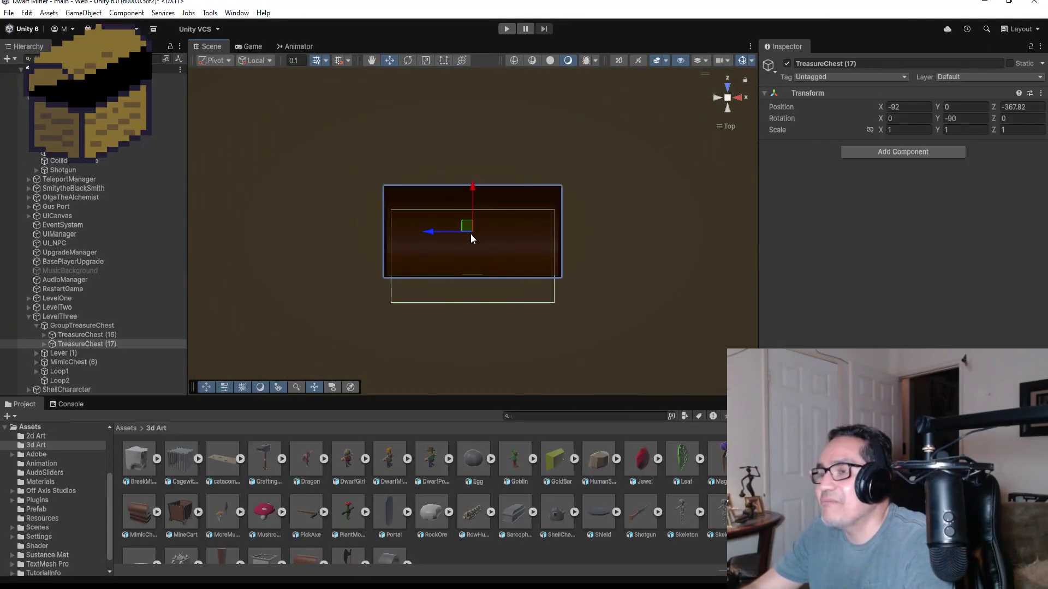
scroll(471, 240, down, 5)
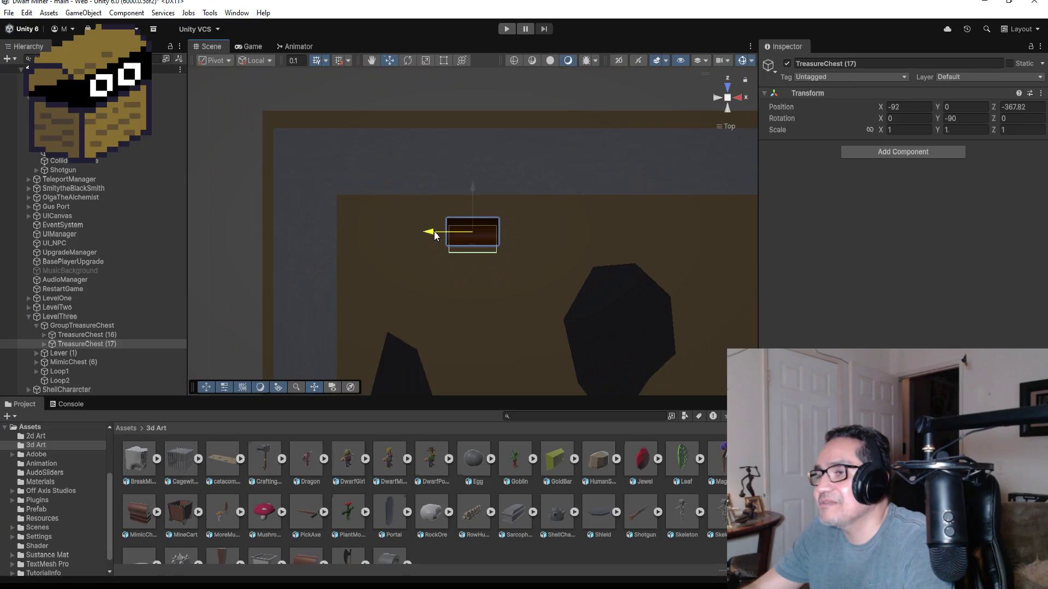
drag(435, 236, 431, 230)
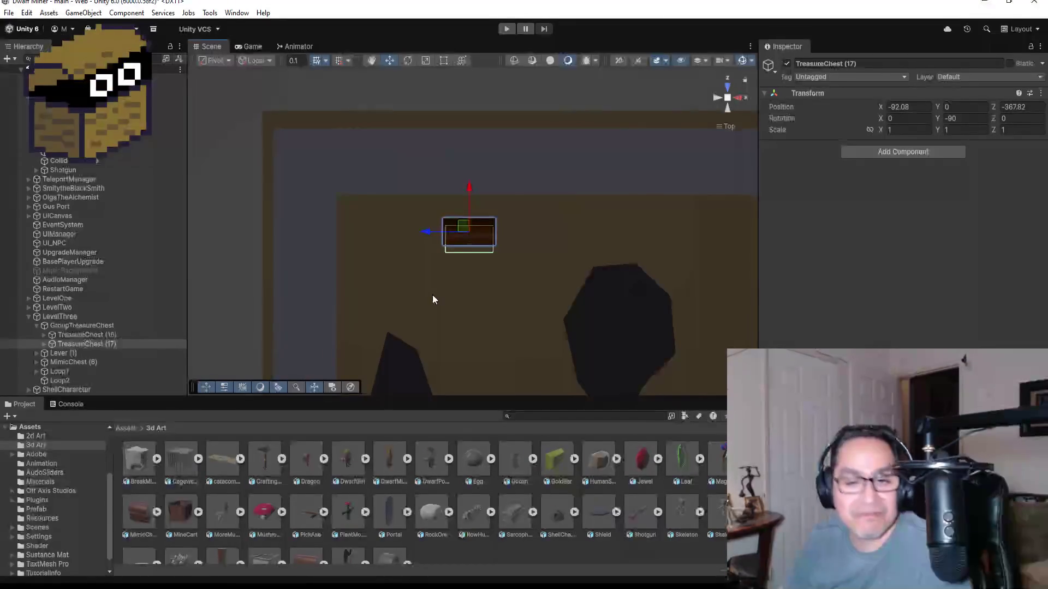
- Duplicate TreasureChest (17) as TreasureChest (18) and move it along Z
click(82, 344)
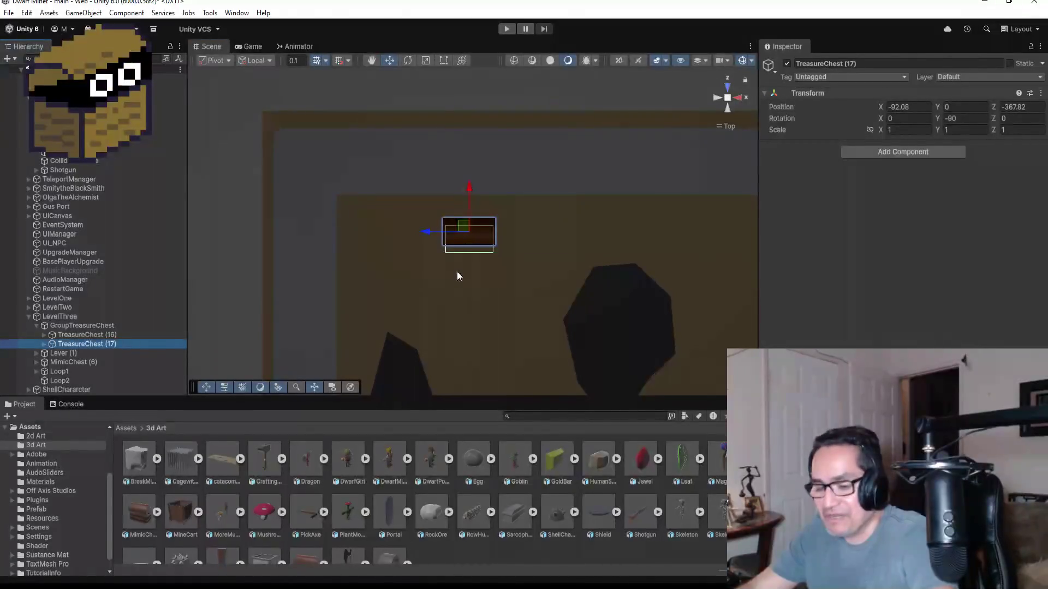
key(ctrl+d)
mouse_move(470, 190)
mouse_down()
mouse_move(468, 298)
mouse_move(486, 342)
mouse_up()
scroll(487, 342, down, 1)
- Move TreasureChest (18) further down the room and set its Y rotation to 90
scroll(480, 294, down, 2)
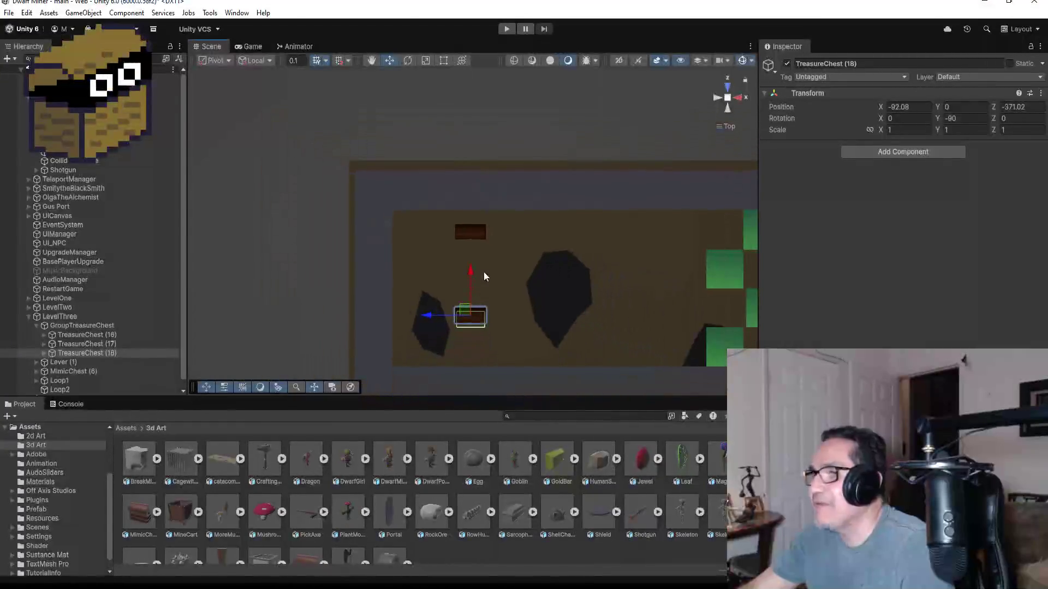
drag(470, 265, 470, 296)
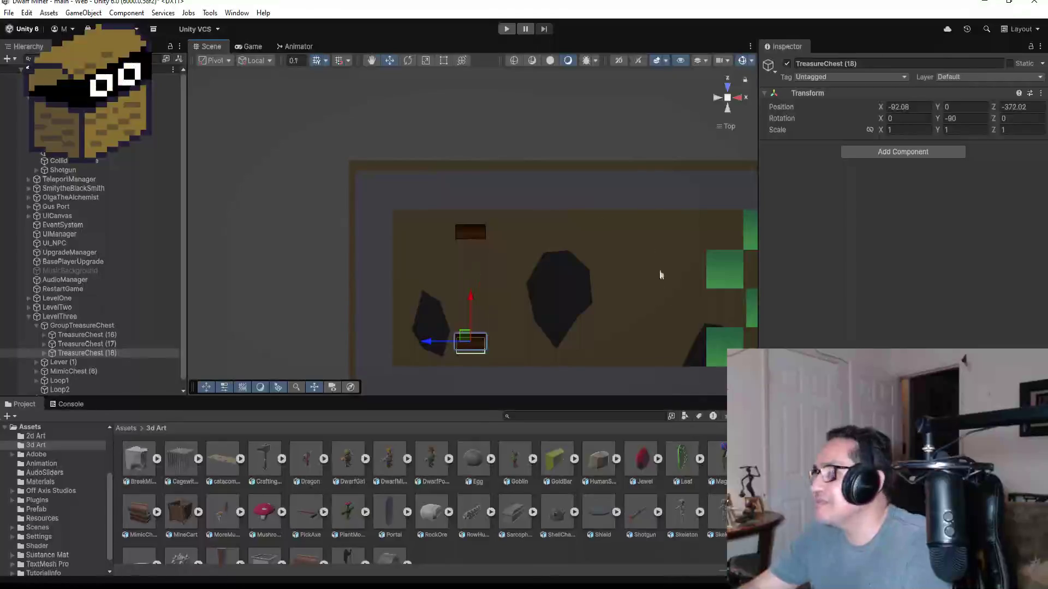
click(975, 118)
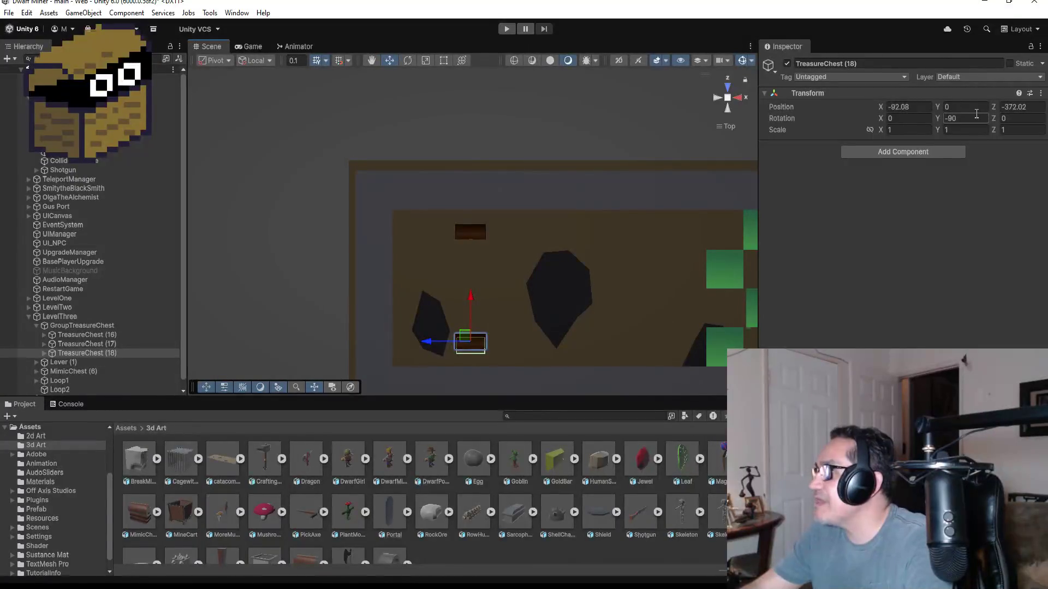
text(0)
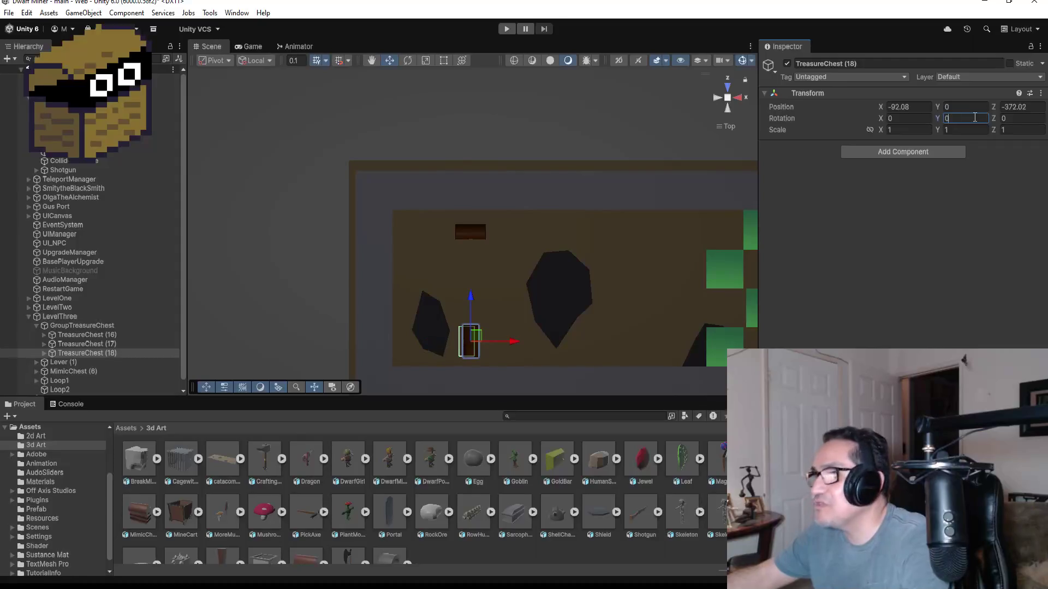
key(BackSpace)
text(180)
key(BackSpace)
key(BackSpace)
key(BackSpace)
text(180)
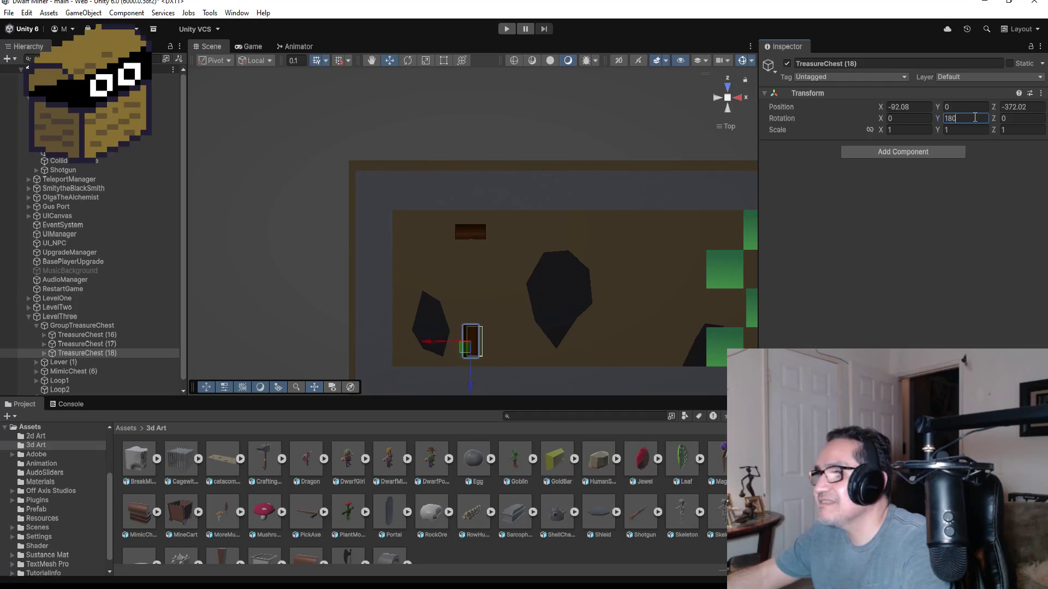
key(BackSpace)
key(BackSpace)
key(BackSpace)
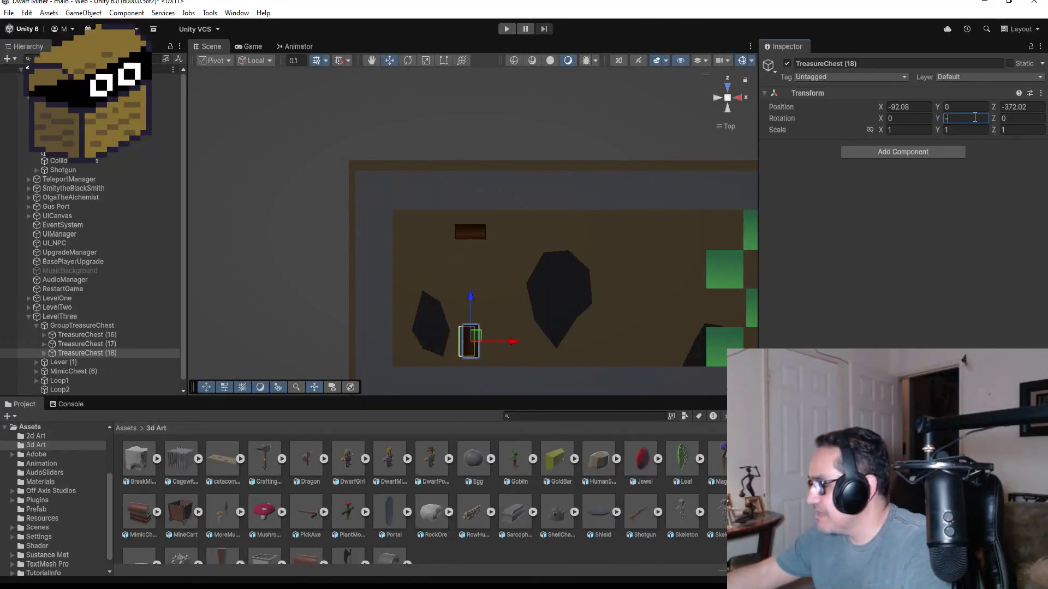
text(-9)
key(BackSpace)
key(BackSpace)
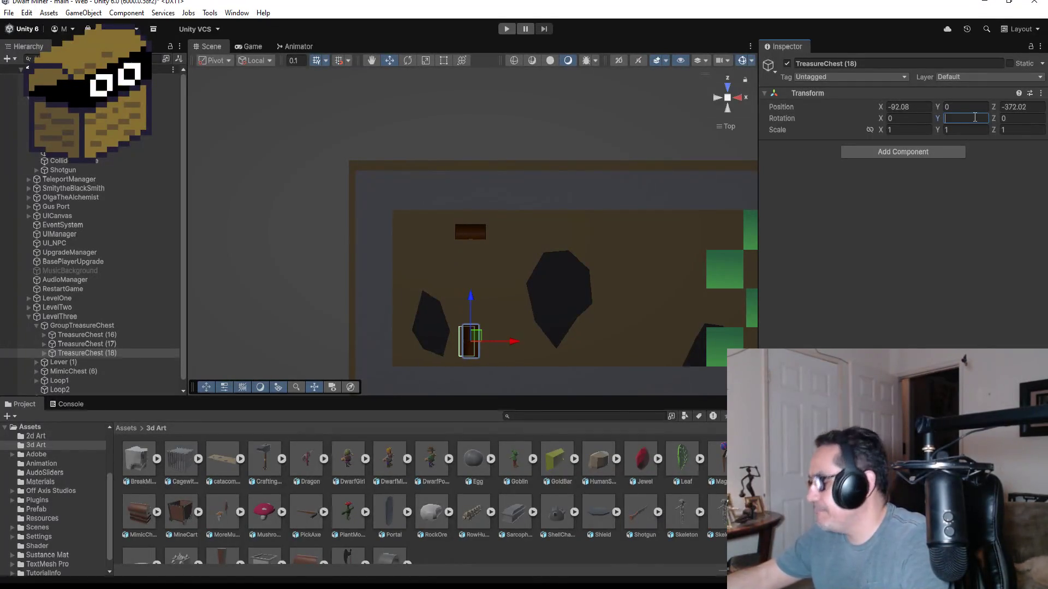
text(90)
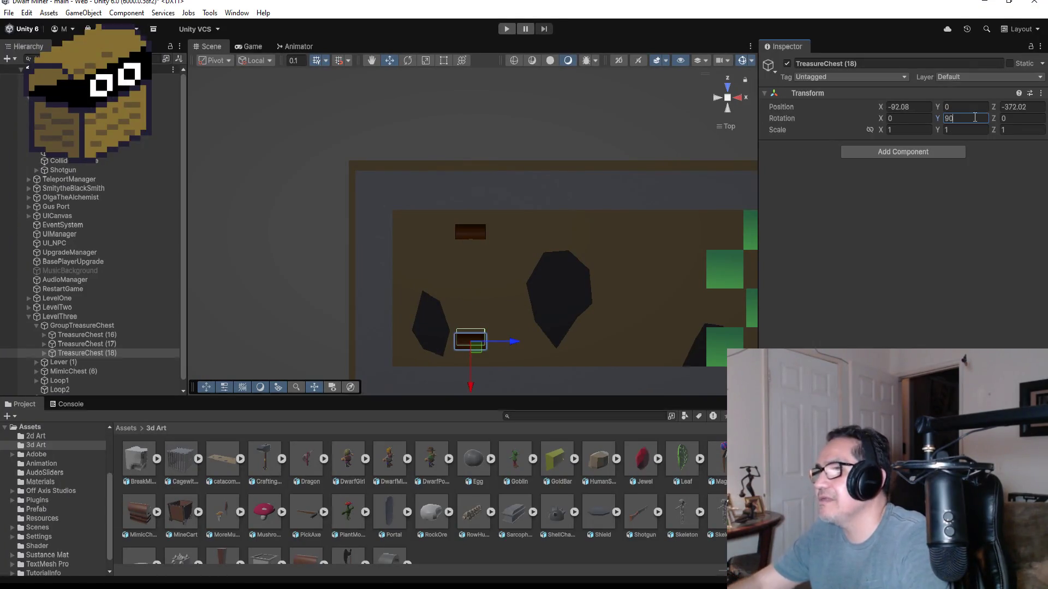
- Duplicate it as TreasureChest (19), placed left at X -93.99, Z -370.02, Y rotation 180
scroll(492, 306, up, 3)
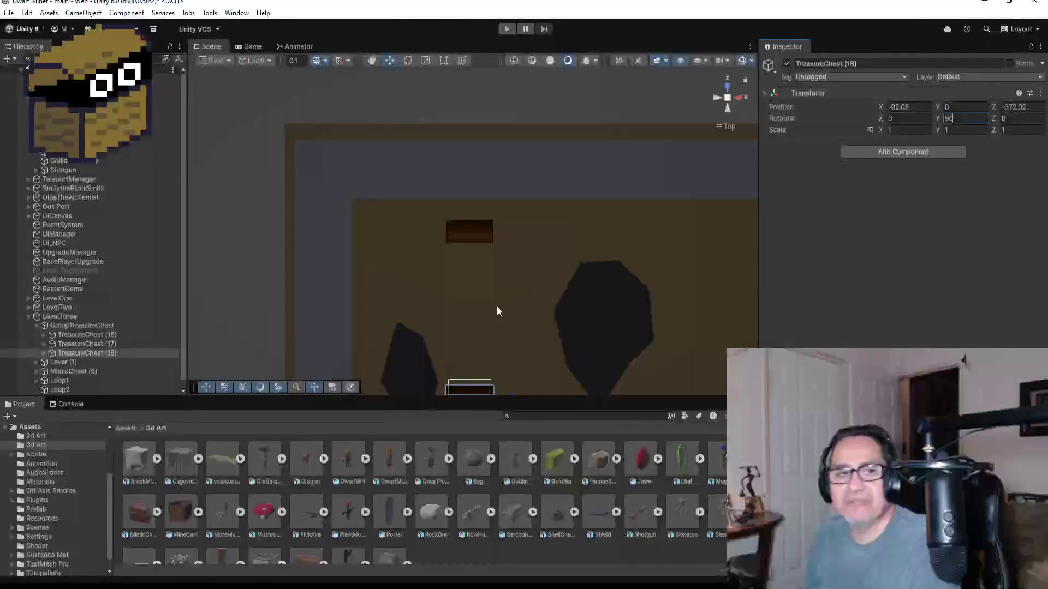
double_click(82, 353)
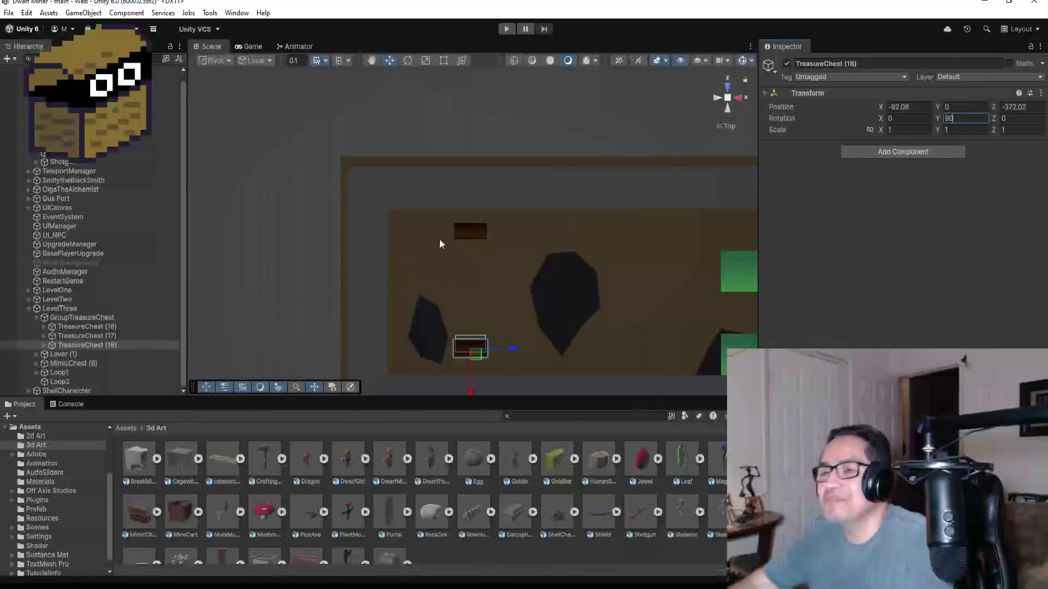
click(104, 346)
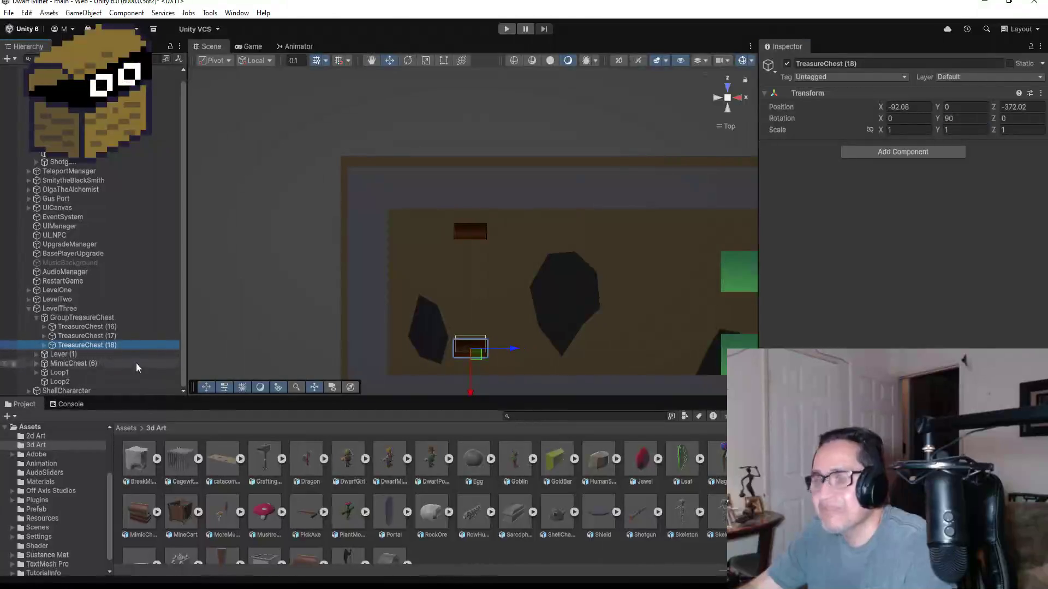
key(ctrl+d)
mouse_move(470, 390)
mouse_down()
mouse_move(474, 299)
mouse_move(472, 344)
mouse_up()
drag(515, 300, 470, 294)
click(976, 117)
text(0)
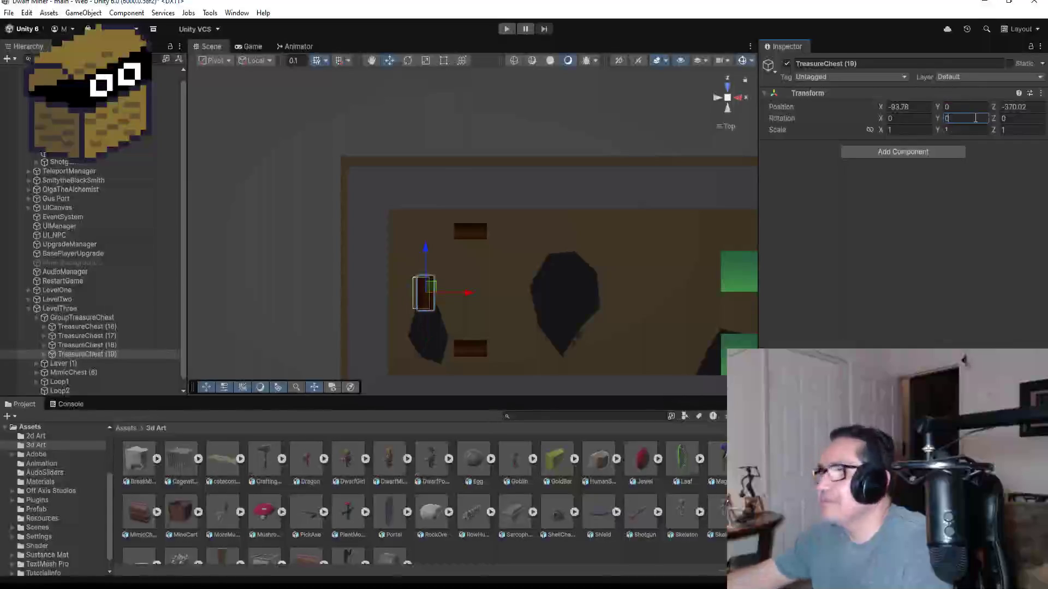
text(180)
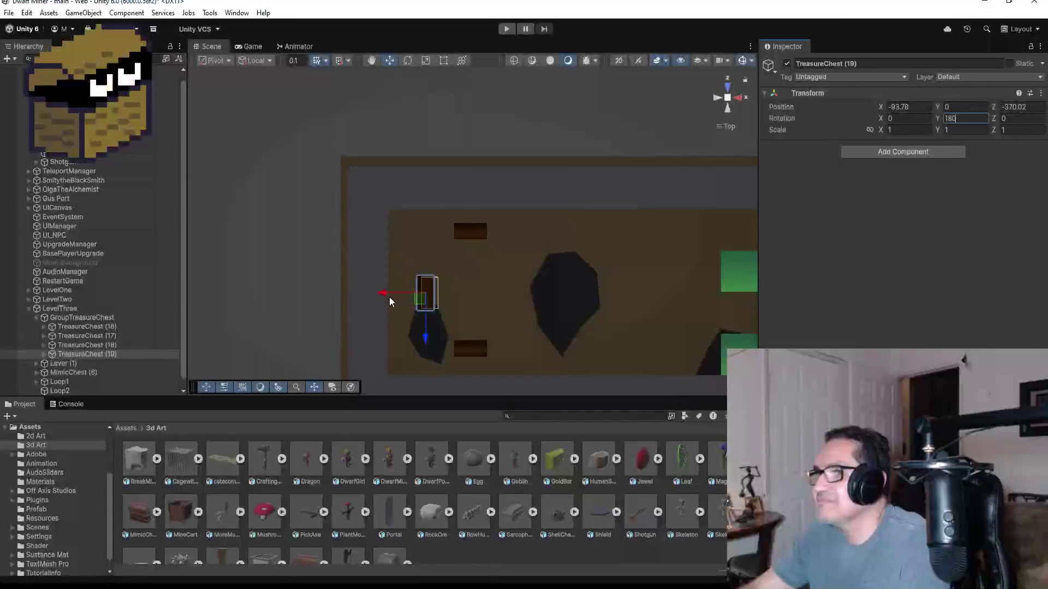
drag(386, 295, 383, 297)
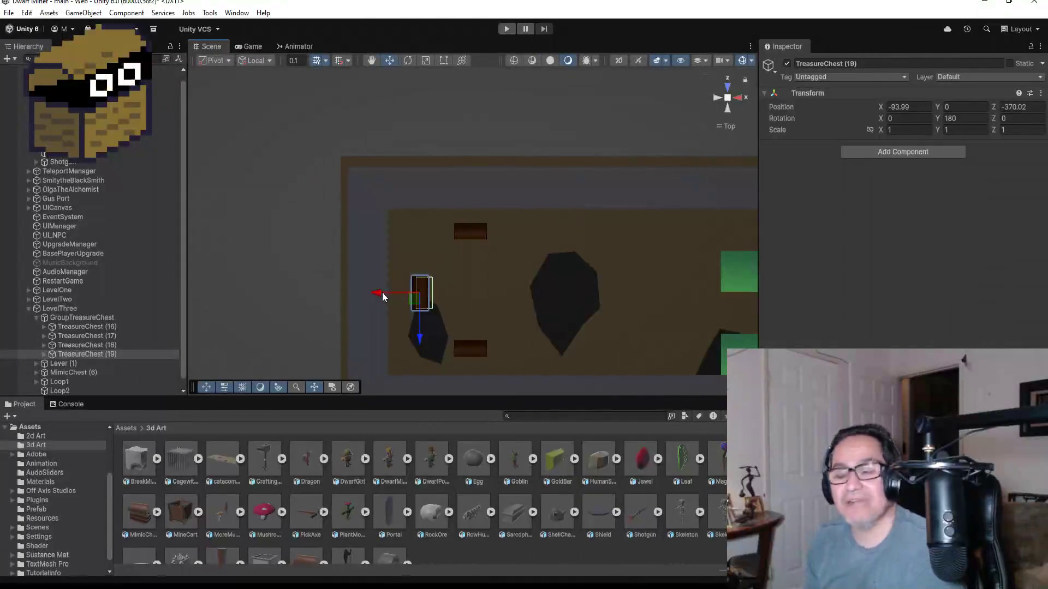
scroll(491, 262, up, 3)
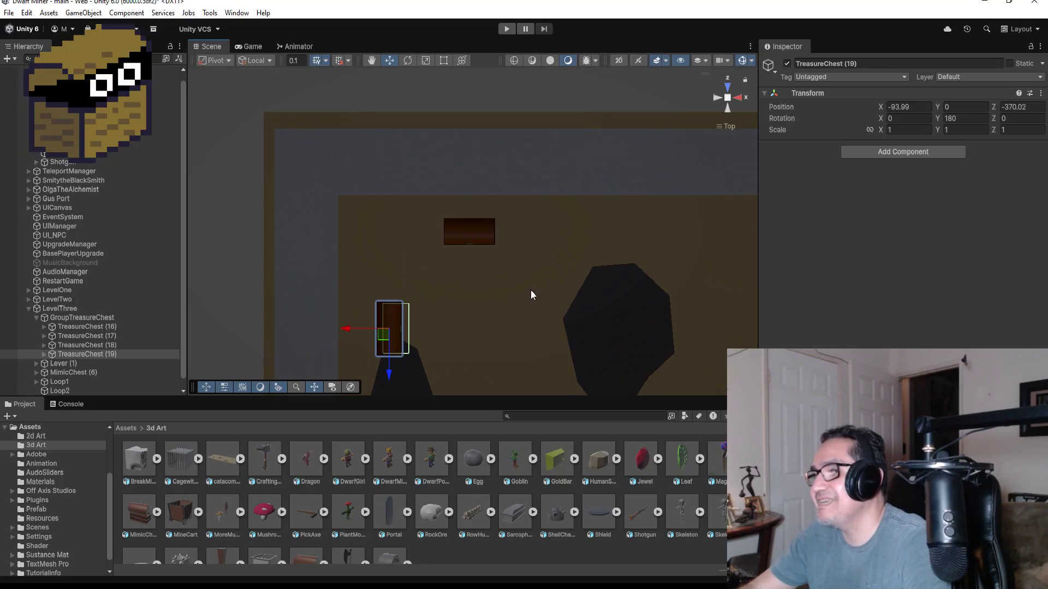
mouse_move(556, 321)
mouse_down()
mouse_move(400, 108)
mouse_move(288, 131)
mouse_move(378, 189)
mouse_move(415, 256)
mouse_move(477, 292)
mouse_move(458, 281)
mouse_move(429, 325)
mouse_up()
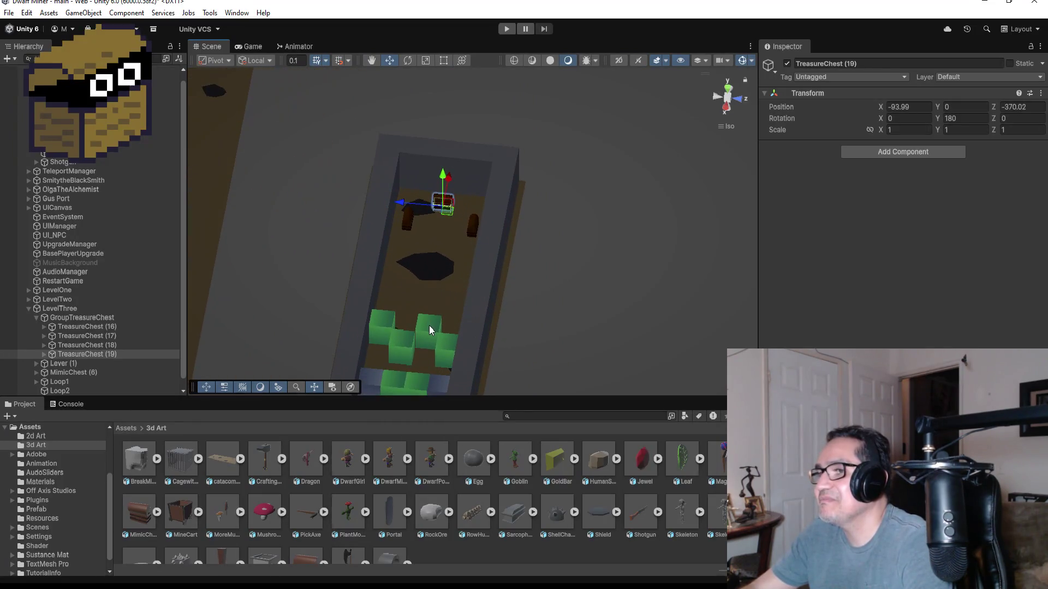
click(429, 326)
click(433, 327)
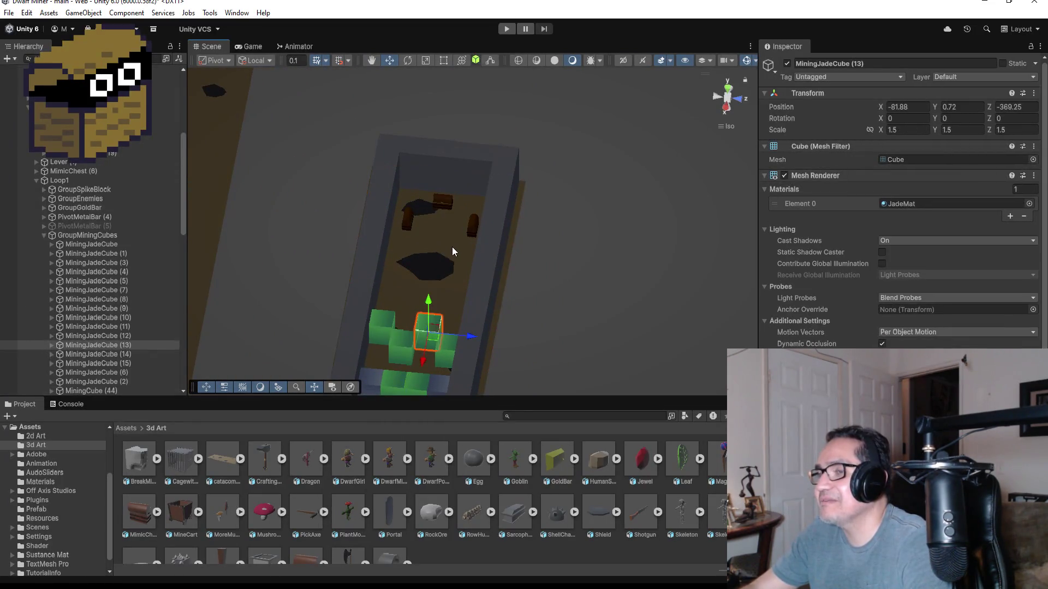
mouse_move(296, 244)
mouse_down()
mouse_move(466, 247)
mouse_move(450, 340)
mouse_up()
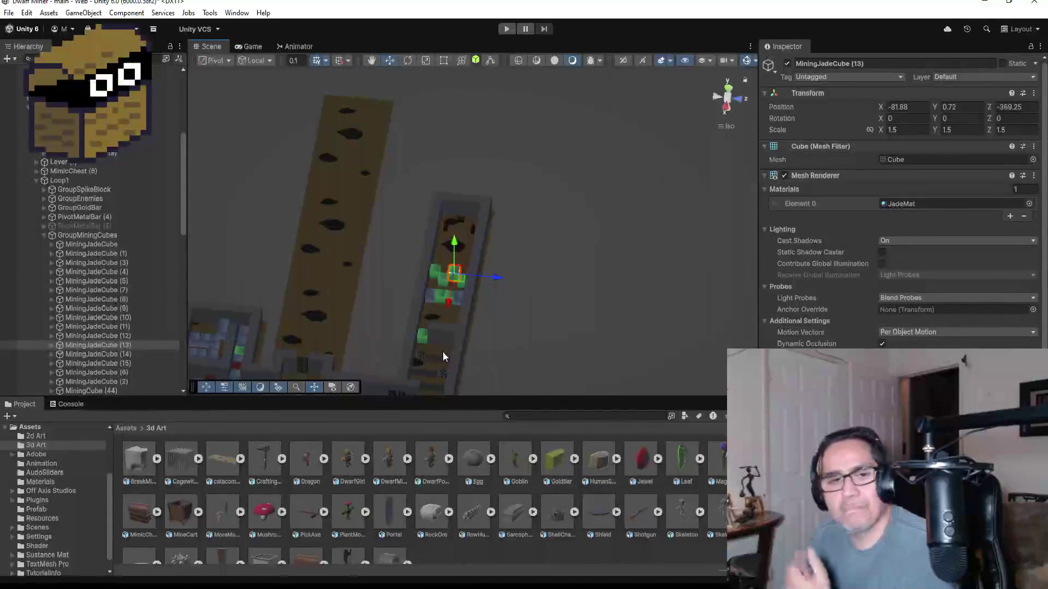
scroll(474, 244, up, 5)
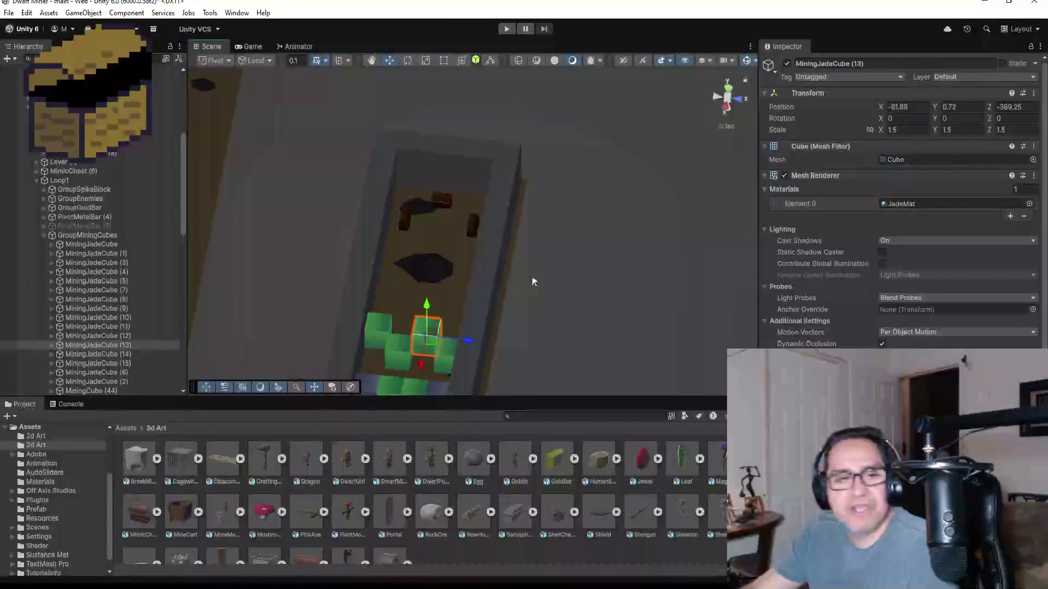
mouse_move(534, 264)
mouse_down()
mouse_move(554, 307)
mouse_move(545, 334)
mouse_move(506, 329)
mouse_up()
scroll(506, 329, up, 3)
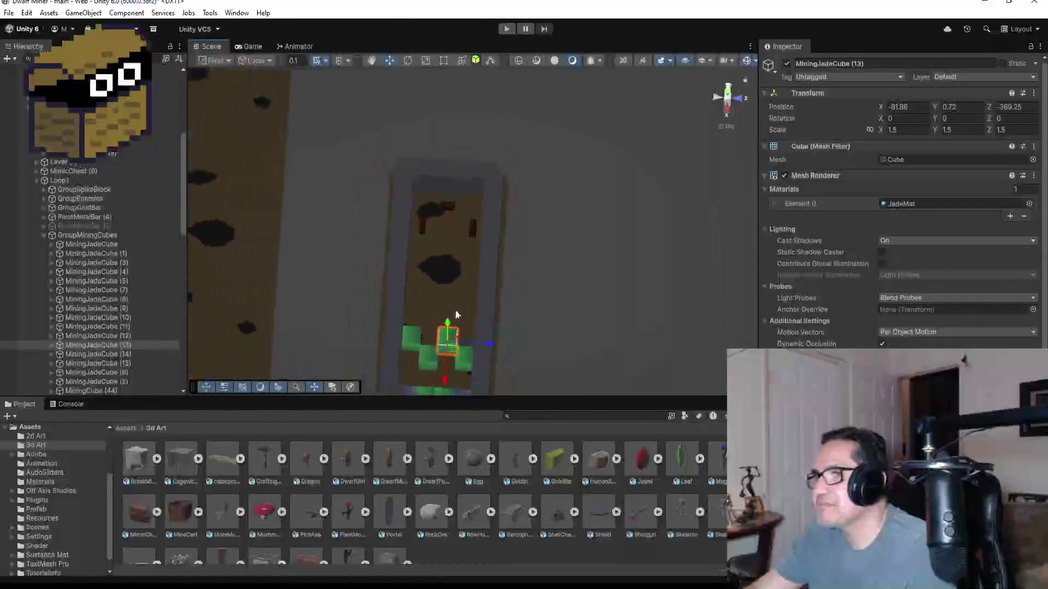
click(43, 236)
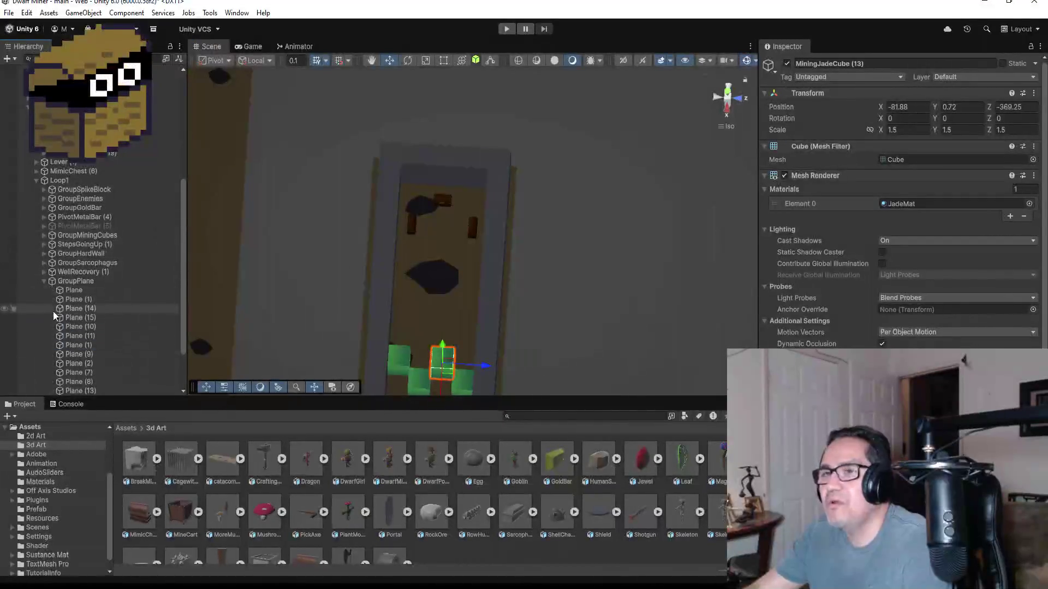
click(43, 281)
scroll(470, 326, down, 5)
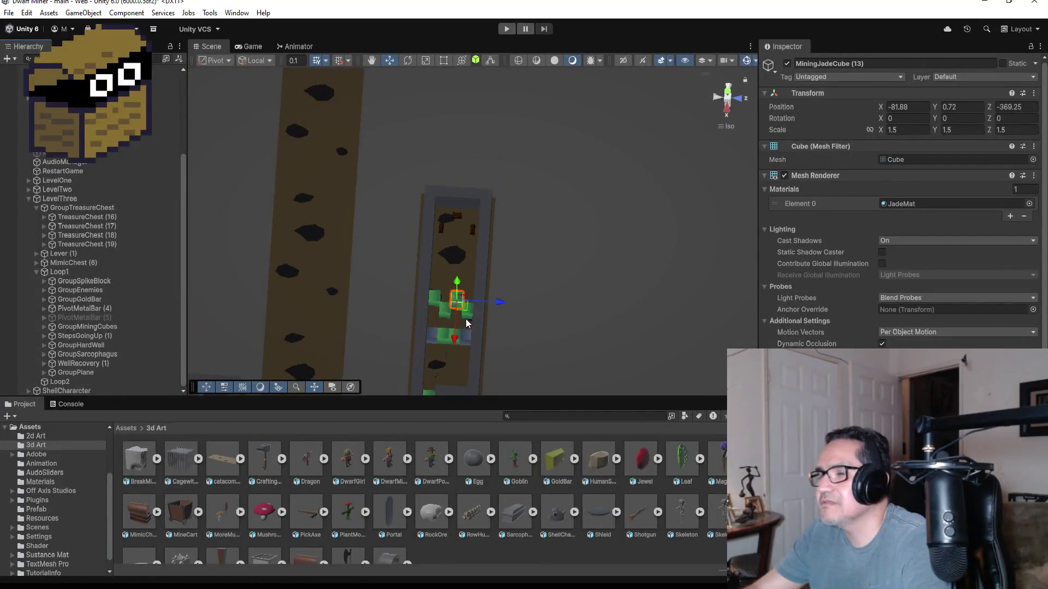
scroll(464, 306, up, 3)
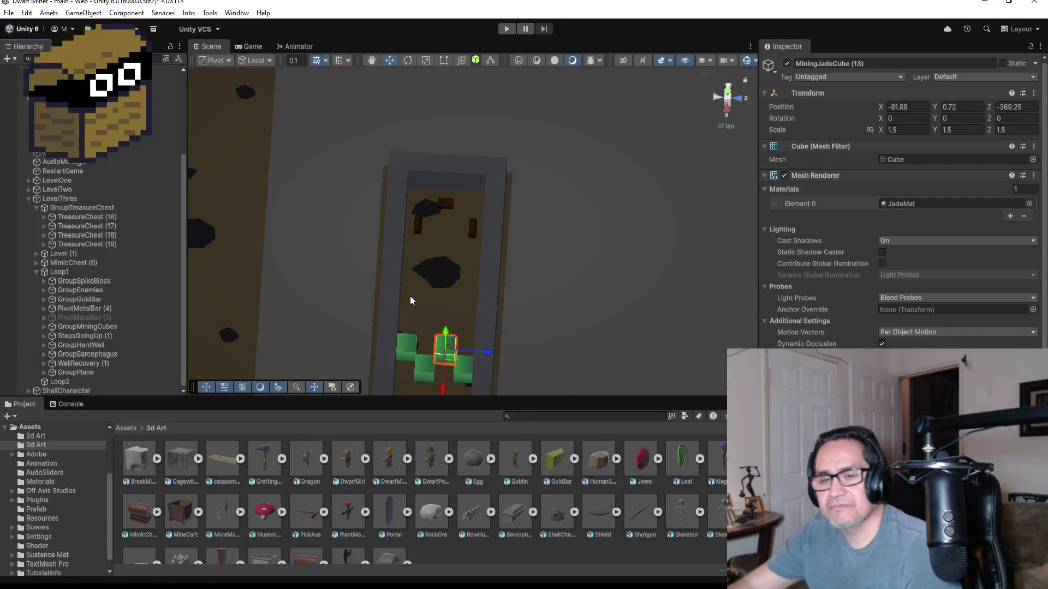
scroll(410, 296, down, 5)
scroll(465, 356, down, 2)
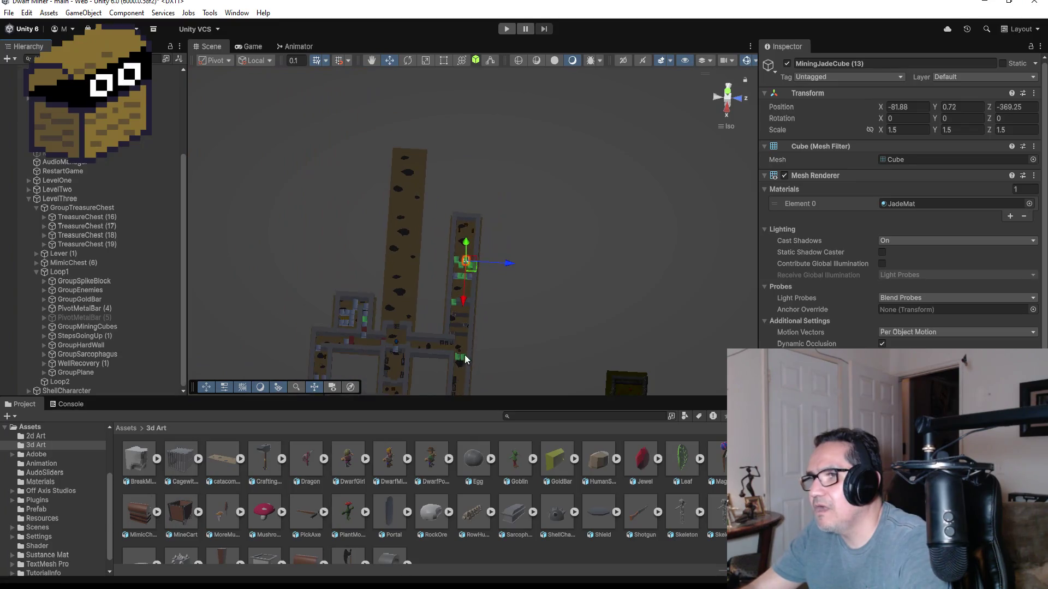
- Frame the walls near Lever (1), then drag the lever along Z to -384.26
click(440, 356)
key(f)
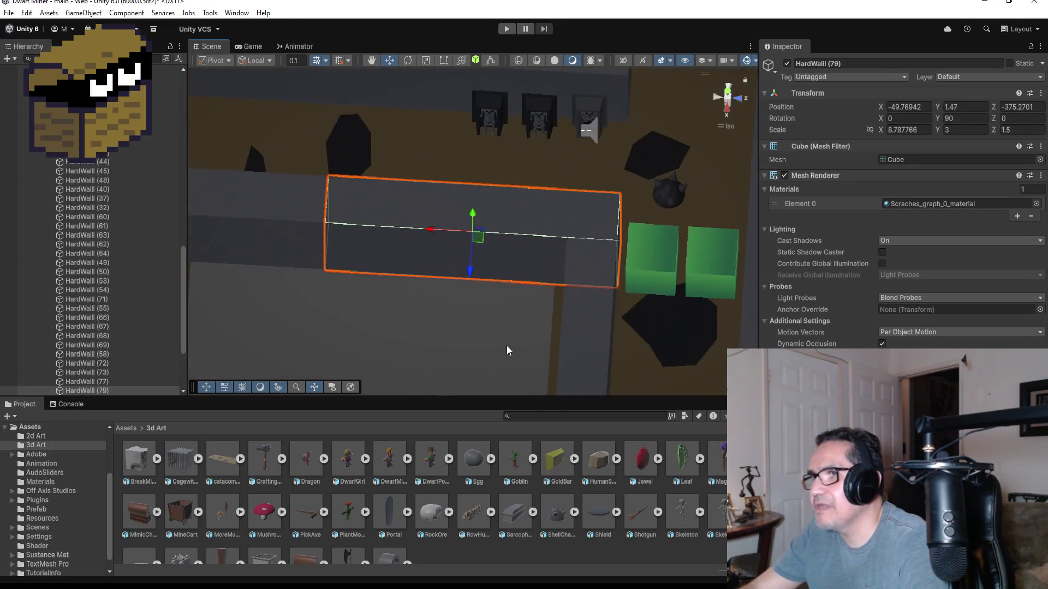
scroll(570, 233, down, 2)
click(264, 163)
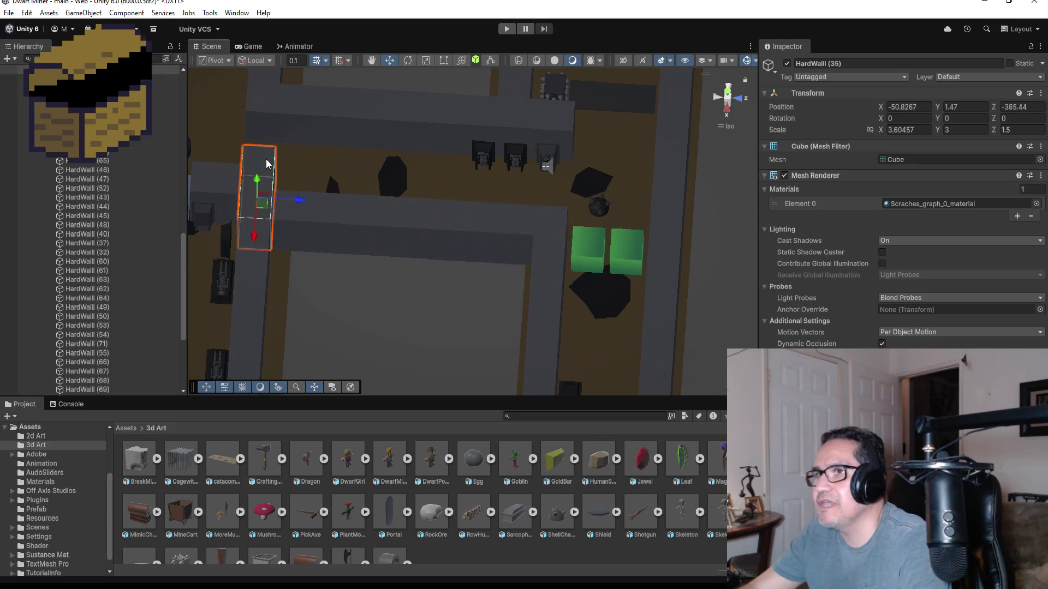
key(f)
drag(628, 207, 496, 348)
click(490, 347)
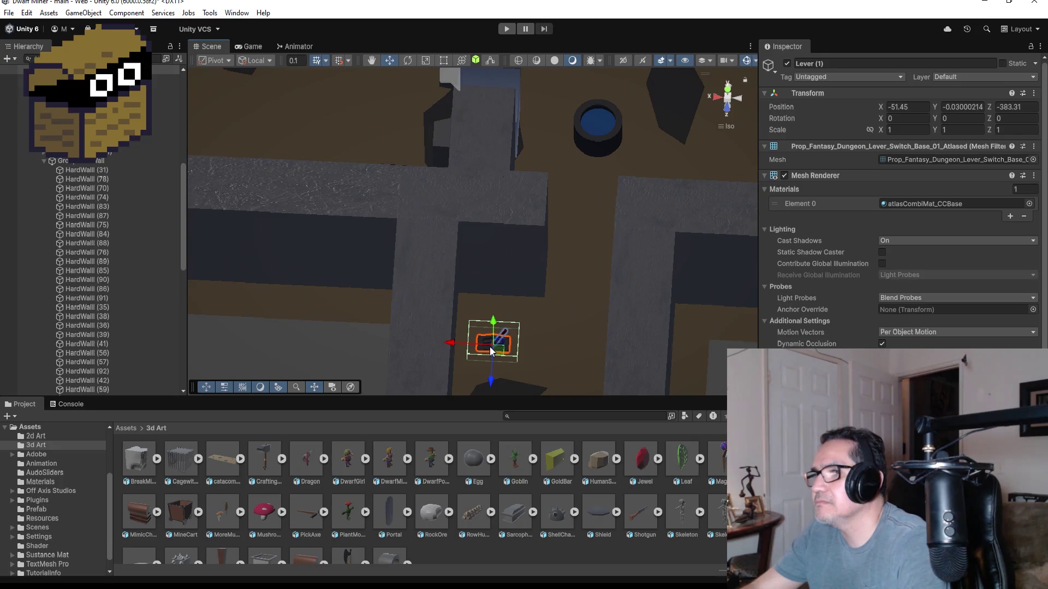
scroll(95, 243, up, 5)
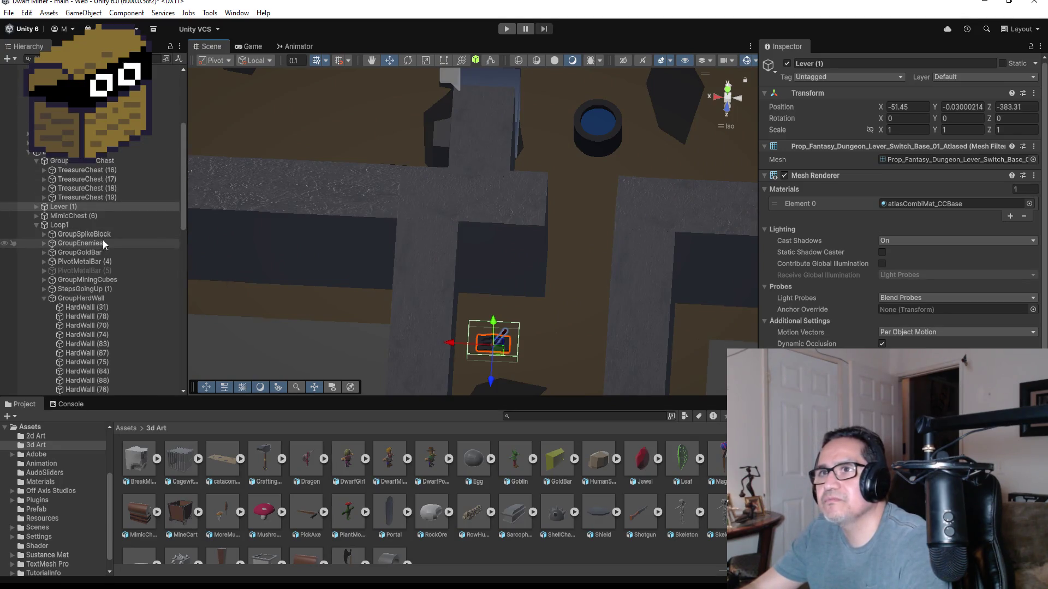
drag(491, 377, 497, 352)
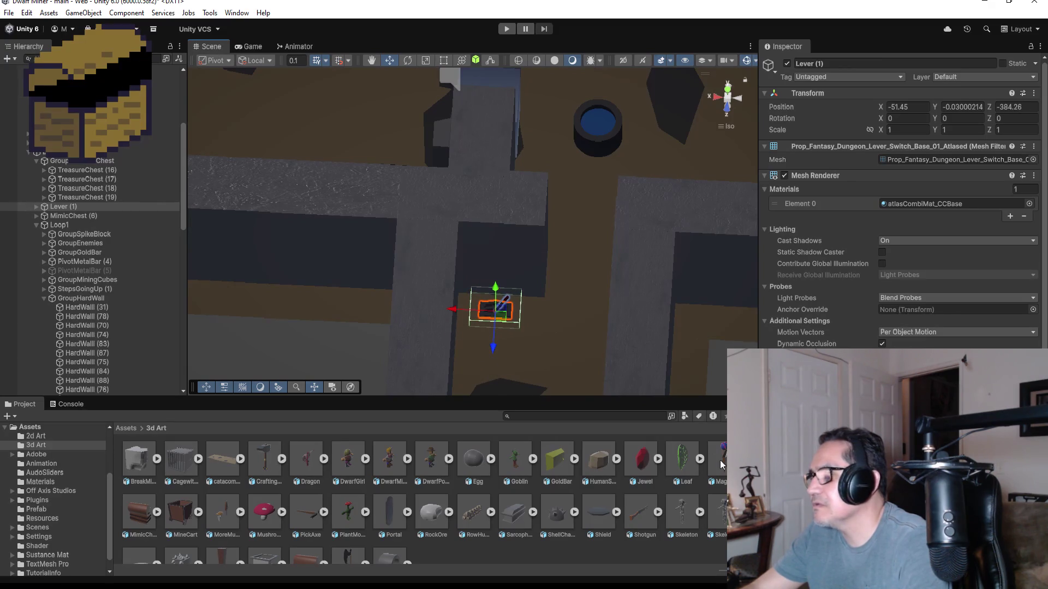
scroll(900, 218, down, 5)
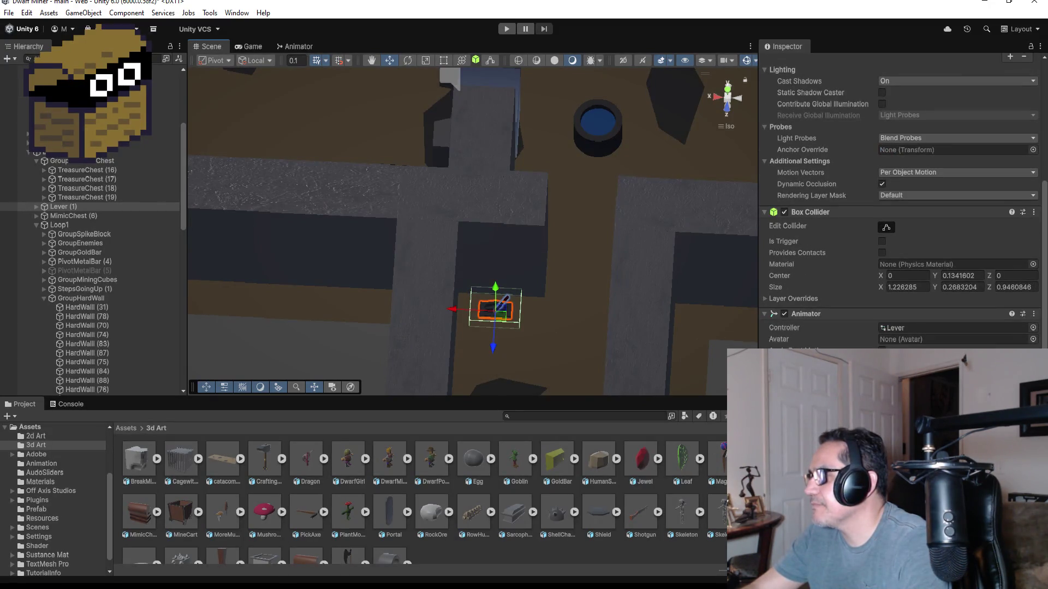
scroll(587, 320, down, 5)
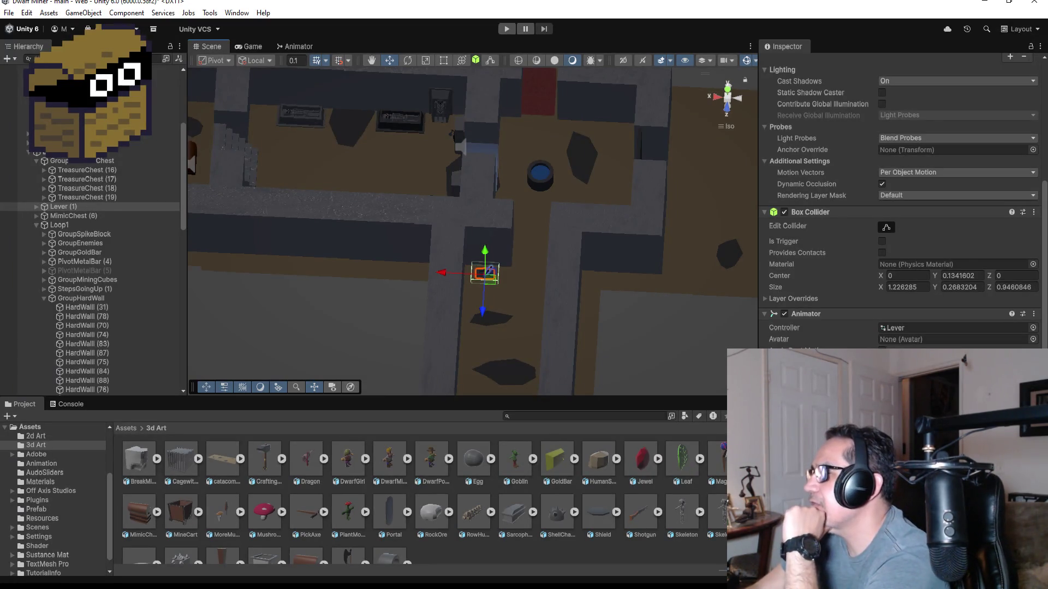
- Remove Lever (1)'s Animator with Remove Component in the Inspector
right_click(925, 273)
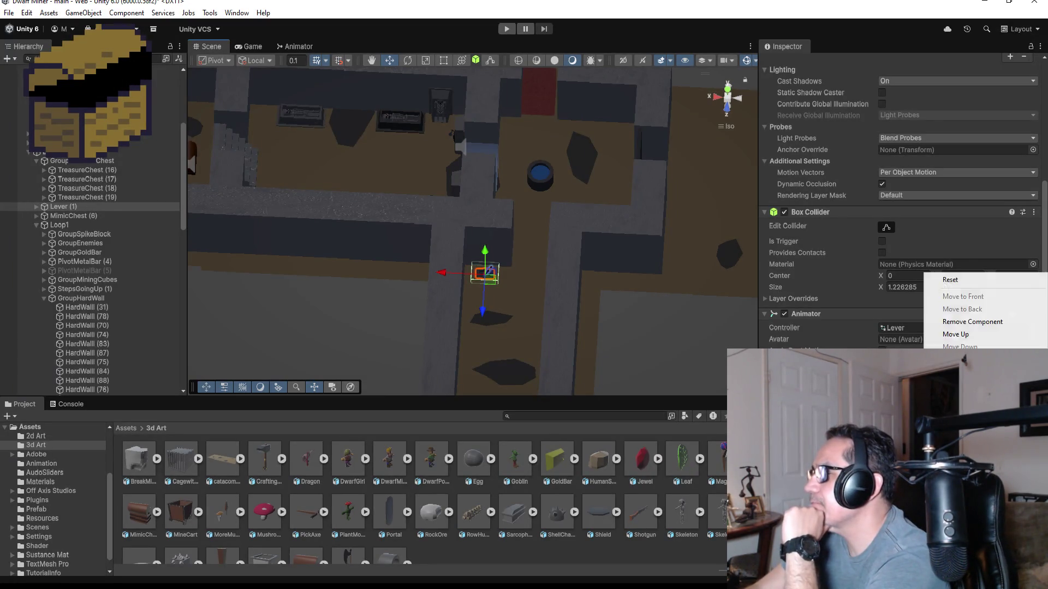
click(974, 325)
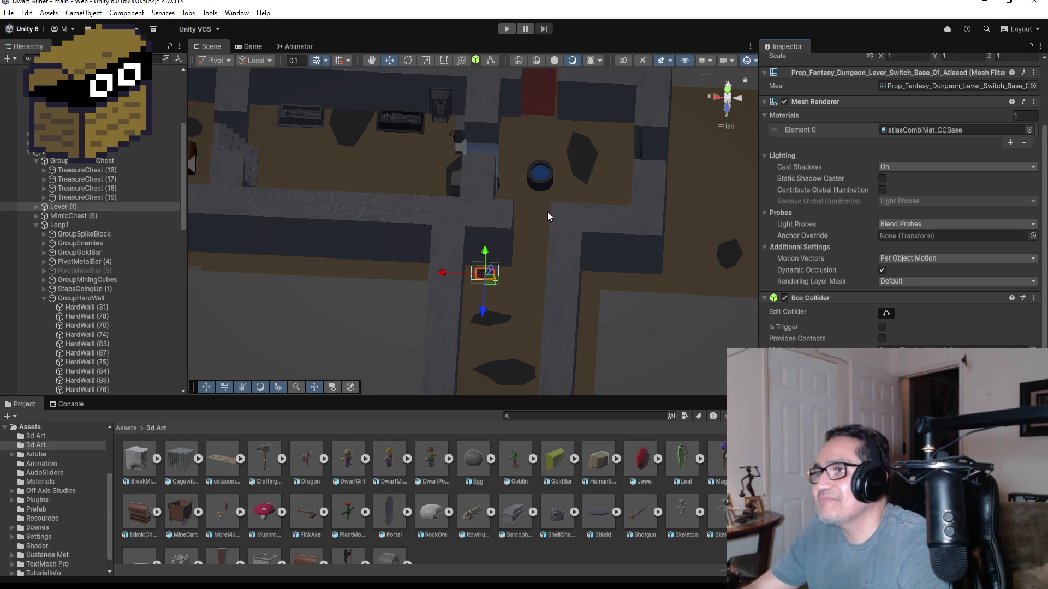
- Switch the Scene view from Back to Top orientation and select PivotMetalBar (5)
scroll(548, 212, up, 2)
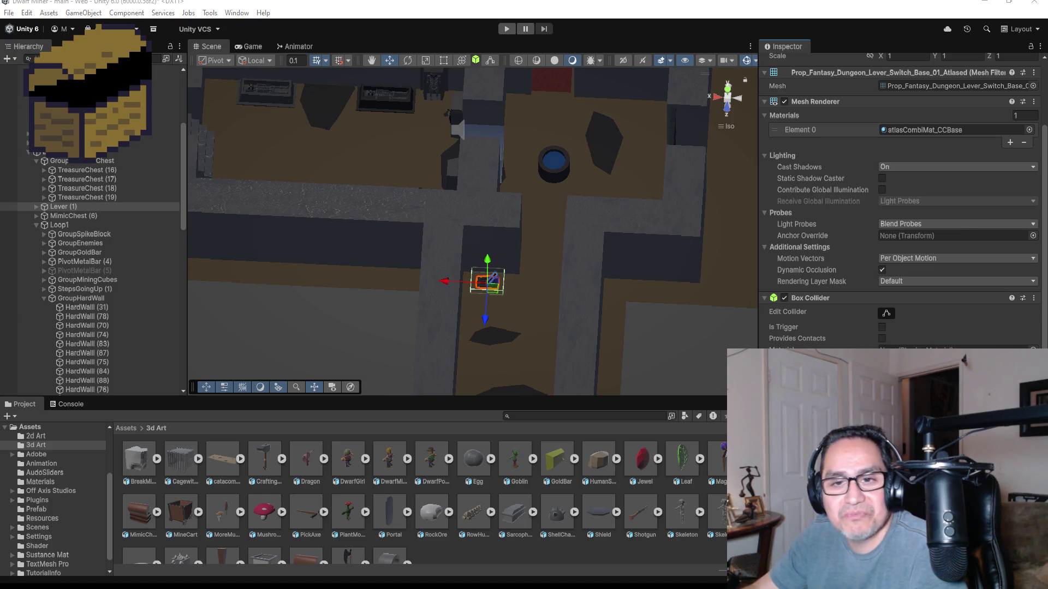
scroll(640, 259, down, 3)
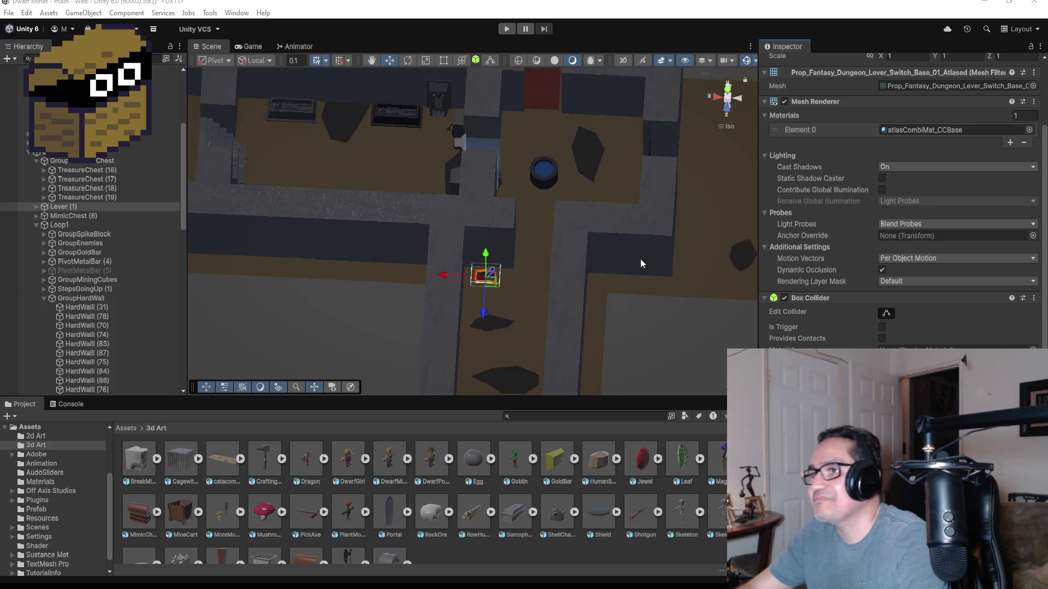
click(726, 91)
click(728, 88)
scroll(477, 293, down, 3)
scroll(442, 262, up, 5)
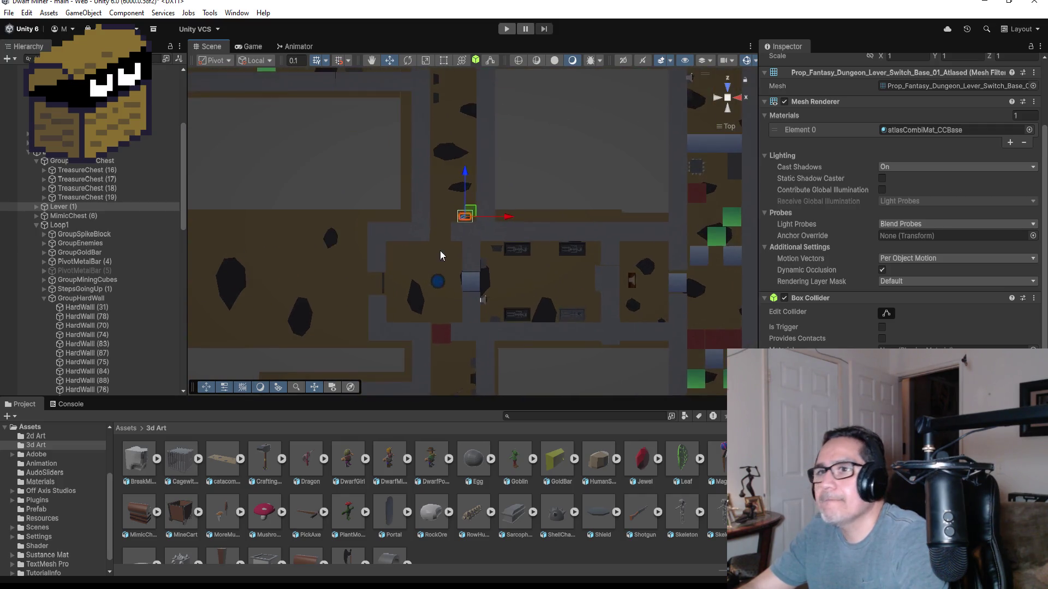
click(89, 271)
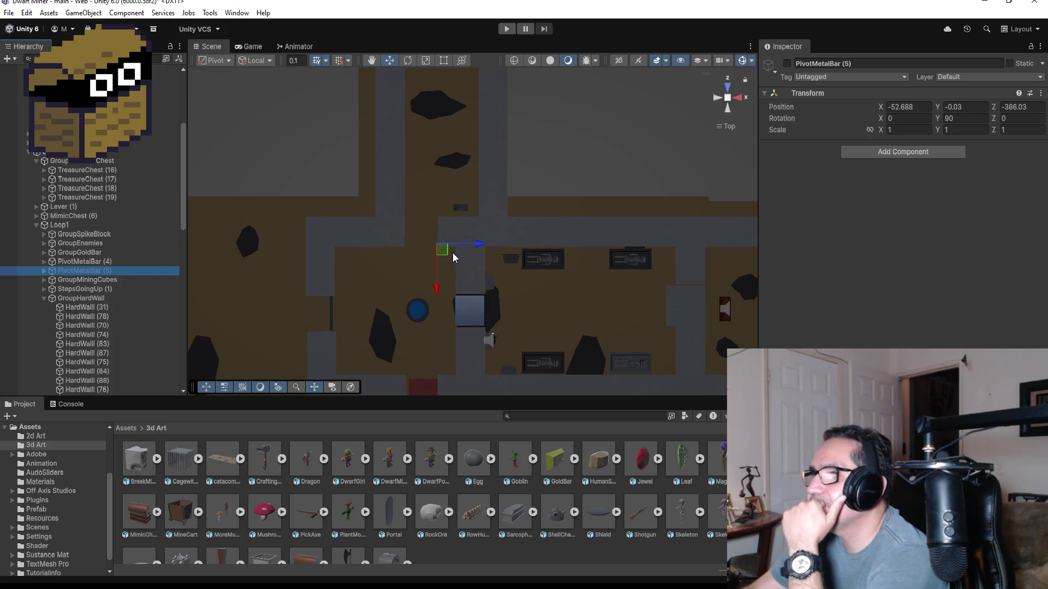
- Select the long wall HardWall (31) and zoom the Scene view around it
click(582, 235)
scroll(588, 232, down, 3)
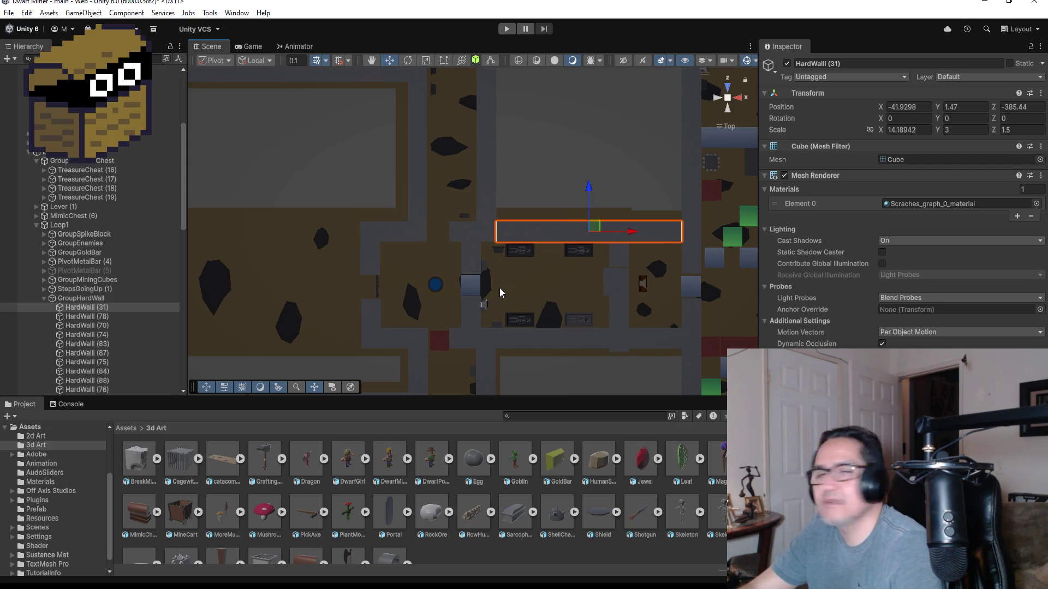
scroll(469, 250, down, 5)
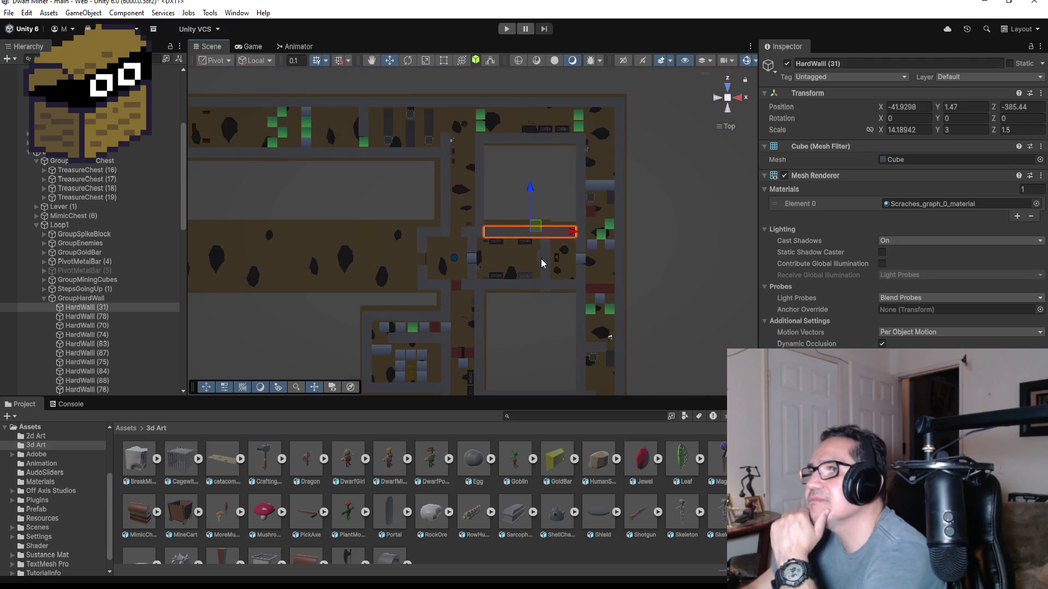
scroll(542, 266, down, 2)
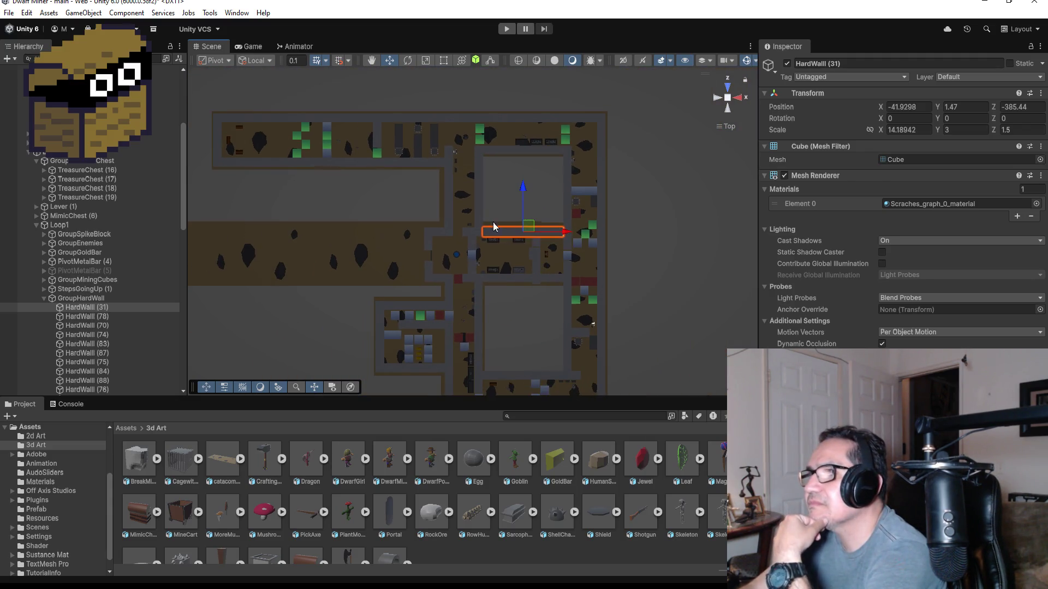
scroll(497, 218, up, 2)
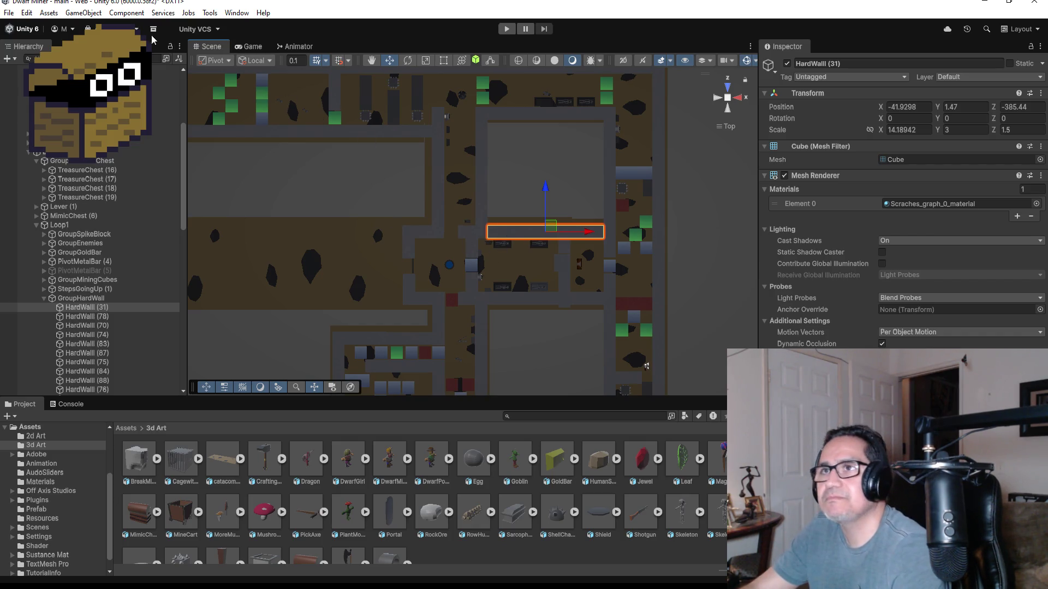
click(9, 13)
key(Escape)
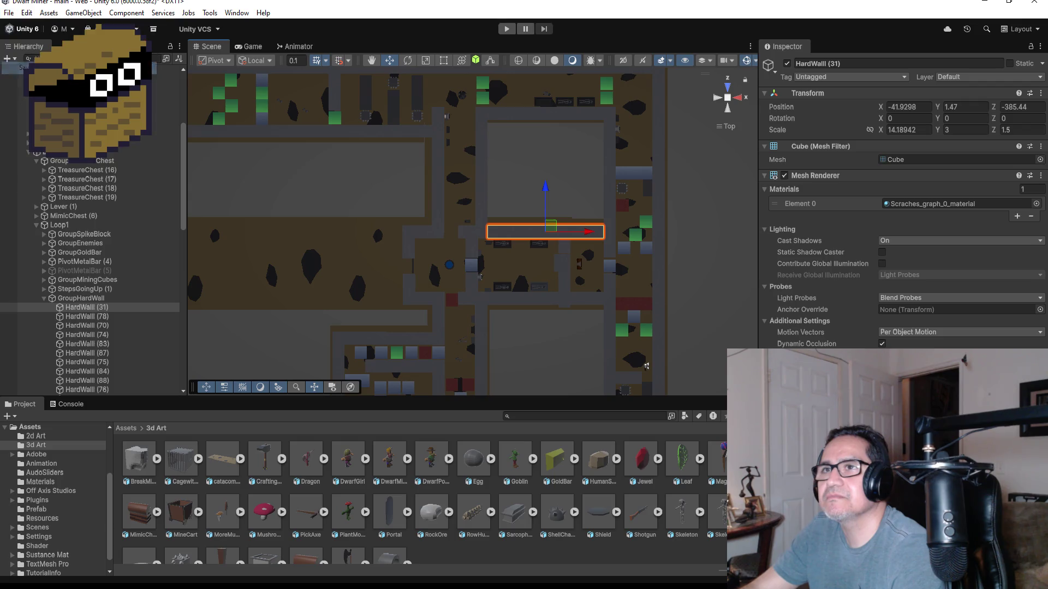
- Collapse the Loop1 group in the Hierarchy
scroll(470, 279, up, 2)
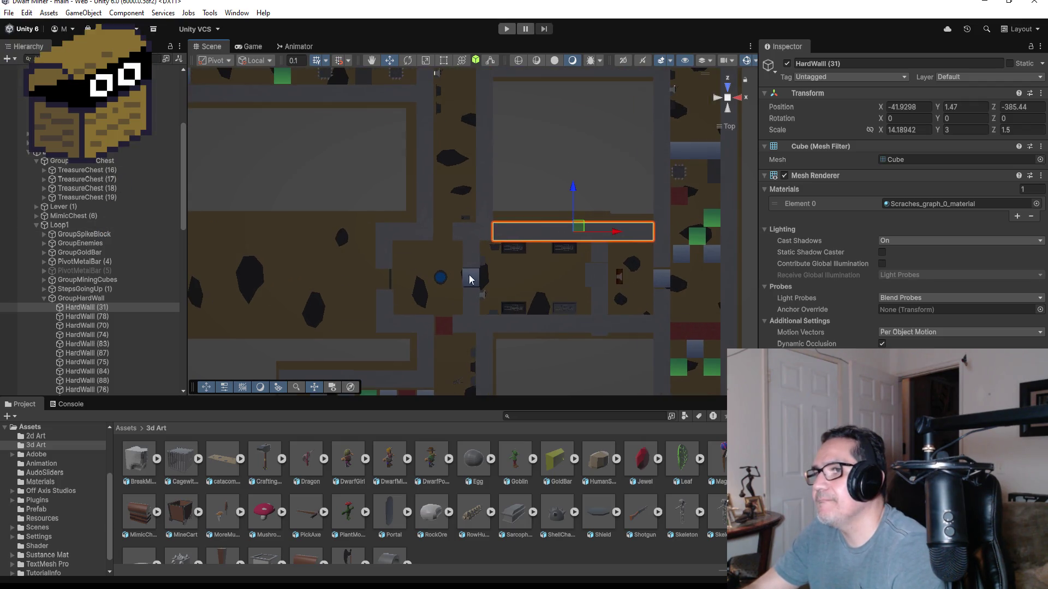
scroll(378, 284, down, 6)
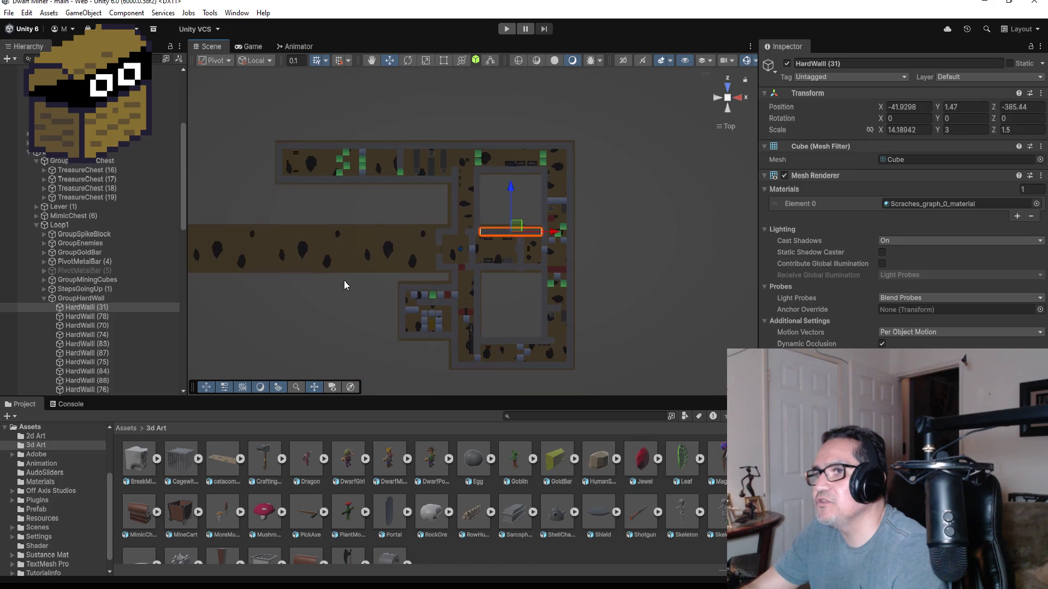
scroll(352, 266, up, 8)
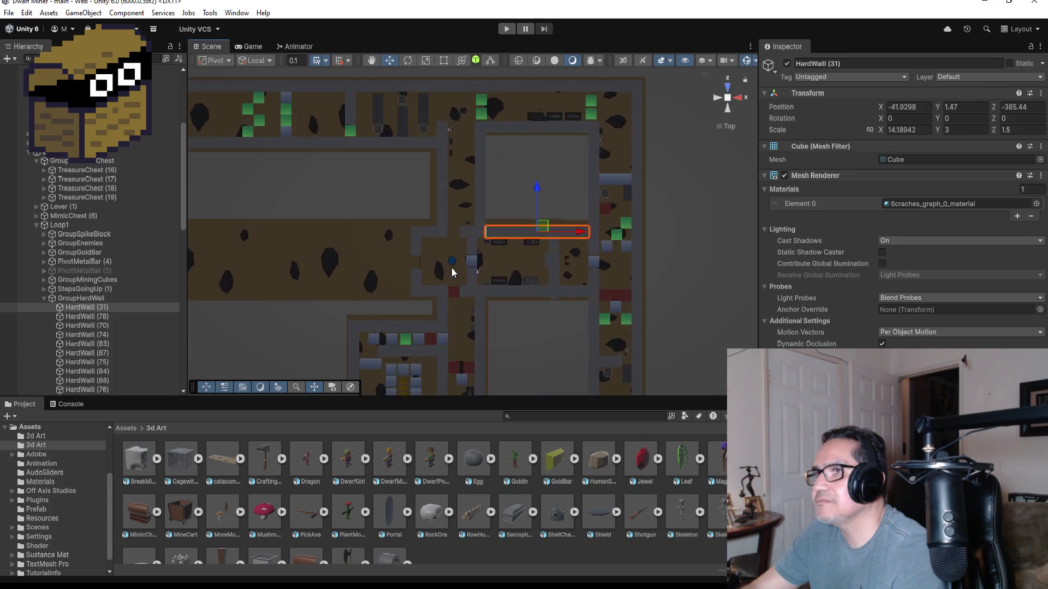
scroll(458, 268, up, 1)
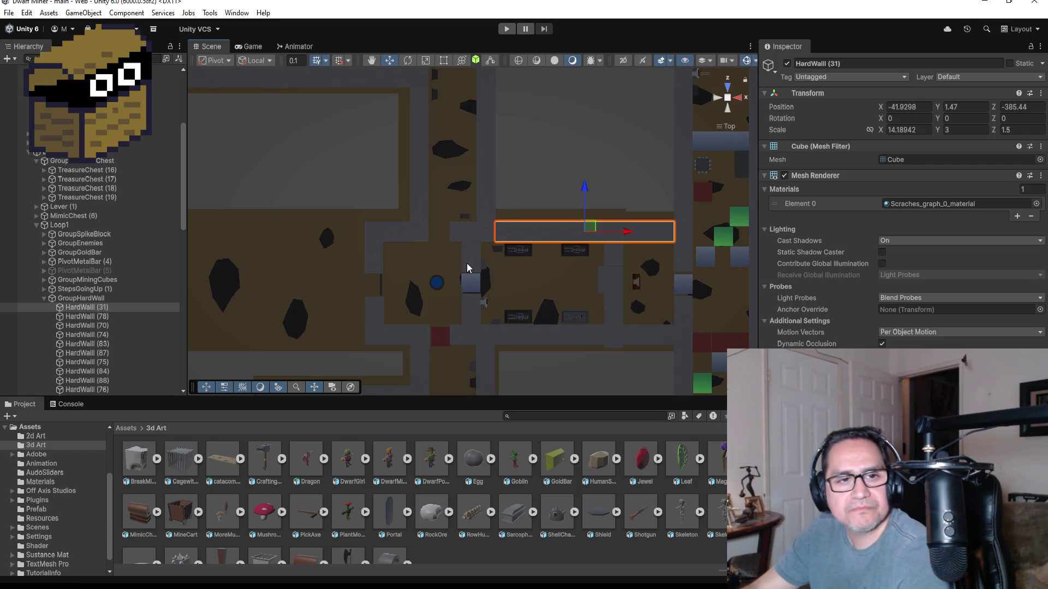
click(36, 225)
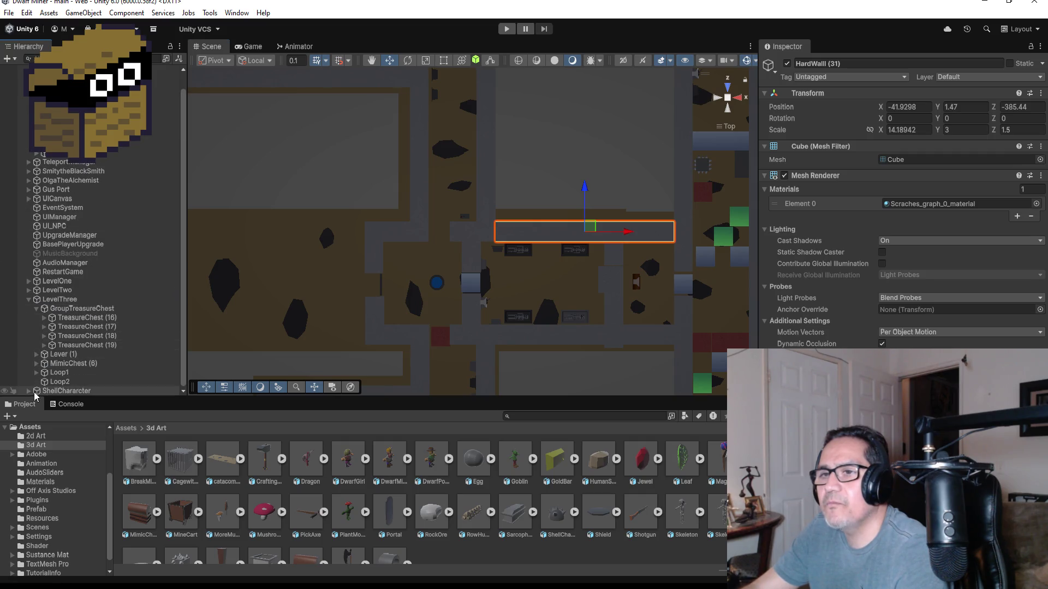
scroll(21, 246, up, 1)
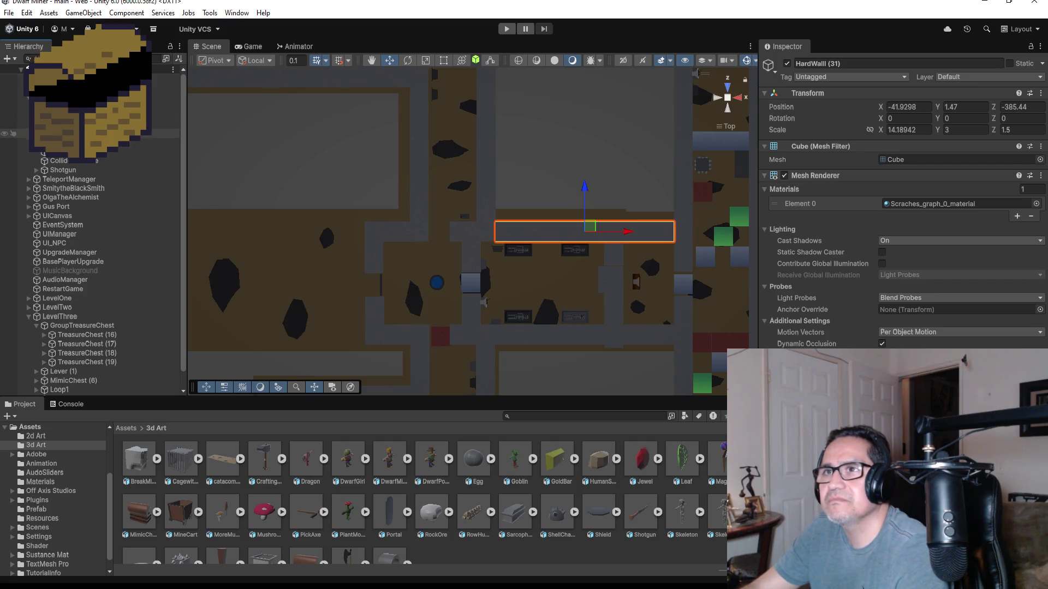
- Move TeleportManager's Zone3 to X -52.2, Z -380.9, in the corridor beside the lever
click(28, 179)
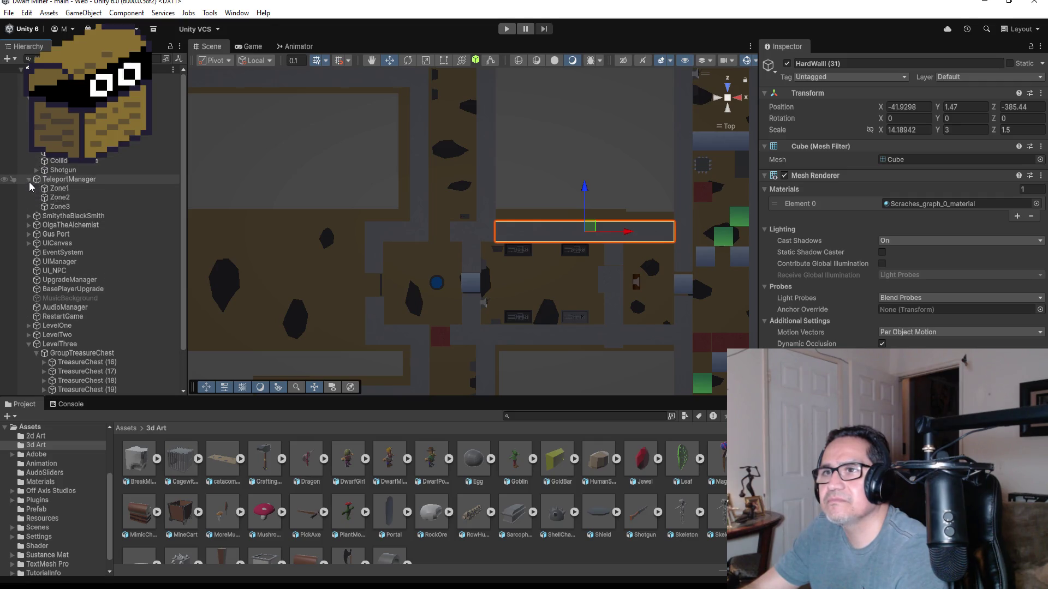
double_click(60, 206)
scroll(581, 245, down, 5)
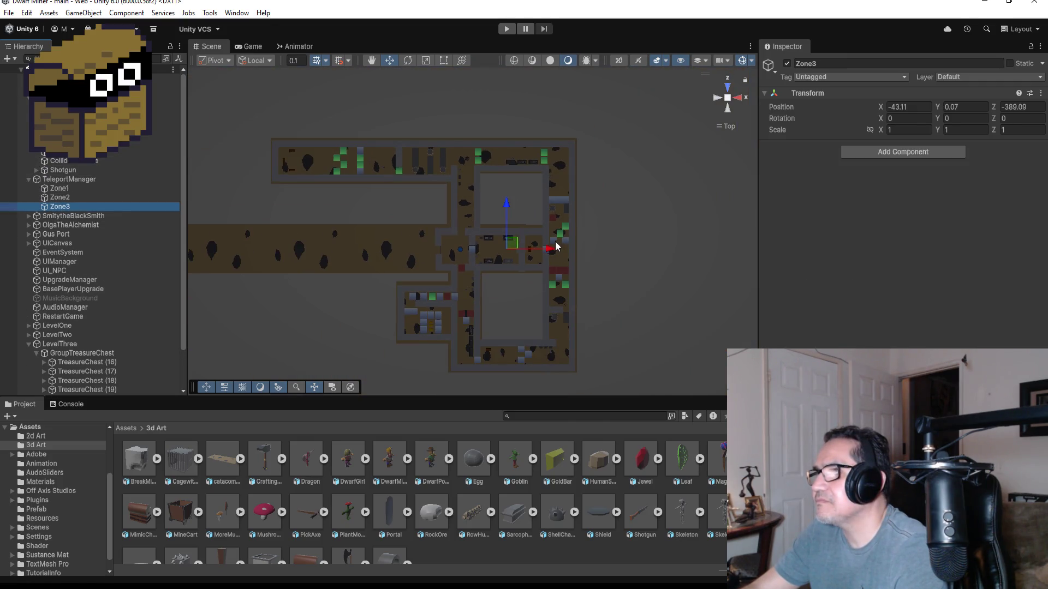
drag(549, 252, 510, 249)
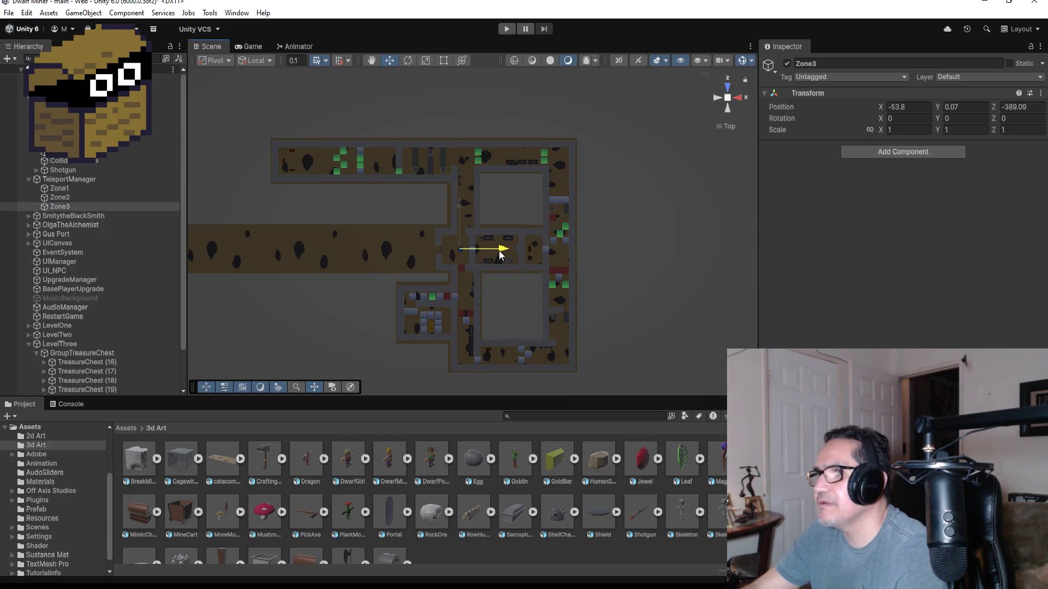
drag(458, 206, 461, 175)
scroll(480, 210, up, 5)
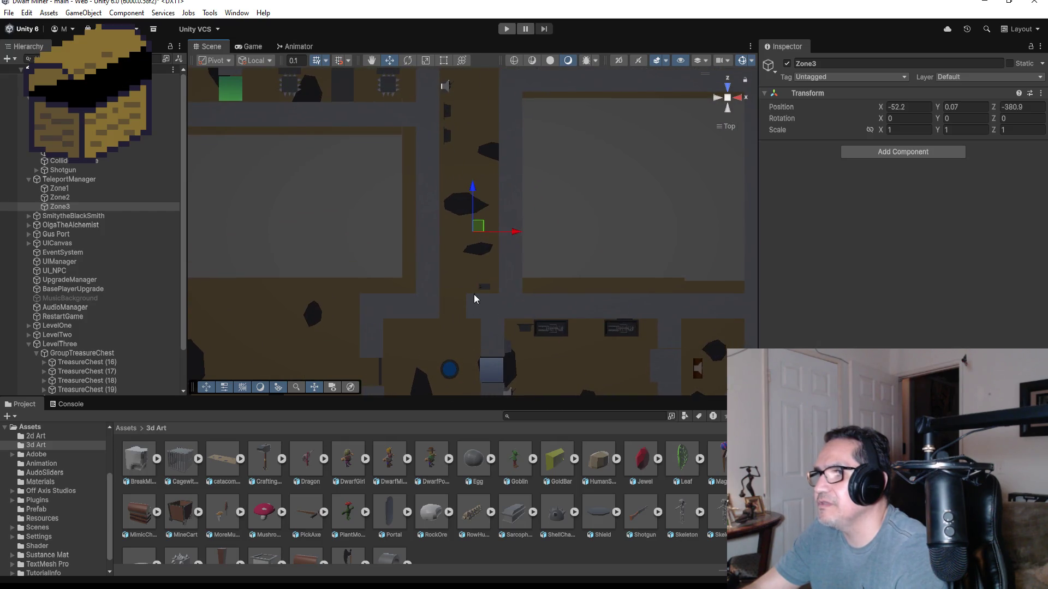
click(485, 284)
click(486, 285)
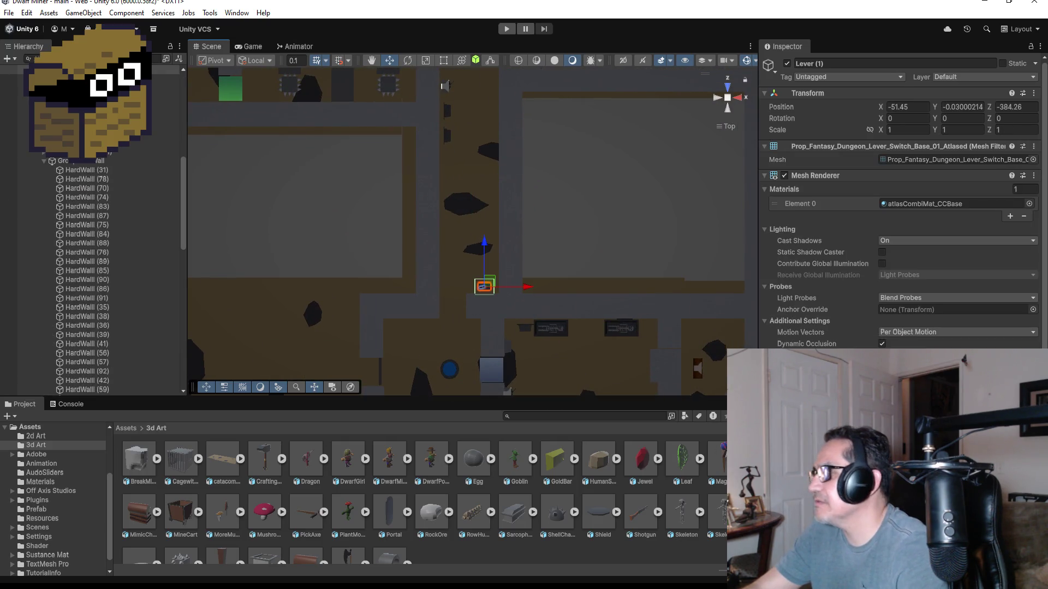
scroll(901, 218, down, 3)
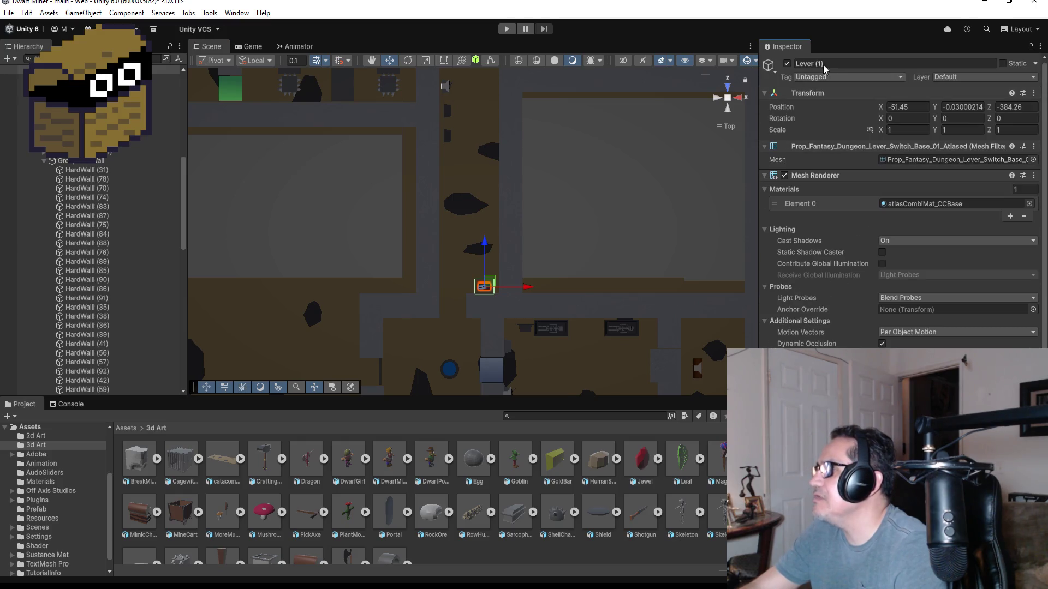
scroll(900, 202, down, 3)
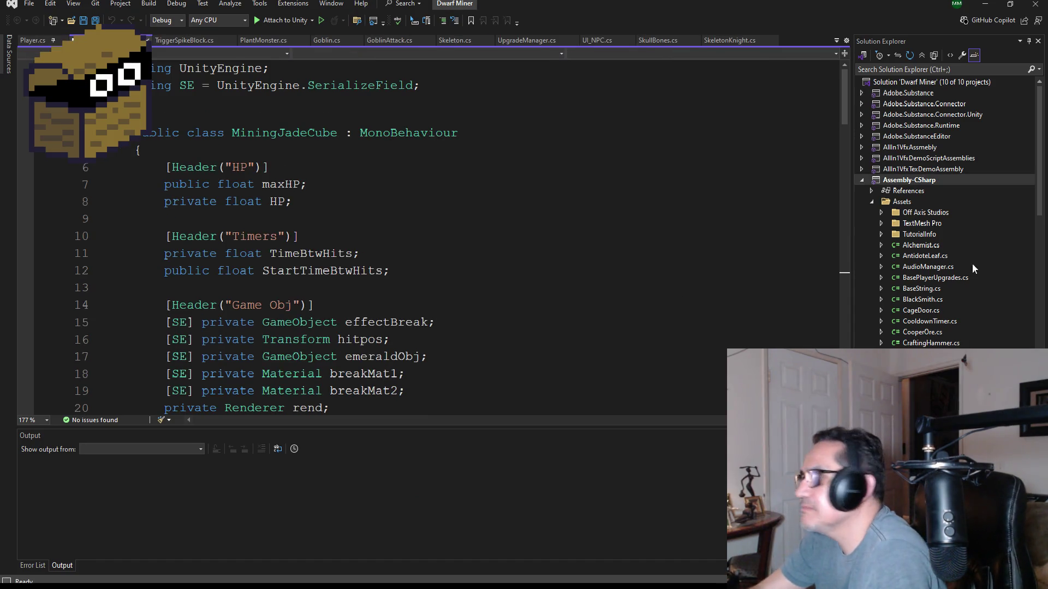
- Find the lever scripts in the Solution Explorer Assets list and open Level2Lever.cs
scroll(972, 273, down, 5)
scroll(971, 280, down, 10)
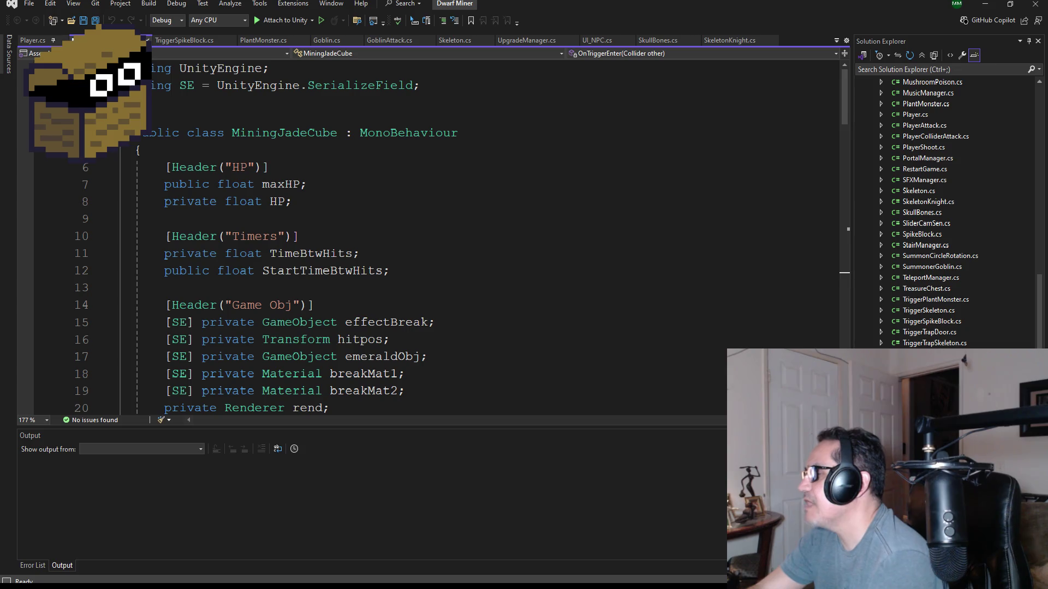
scroll(963, 276, up, 10)
scroll(934, 283, down, 1)
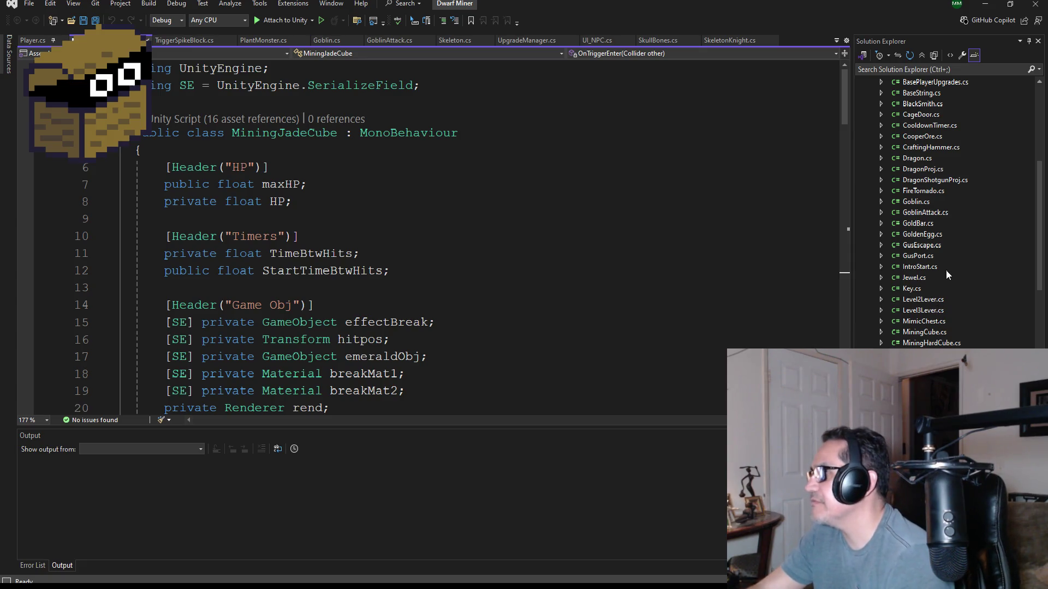
double_click(930, 301)
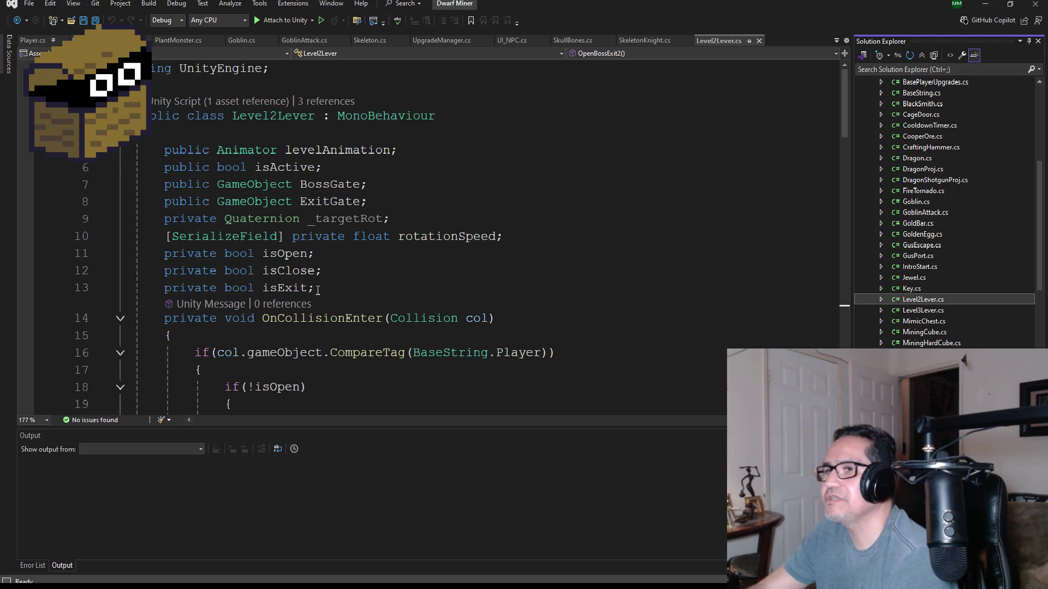
- Select Level2Lever's field declarations on lines 5–10, levelAnimation through rotationSpeed
mouse_move(519, 245)
mouse_down()
mouse_move(136, 184)
mouse_move(136, 150)
mouse_up()
key(ctrl+c)
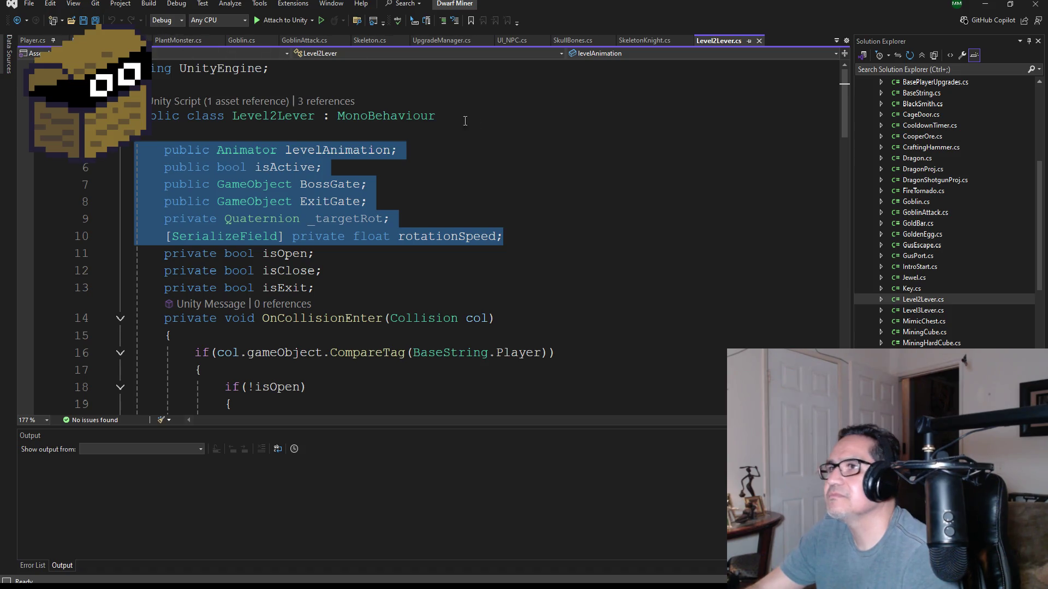
- In Level3Lever.cs, replace the template comment, Start and Update with the copied fields
double_click(928, 311)
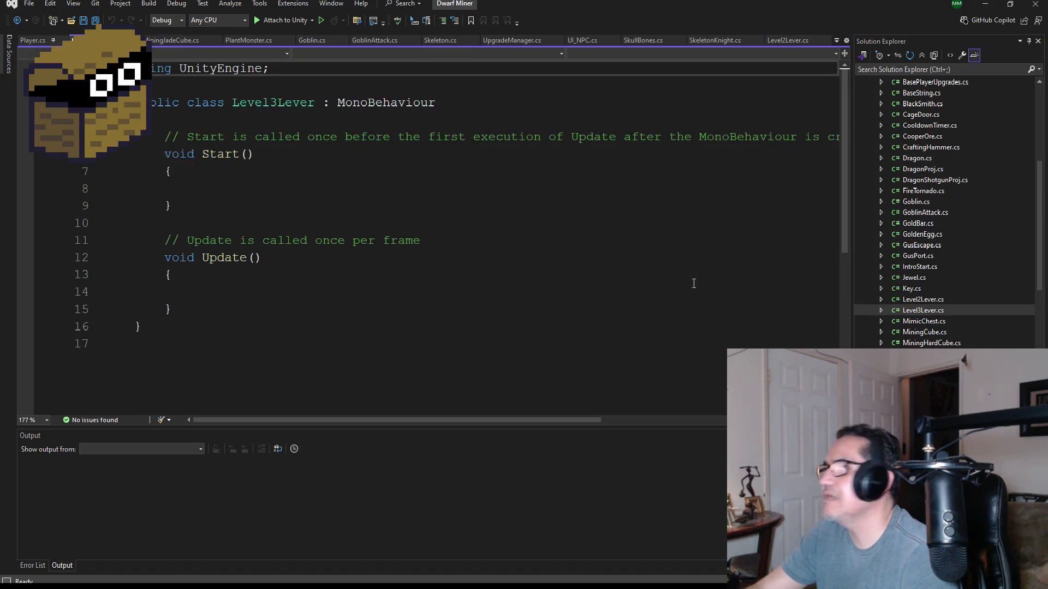
drag(231, 355, 60, 158)
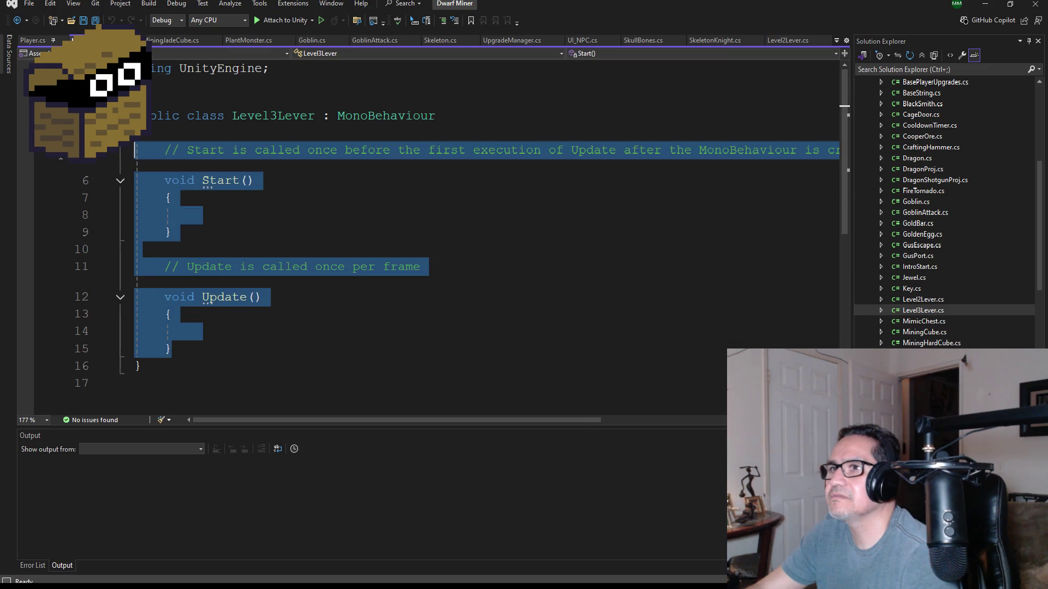
key(Delete)
key(ctrl+v)
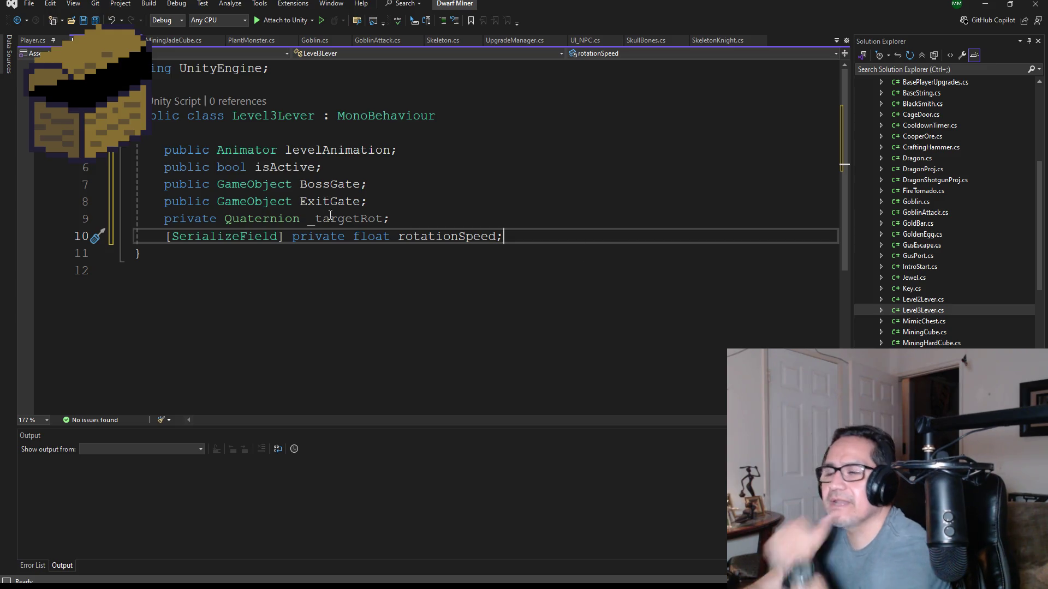
click(352, 185)
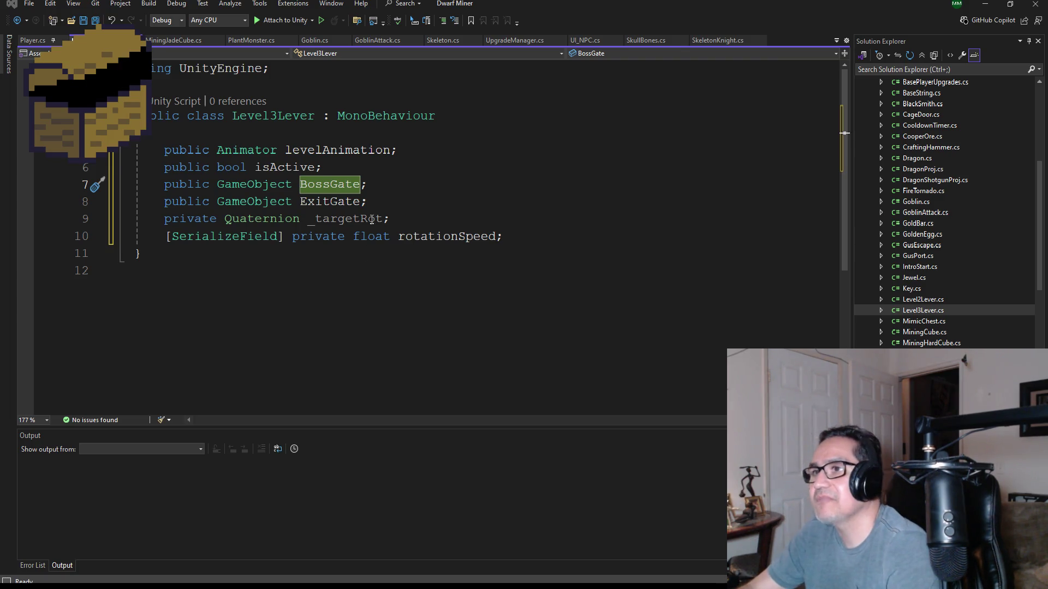
- Rename the BossGate field on line 7 to GateFront
click(393, 219)
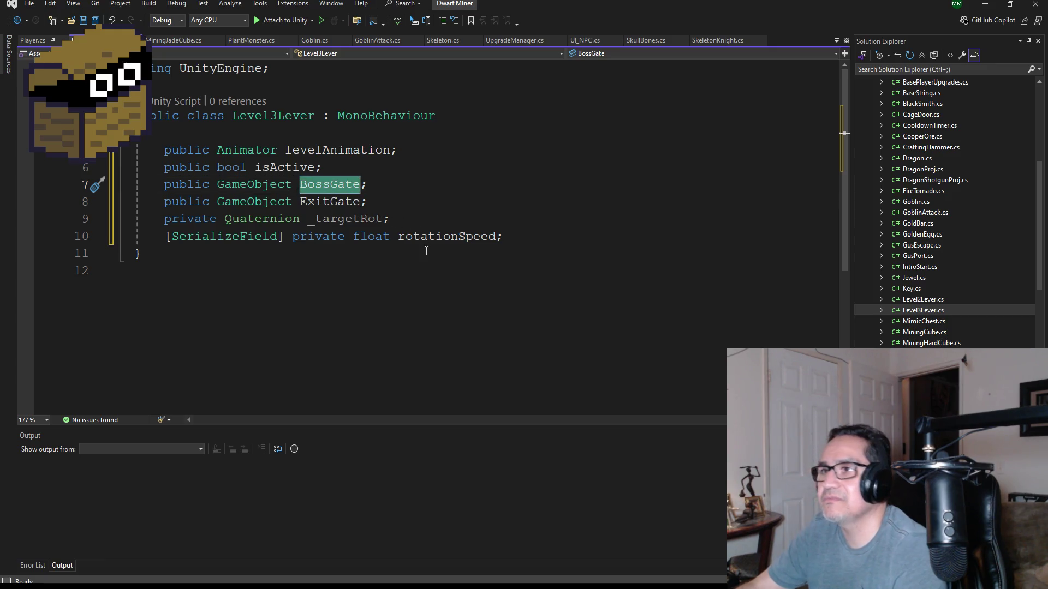
key(BackSpace)
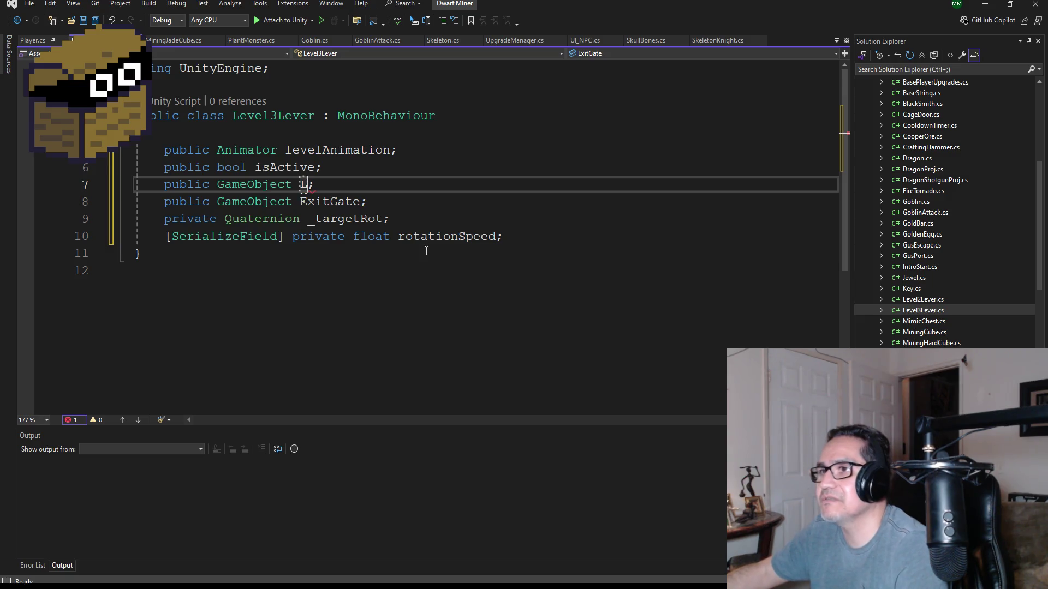
key(ctrl+space)
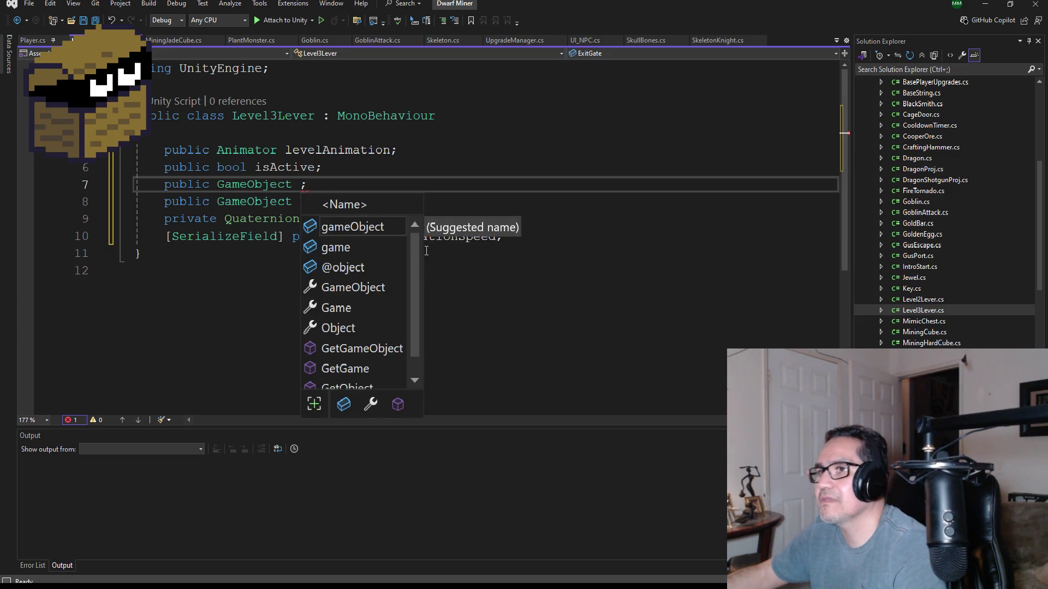
text(Gate)
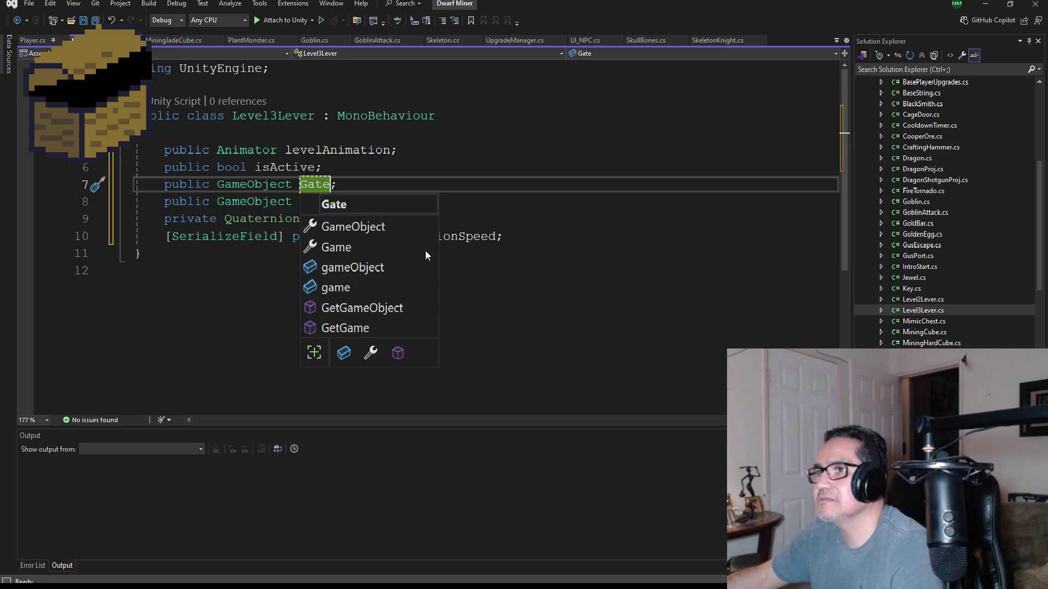
text(1)
key(BackSpace)
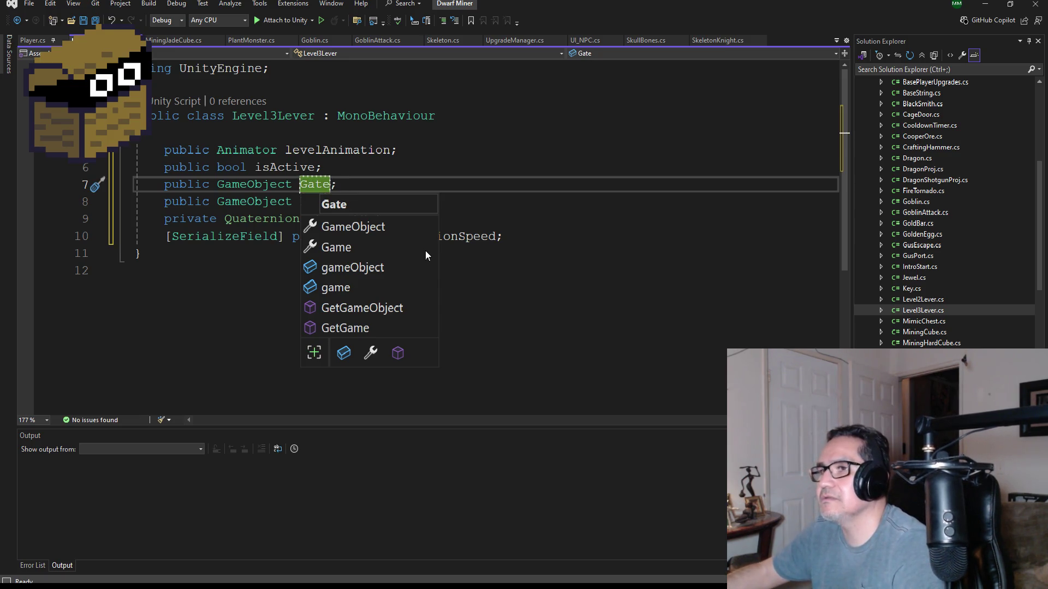
text(Right)
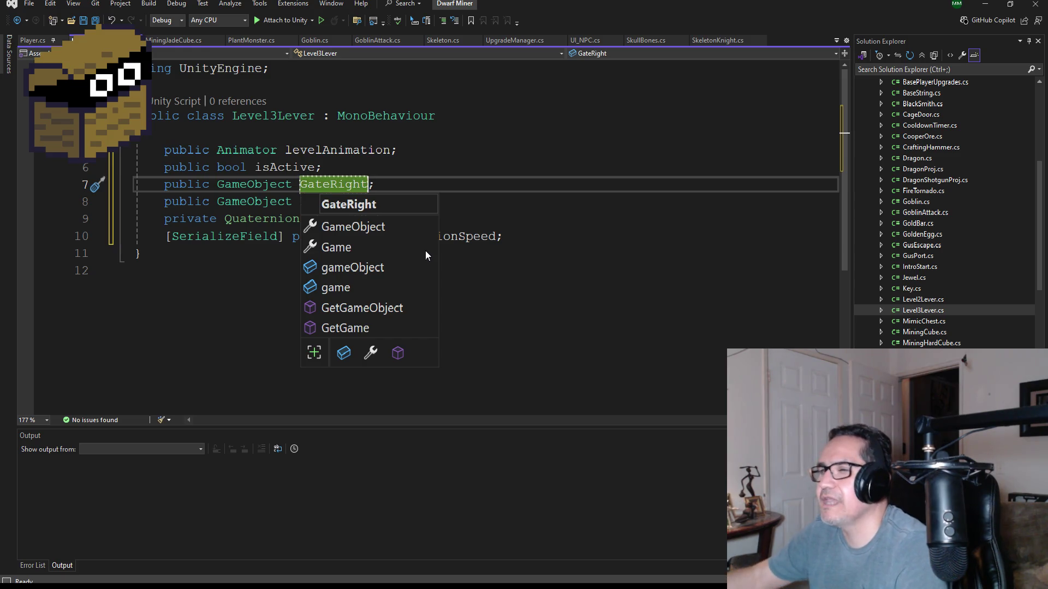
key(BackSpace)
key(BackSpace)
key(BackSpace)
text(Exi)
key(BackSpace)
key(BackSpace)
key(BackSpace)
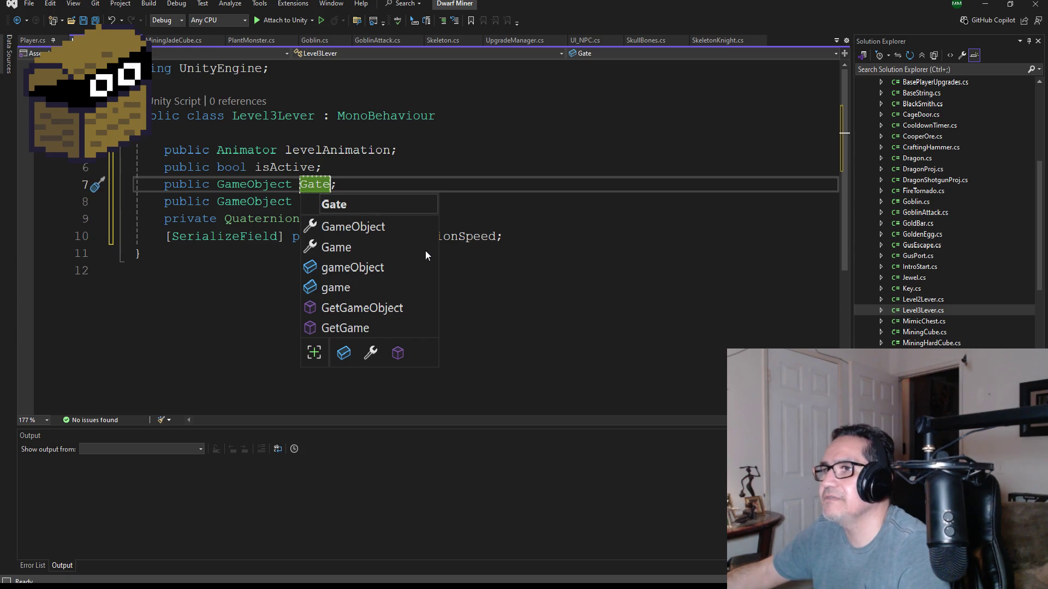
text(Front)
key(Return)
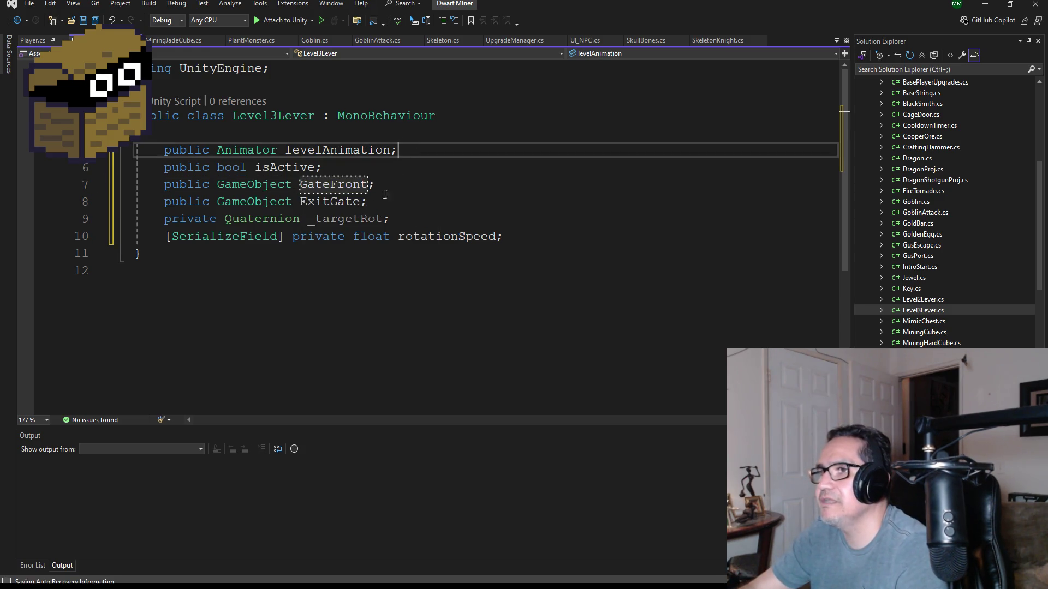
- Rename ExitGate to GateSide, then lowercase both names to gateFront and gateSide
double_click(333, 202)
text(Gate)
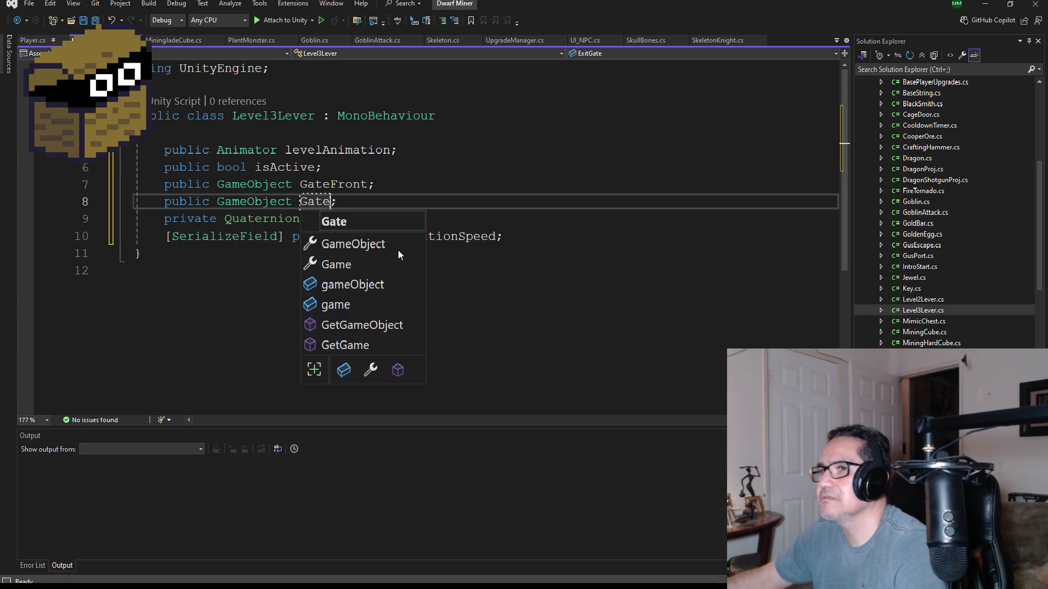
text(Side)
key(Escape)
key(Up)
key(Up)
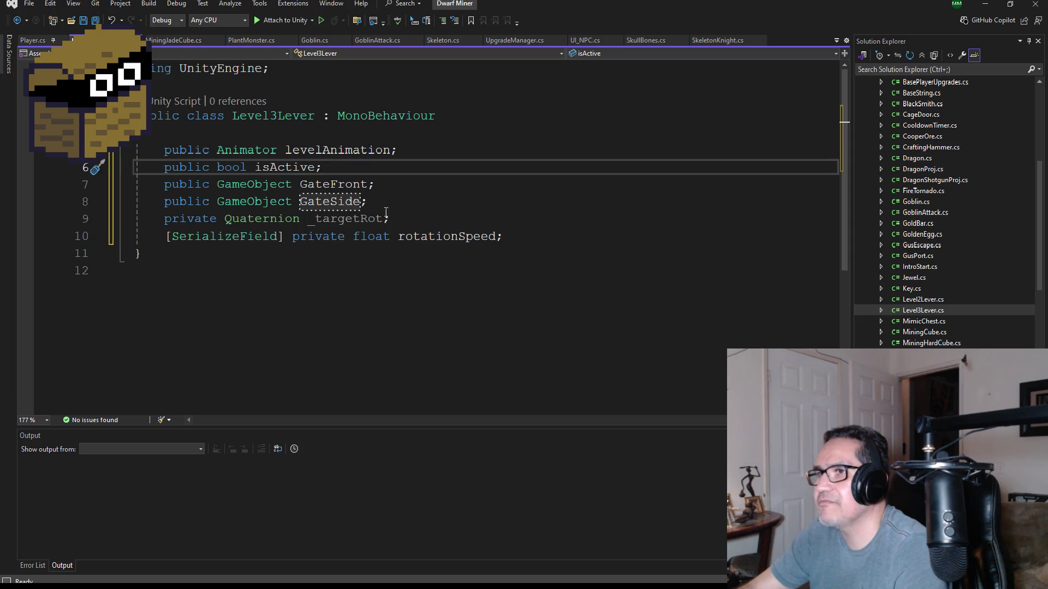
click(308, 185)
key(BackSpace)
text(g)
key(Down)
key(BackSpace)
text(g)
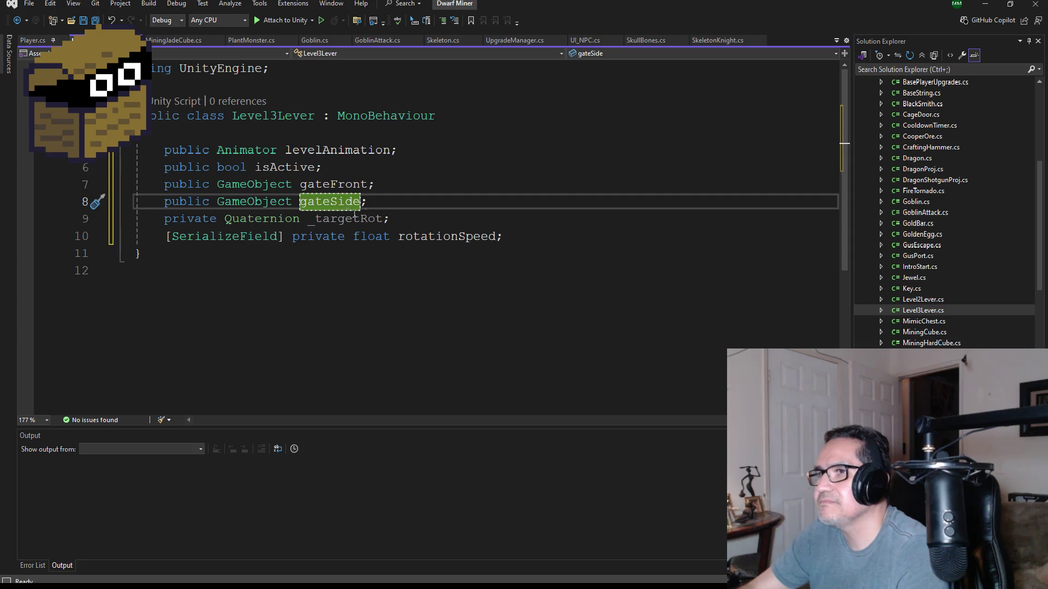
- Add a blank line after rotationSpeed and save Level3Lever.cs
click(546, 238)
key(Return)
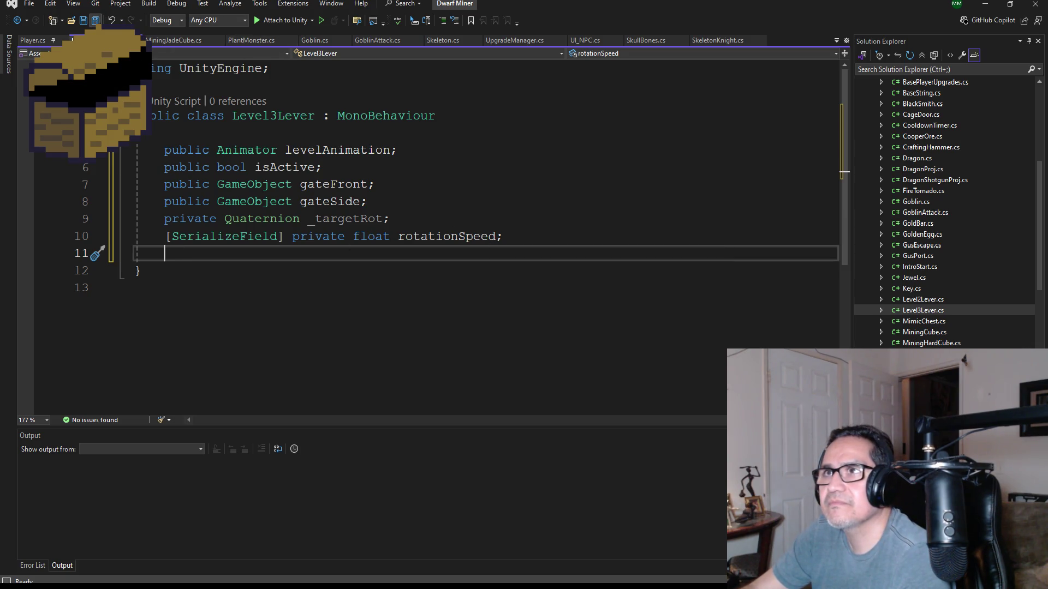
key(ctrl+s)
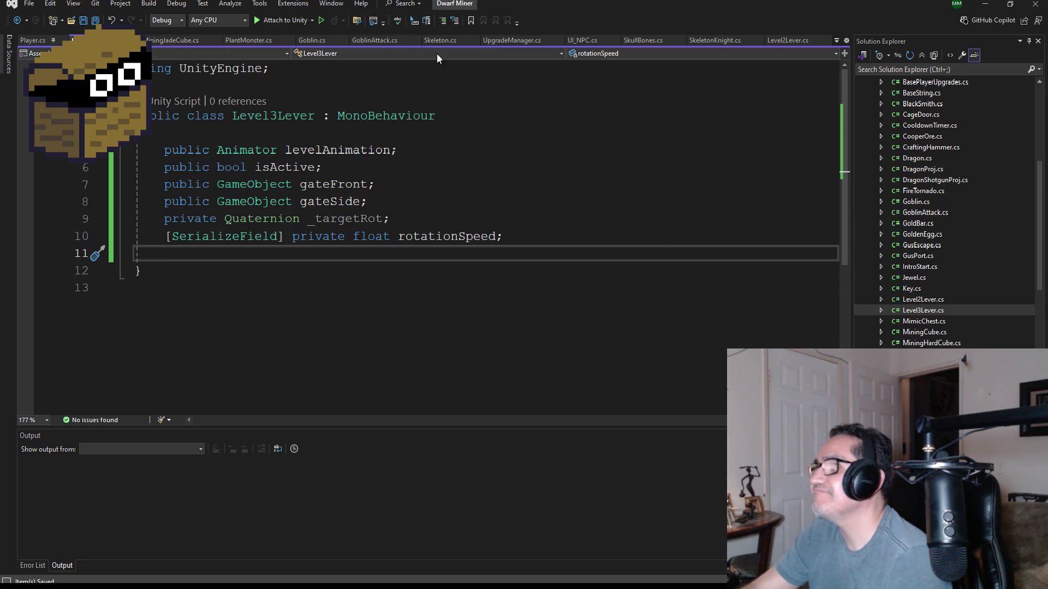
double_click(922, 299)
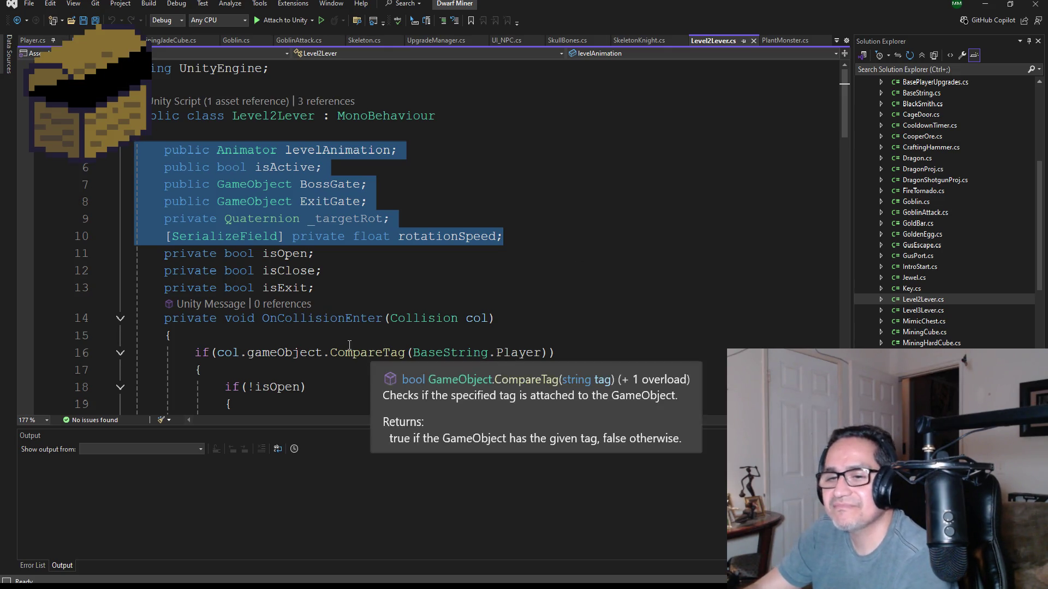
- Copy OnCollisionEnter from Level2Lever and paste it below Level3Lever's fields
scroll(419, 238, down, 1)
scroll(284, 285, down, 2)
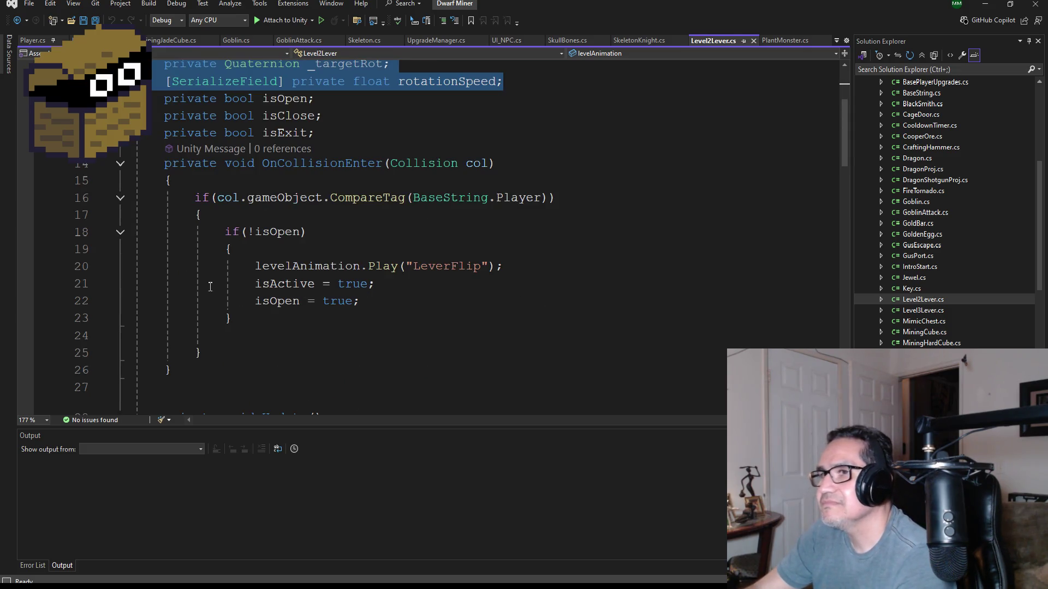
scroll(238, 287, down, 1)
mouse_move(199, 321)
mouse_down()
mouse_move(153, 129)
mouse_move(163, 111)
mouse_up()
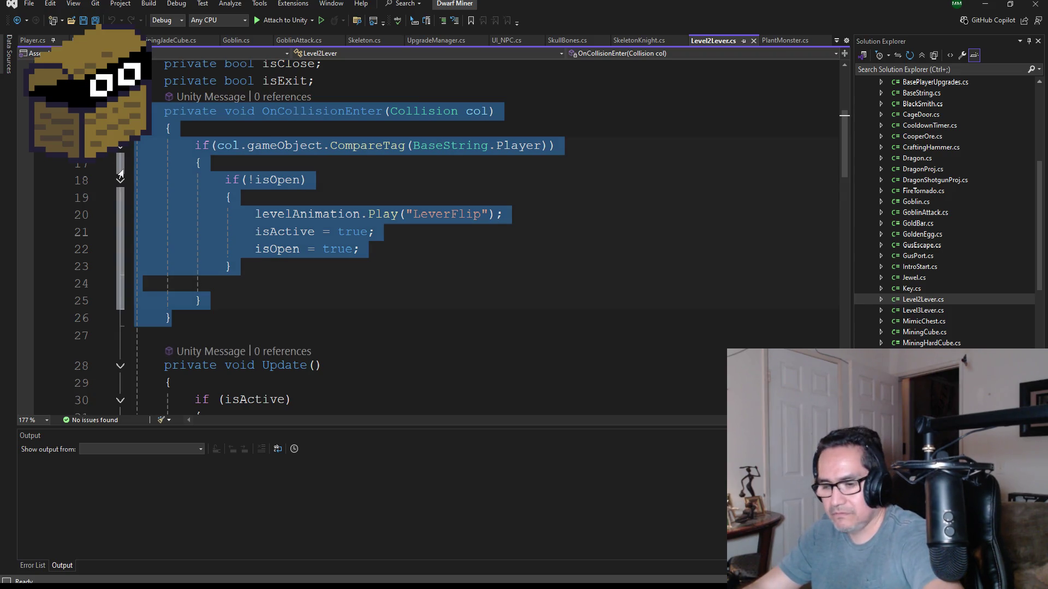
key(ctrl+Tab)
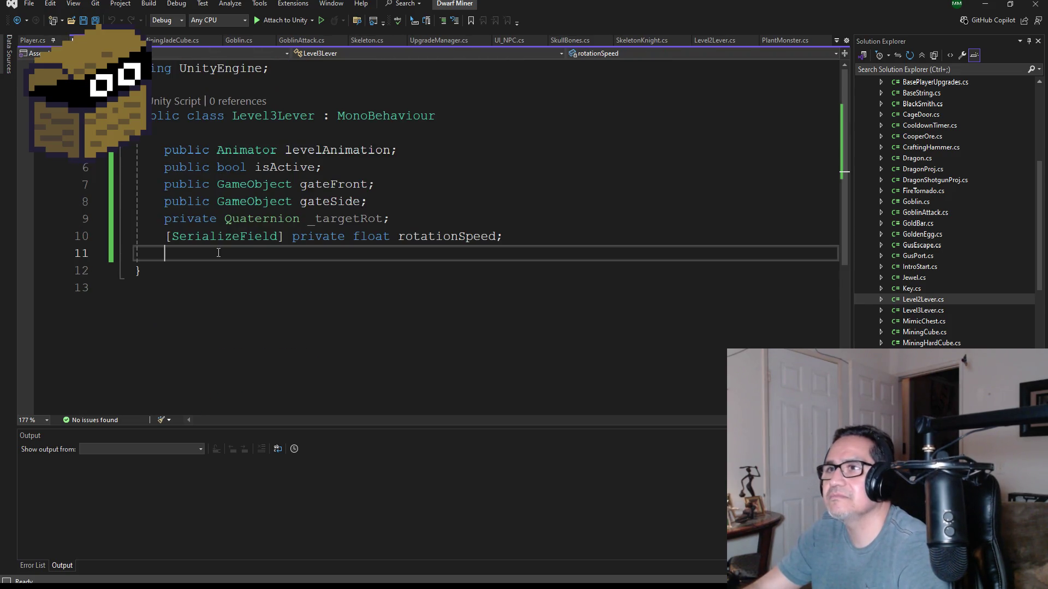
key(Return)
key(ctrl+v)
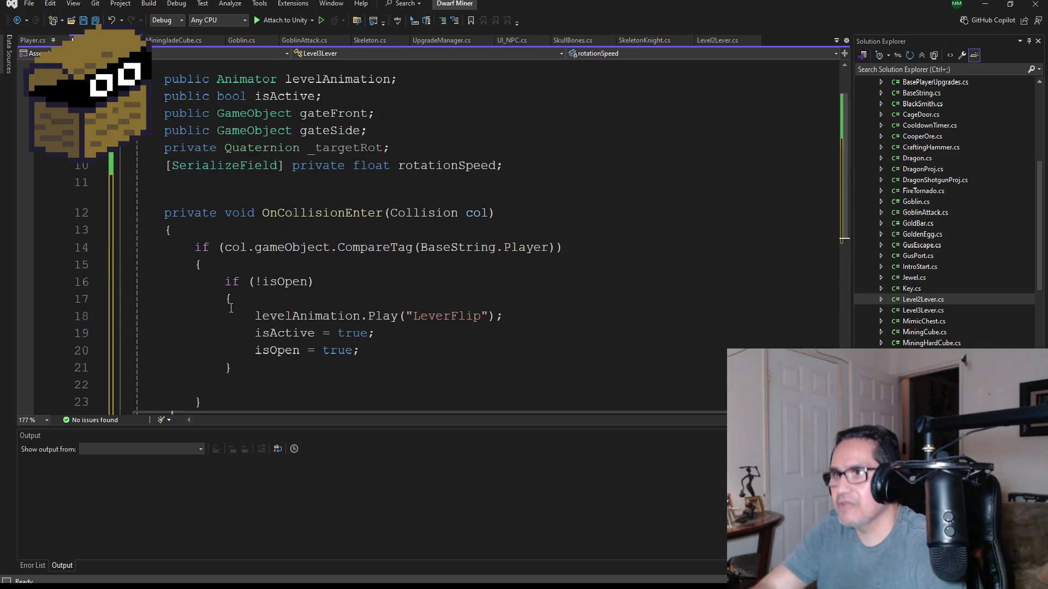
- Delete the two assignment lines after the LeverFlip call in OnCollisionEnter
scroll(401, 294, up, 1)
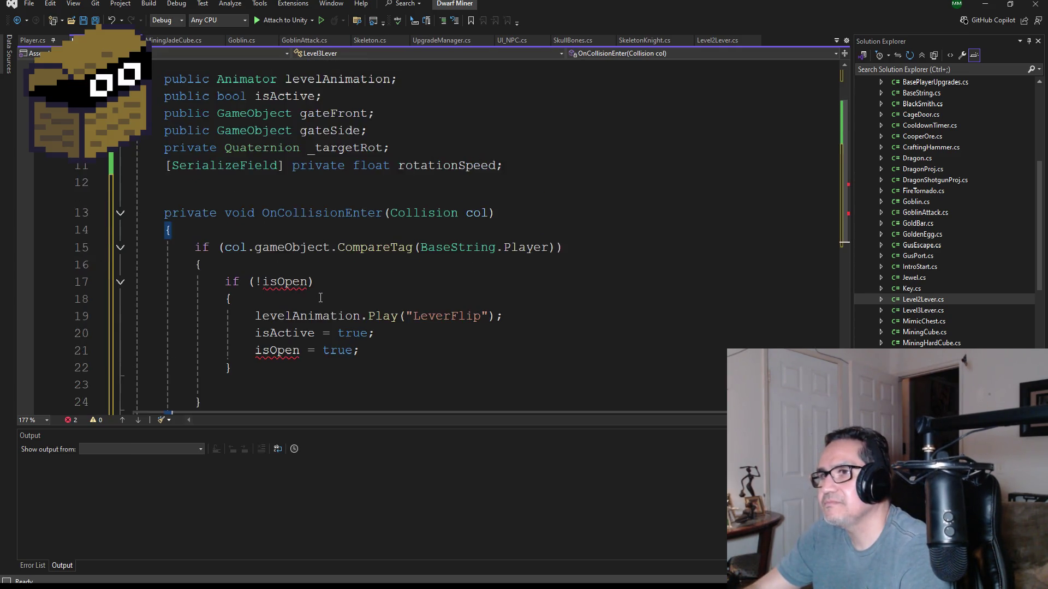
scroll(401, 294, down, 1)
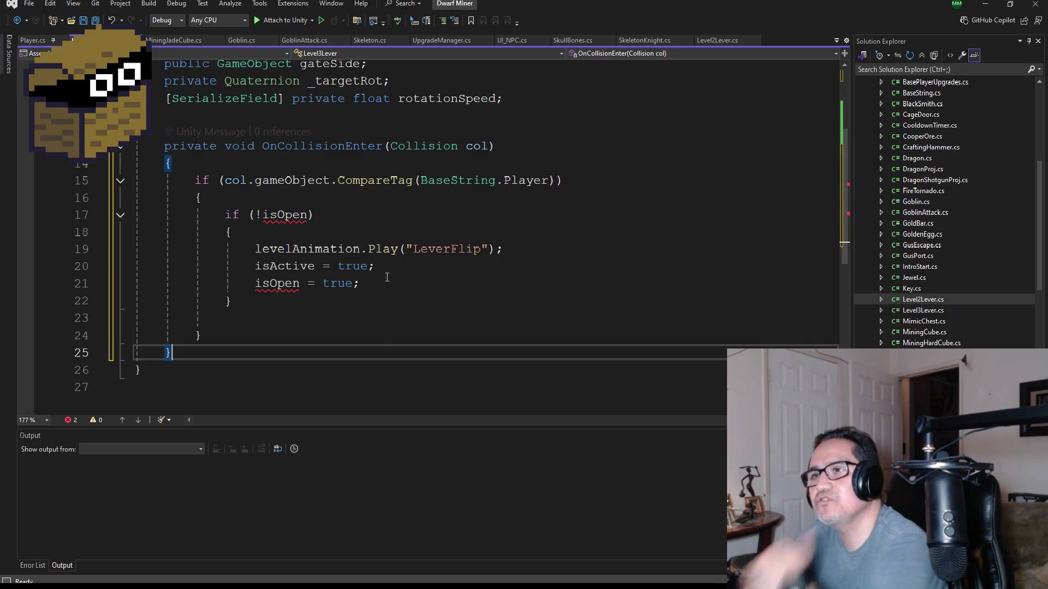
drag(392, 292, 134, 266)
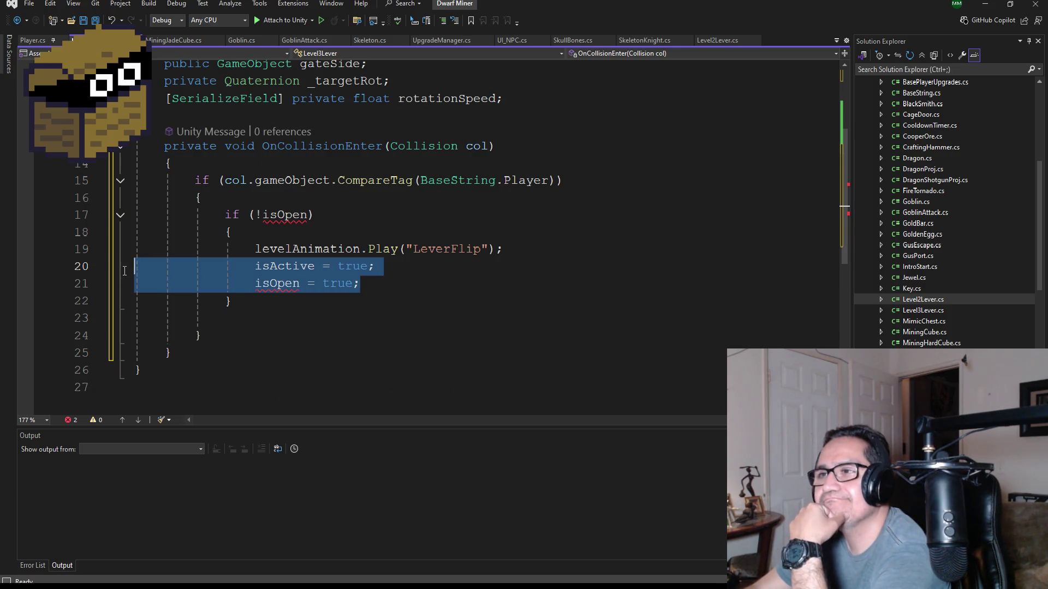
key(Delete)
key(BackSpace)
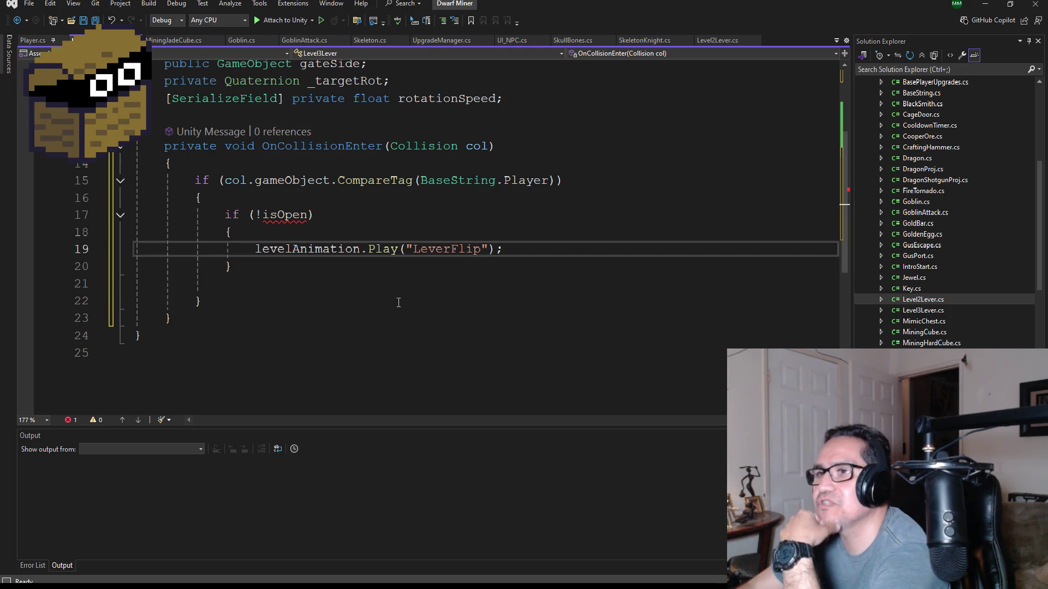
- Declare 'private bool isOpen;' under the rotationSpeed field
scroll(398, 302, up, 3)
click(542, 255)
key(Return)
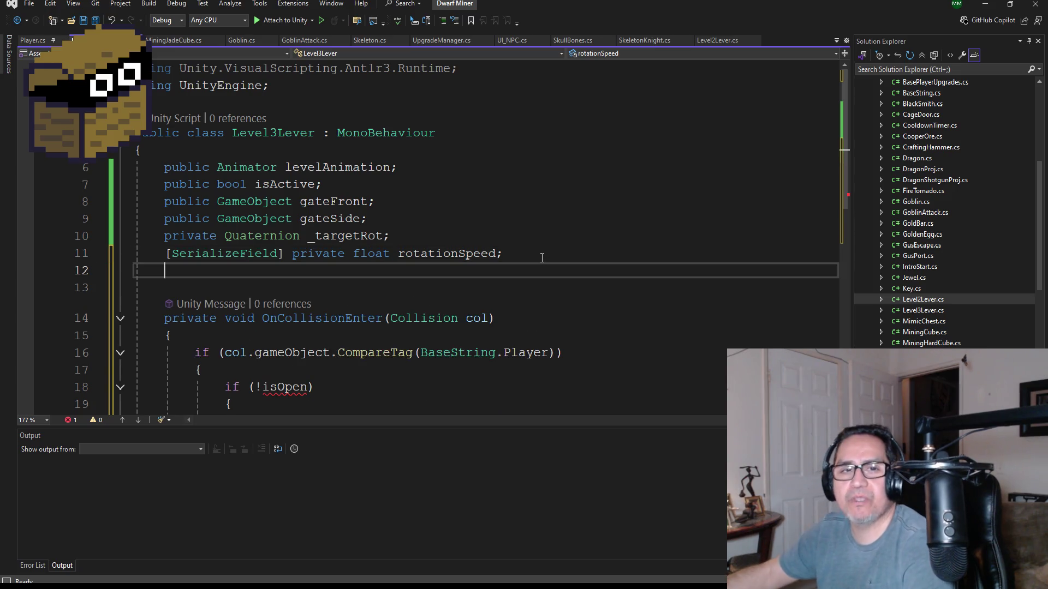
text(private bo)
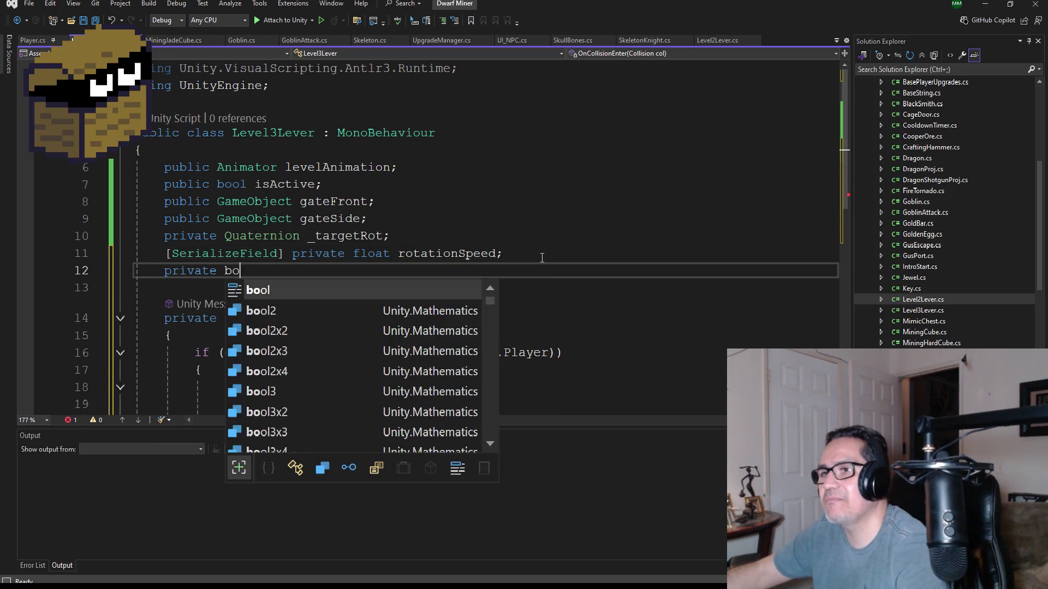
text(ol isActiv)
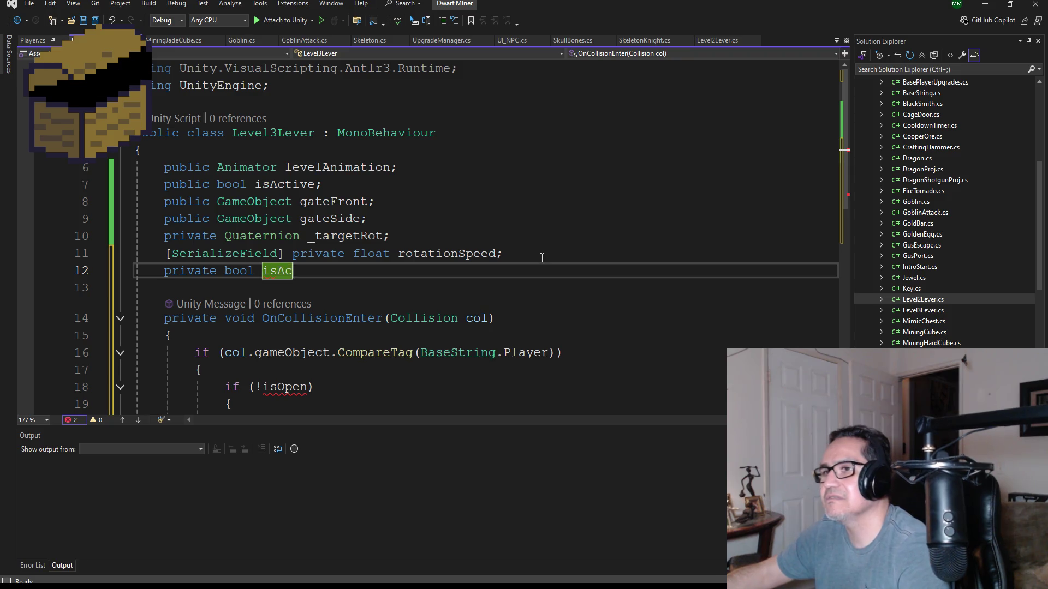
key(BackSpace)
key(BackSpace)
text(Open)
scroll(542, 253, down, 3)
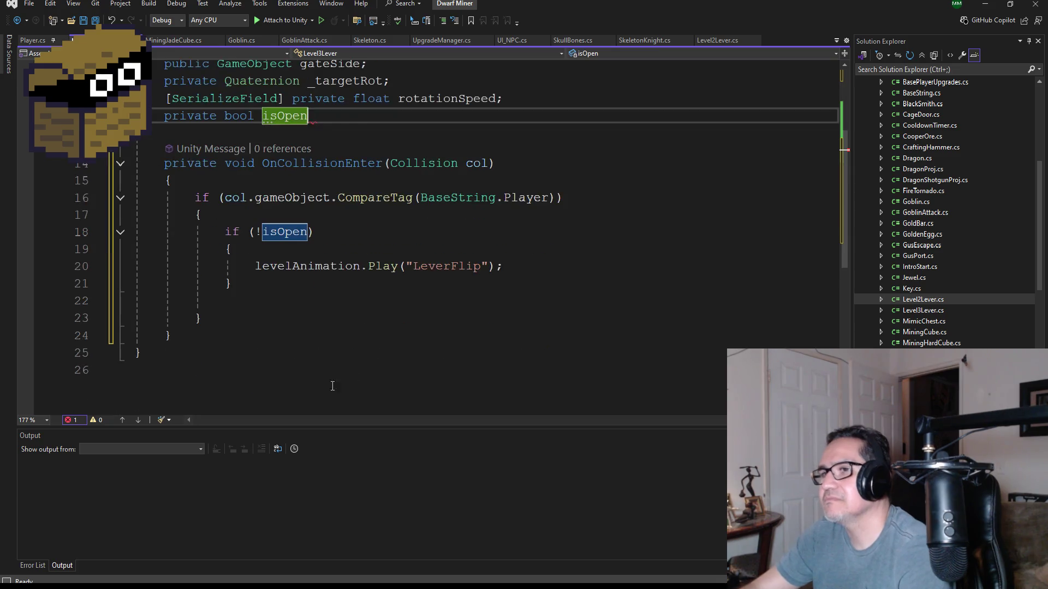
double_click(285, 232)
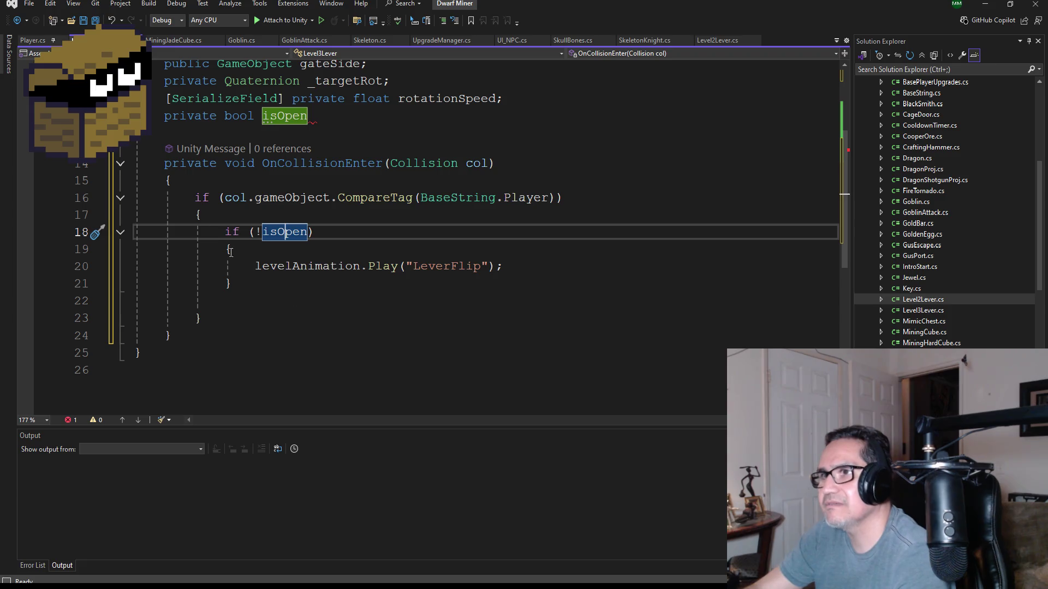
click(329, 114)
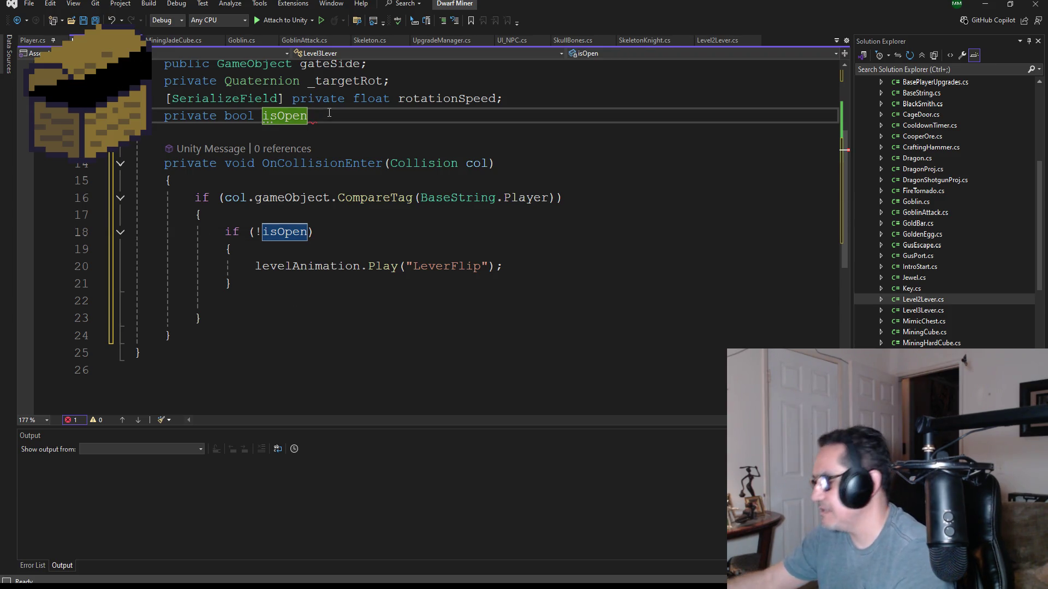
text(;)
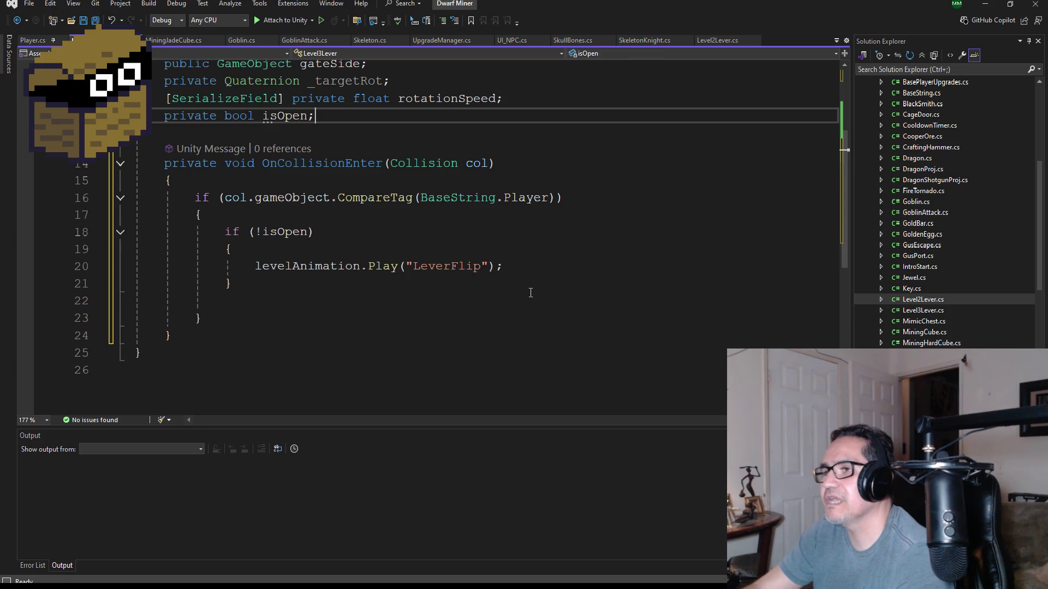
- Remove the empty line 22 and begin a 'public void' method after OnCollisionEnter
click(240, 292)
click(238, 303)
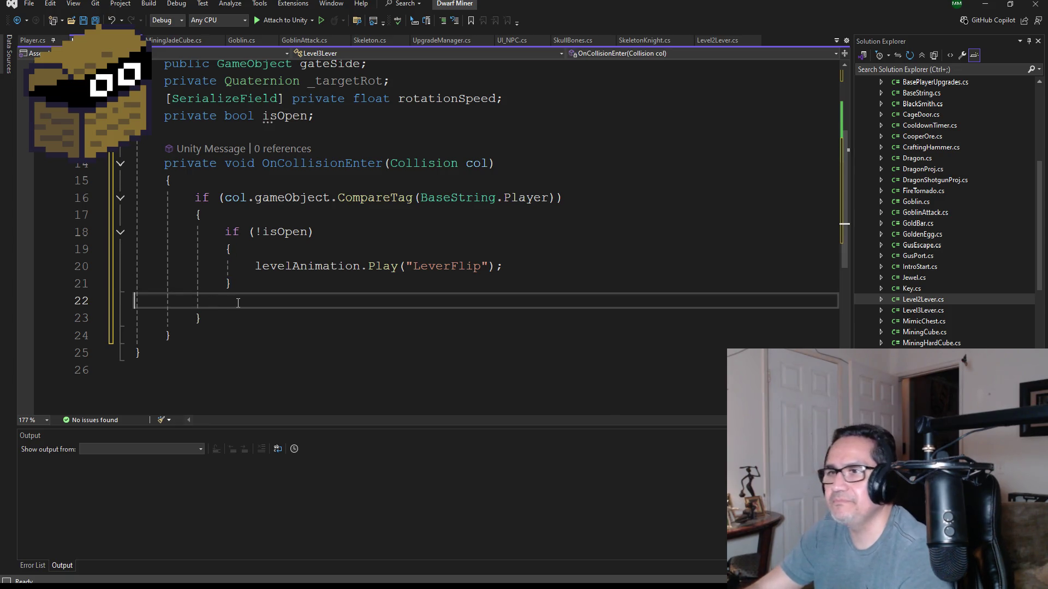
key(BackSpace)
click(211, 318)
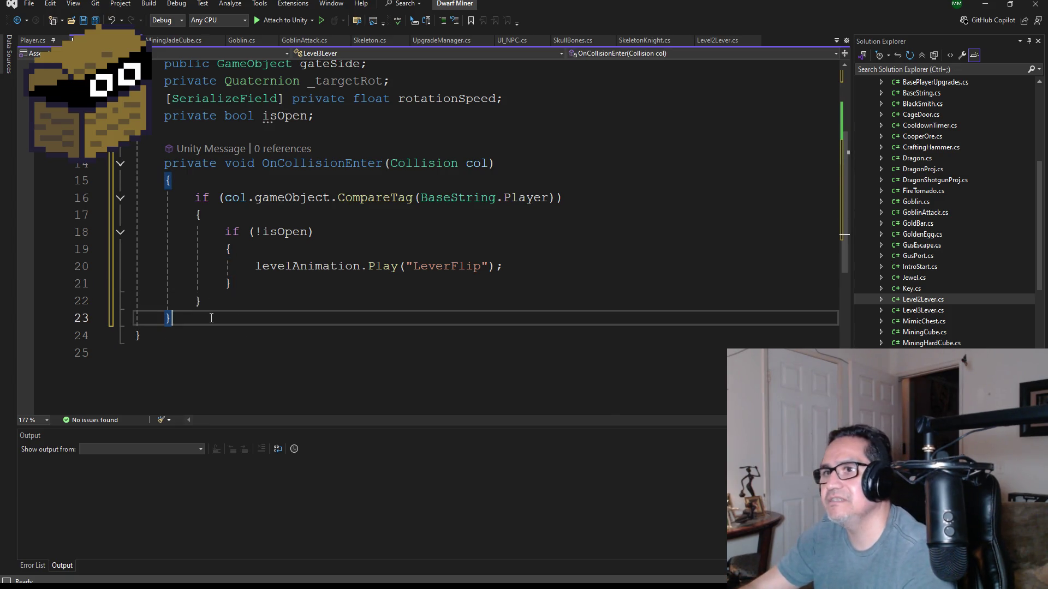
key(Return)
text(pu)
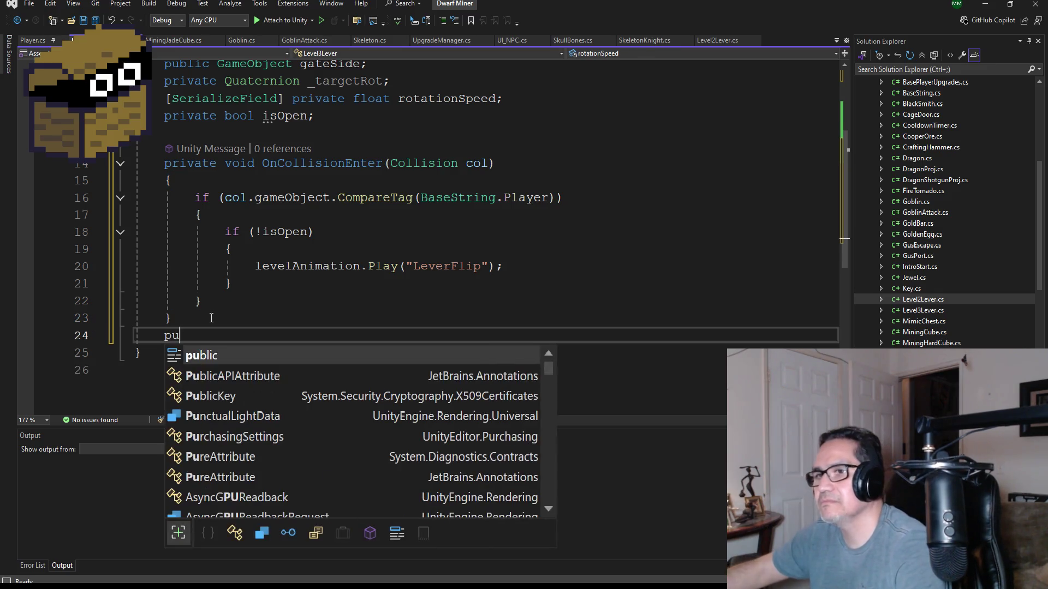
text(bli)
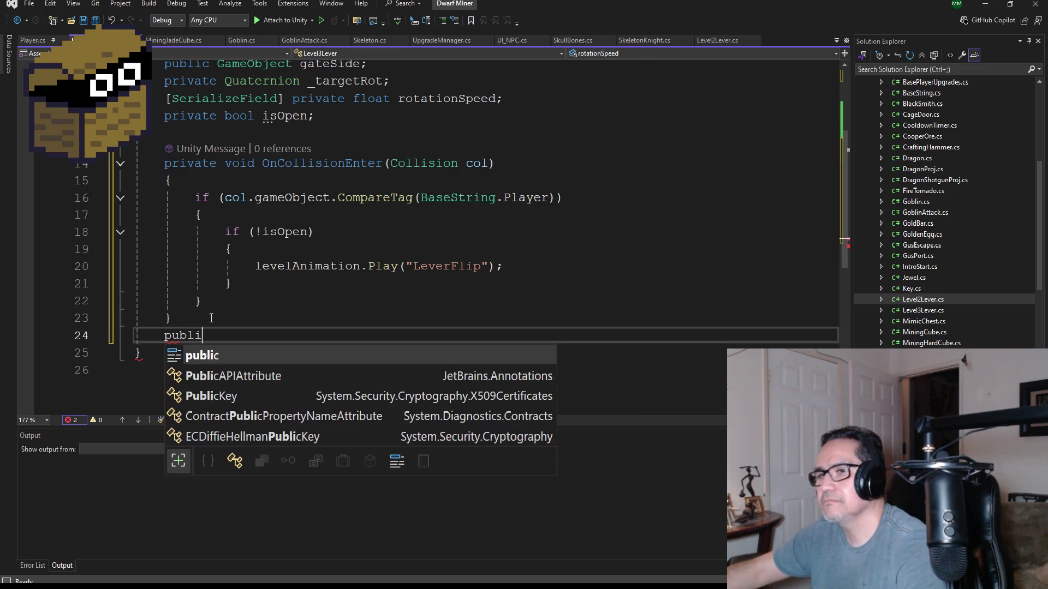
text(c void)
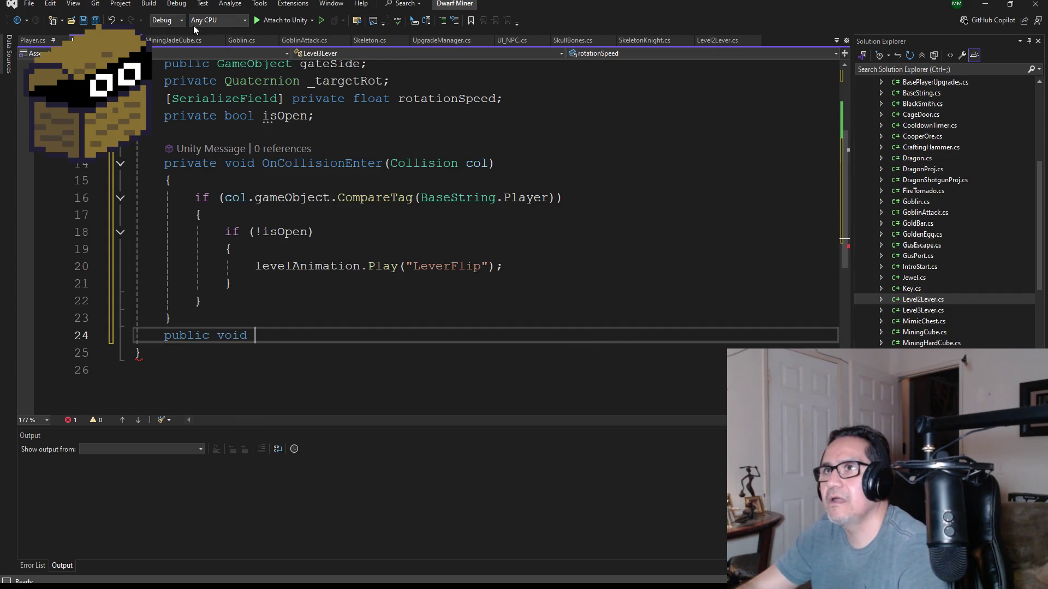
- Copy OpenGate() from Level2Lever.cs and paste it over the unfinished 'public void' in Level3Lever
click(904, 311)
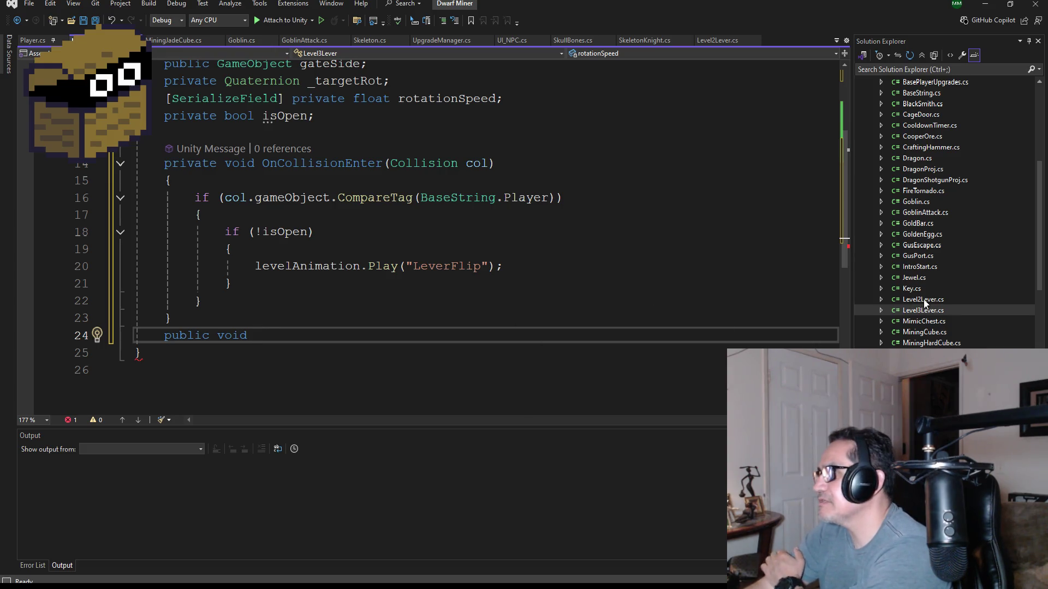
double_click(924, 299)
scroll(446, 224, down, 6)
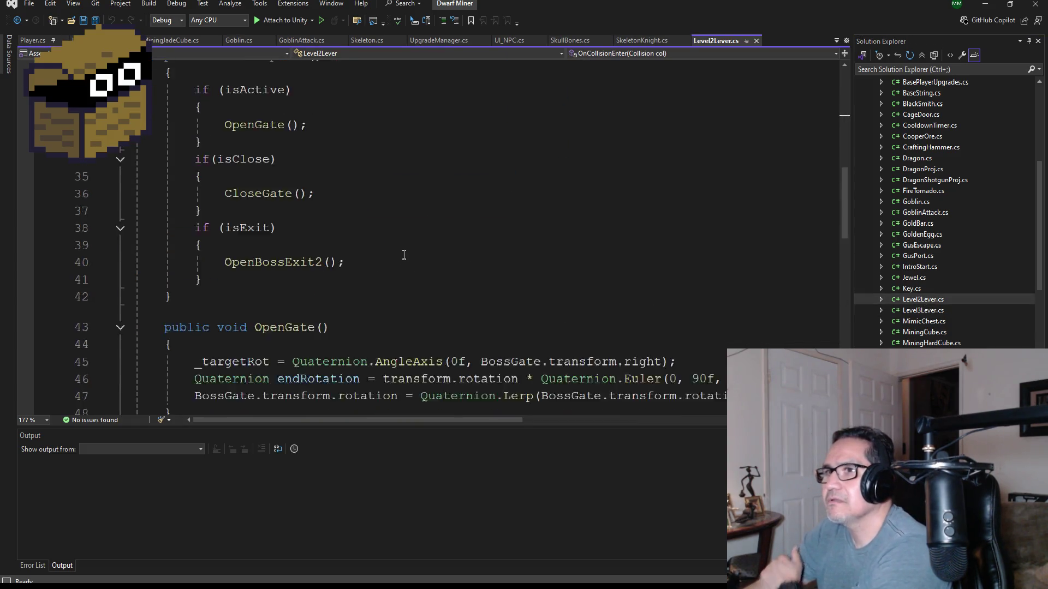
scroll(404, 255, down, 4)
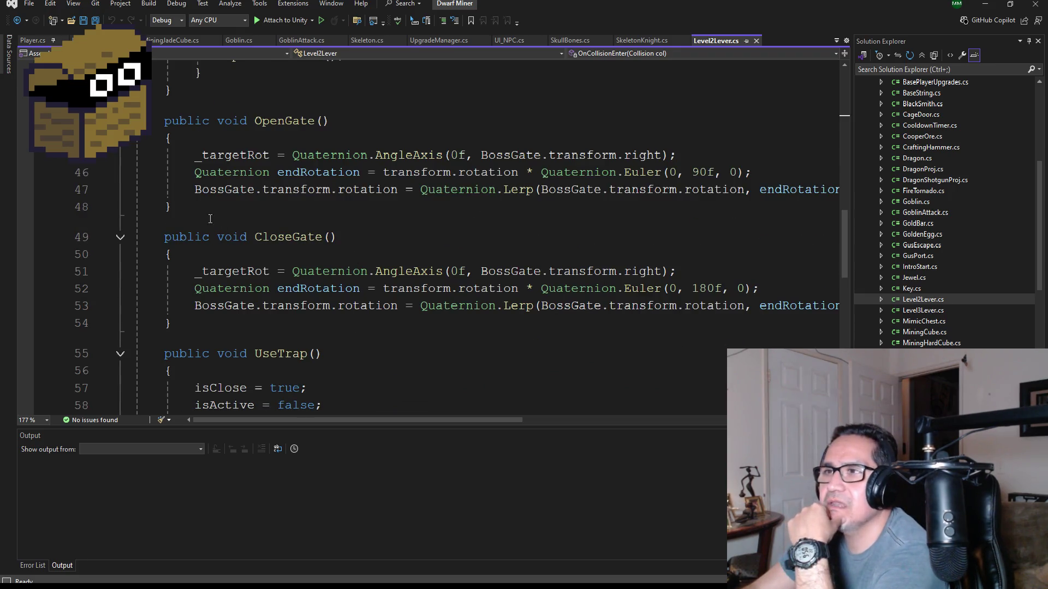
scroll(282, 267, up, 2)
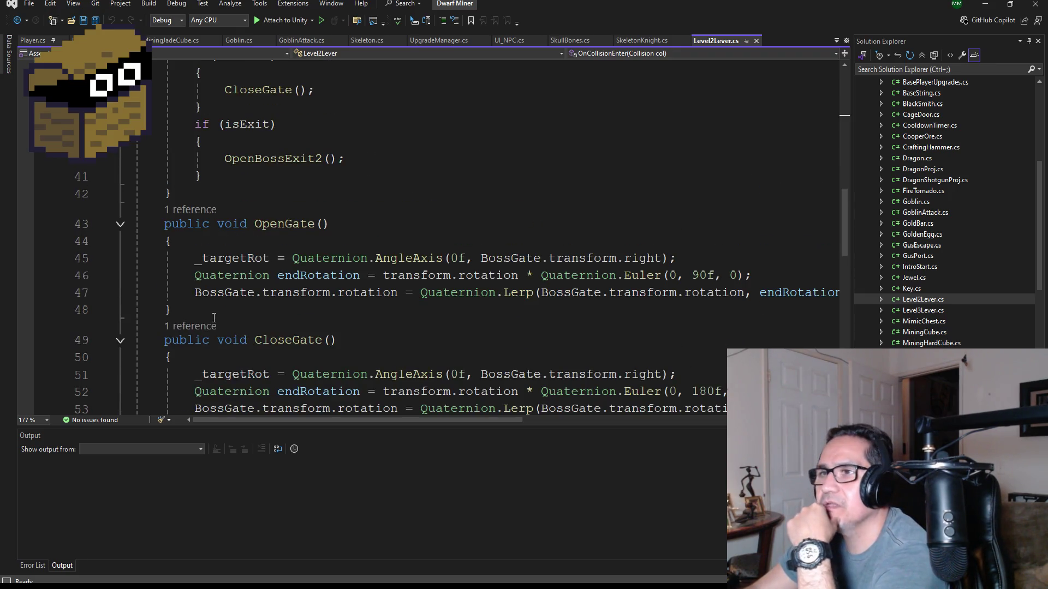
drag(215, 315, 85, 251)
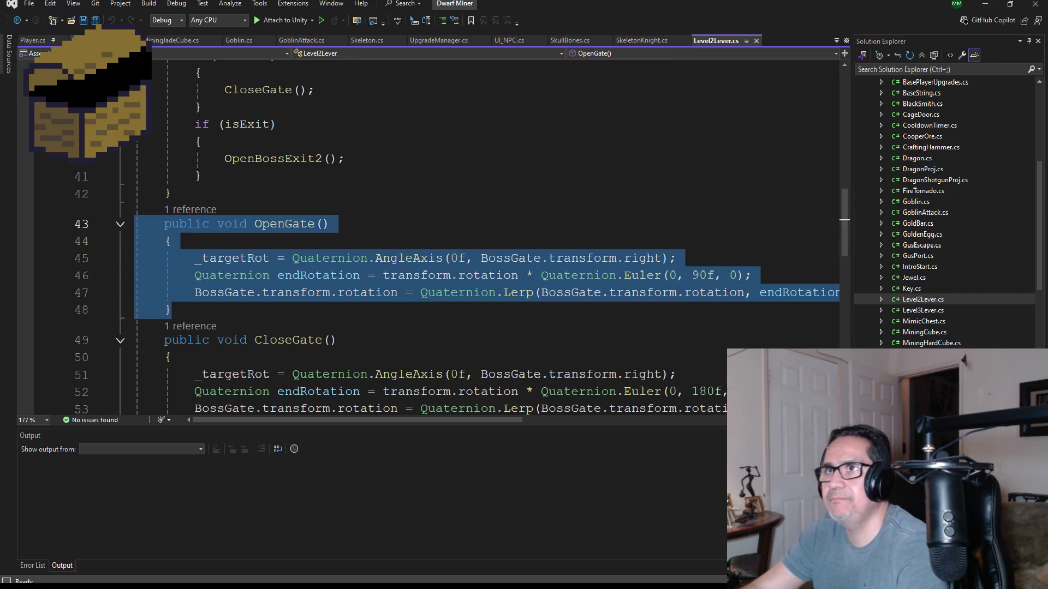
key(ctrl+Tab)
drag(255, 335, 165, 336)
click(256, 335)
drag(256, 335, 169, 339)
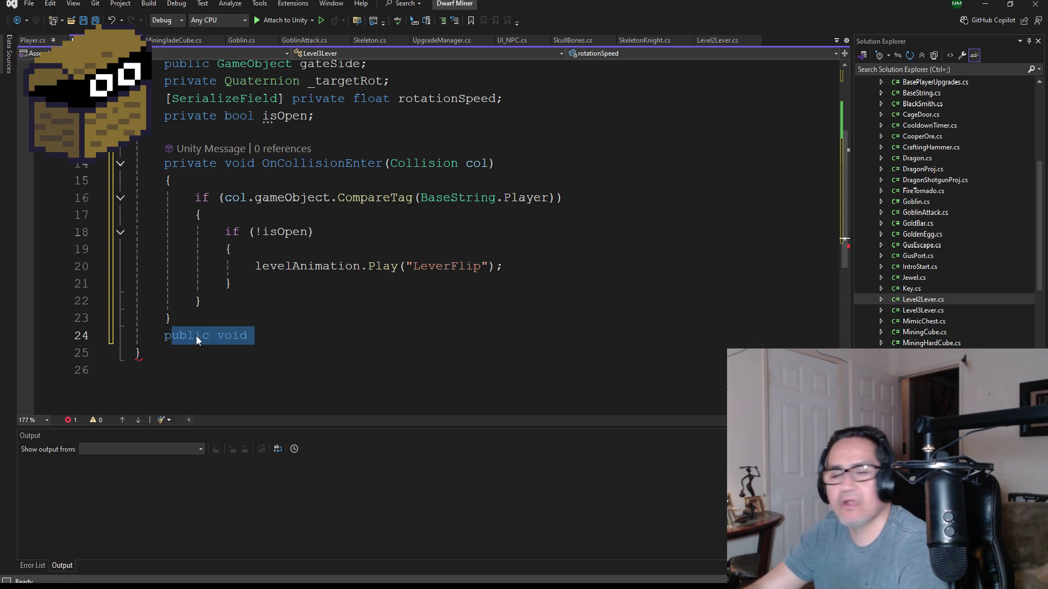
key(BackSpace)
key(ctrl+v)
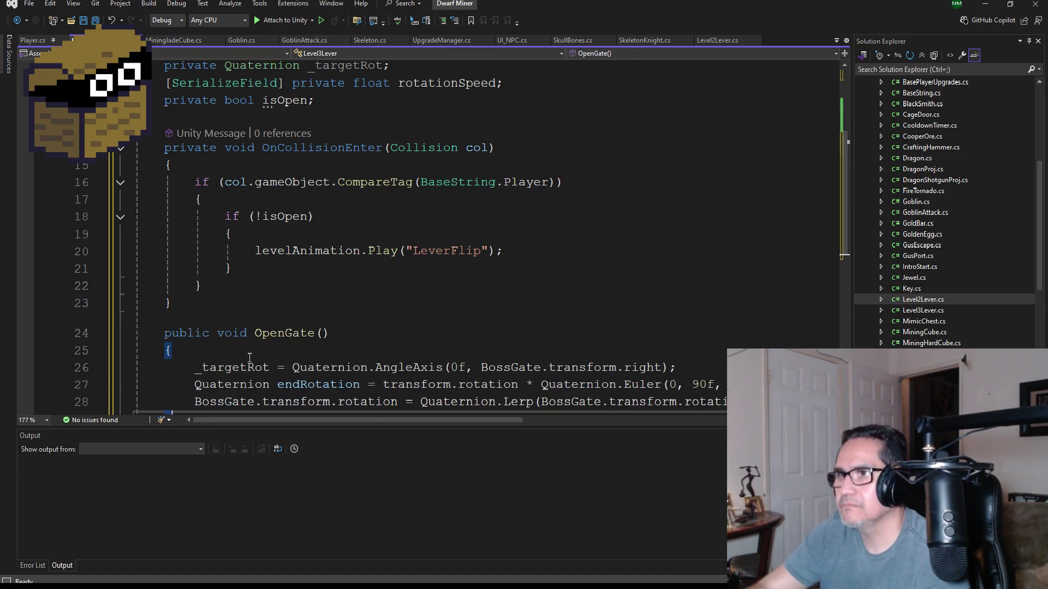
- Replace all three BossGate references in OpenGate with gateFront
scroll(249, 358, down, 2)
scroll(454, 300, up, 3)
click(503, 317)
scroll(524, 273, up, 3)
scroll(551, 234, up, 1)
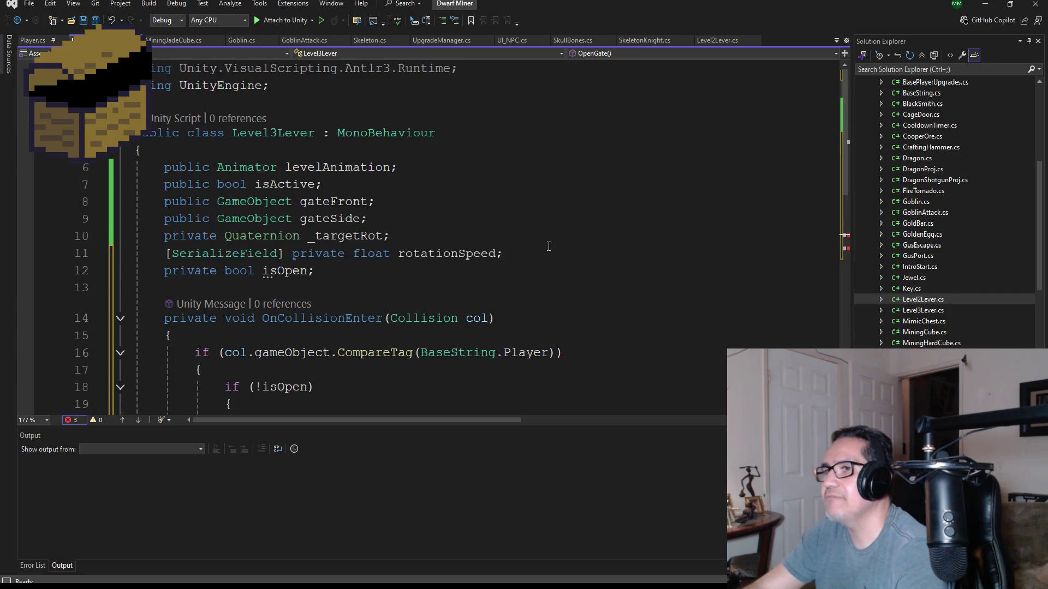
scroll(548, 243, down, 4)
scroll(546, 253, up, 3)
scroll(546, 253, up, 1)
scroll(545, 253, down, 4)
double_click(502, 279)
text(gate)
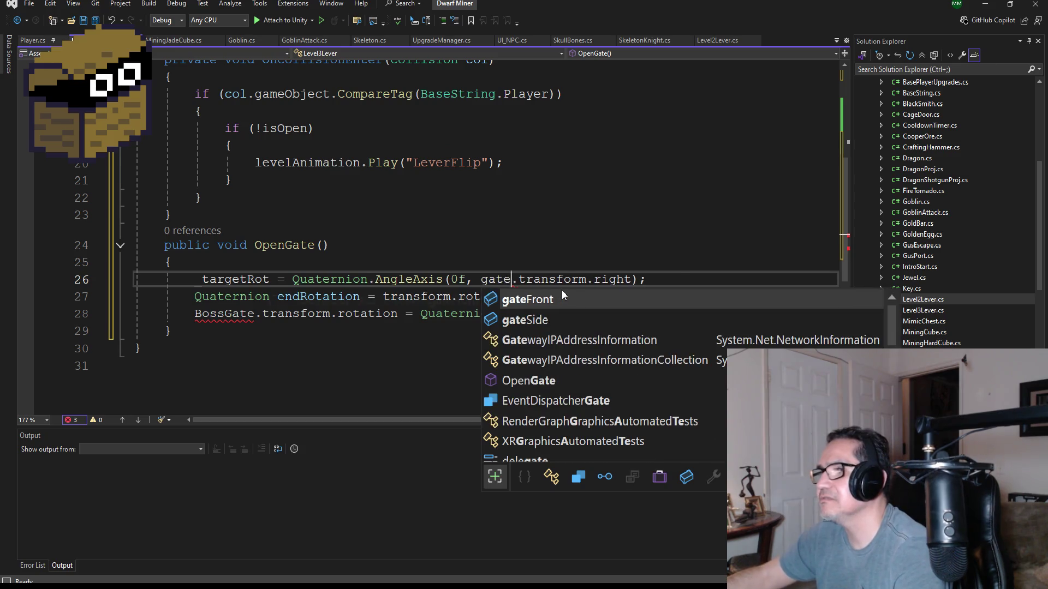
key(Tab)
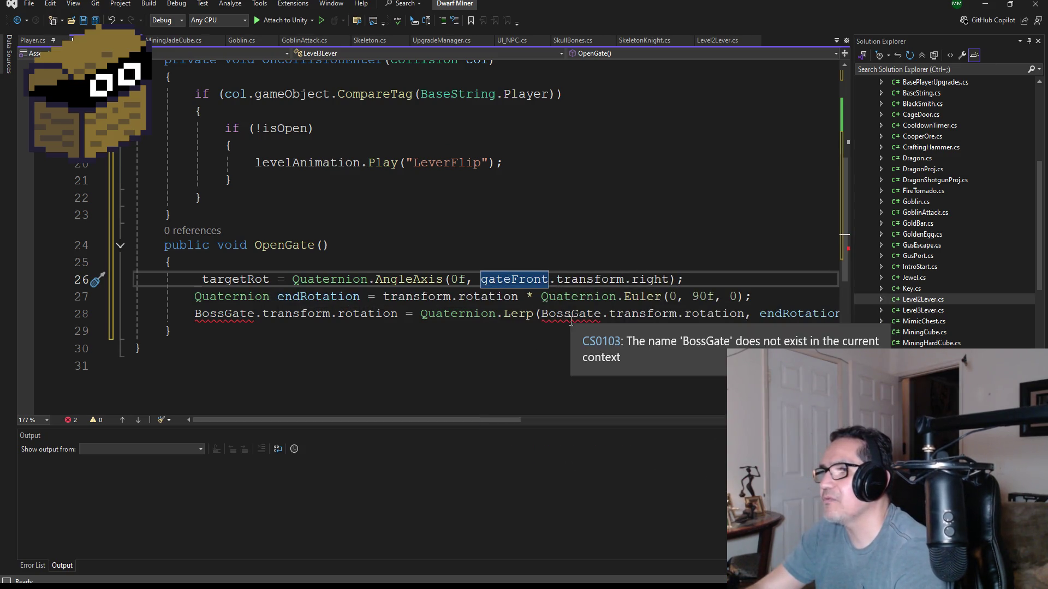
double_click(570, 313)
text(ga)
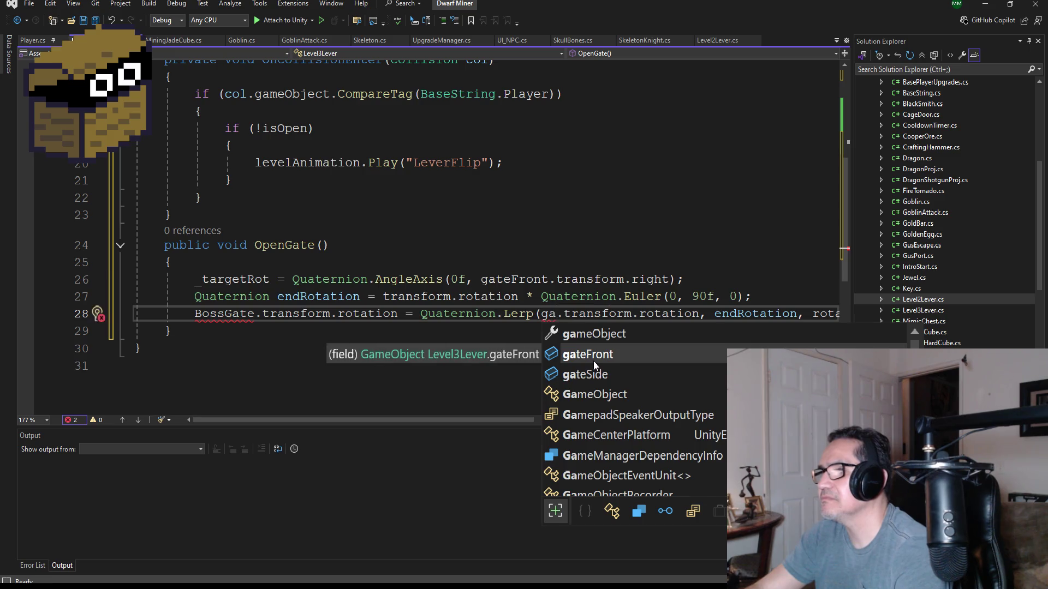
key(Tab)
double_click(219, 314)
text(ga)
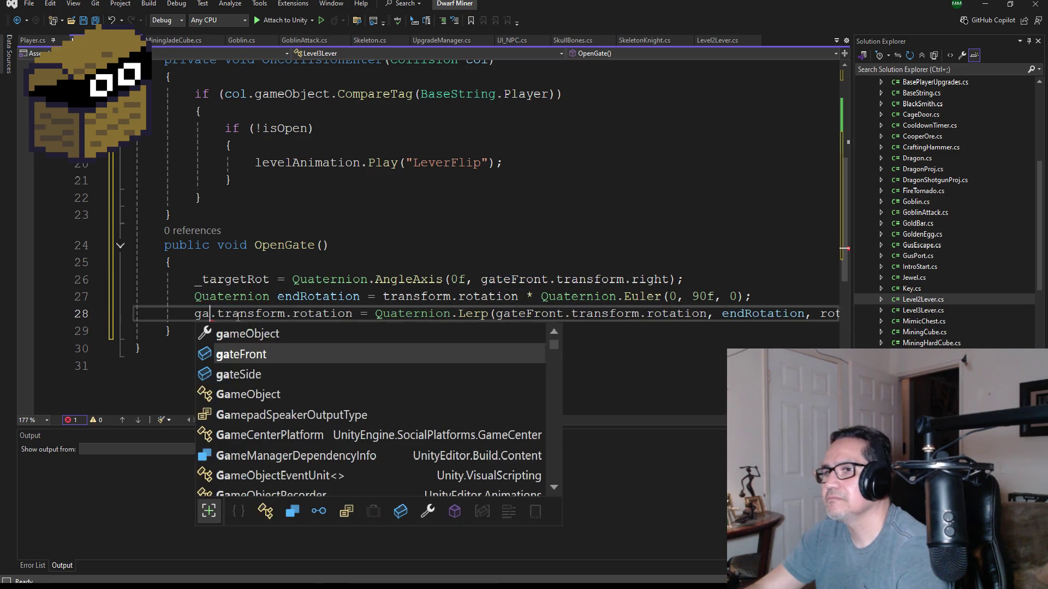
key(Tab)
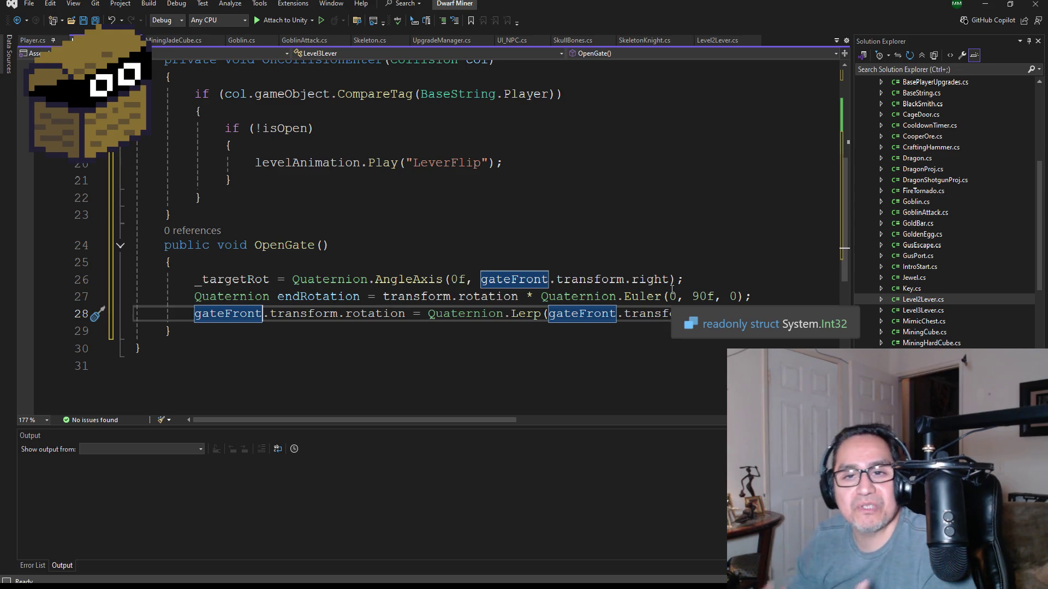
key(F12)
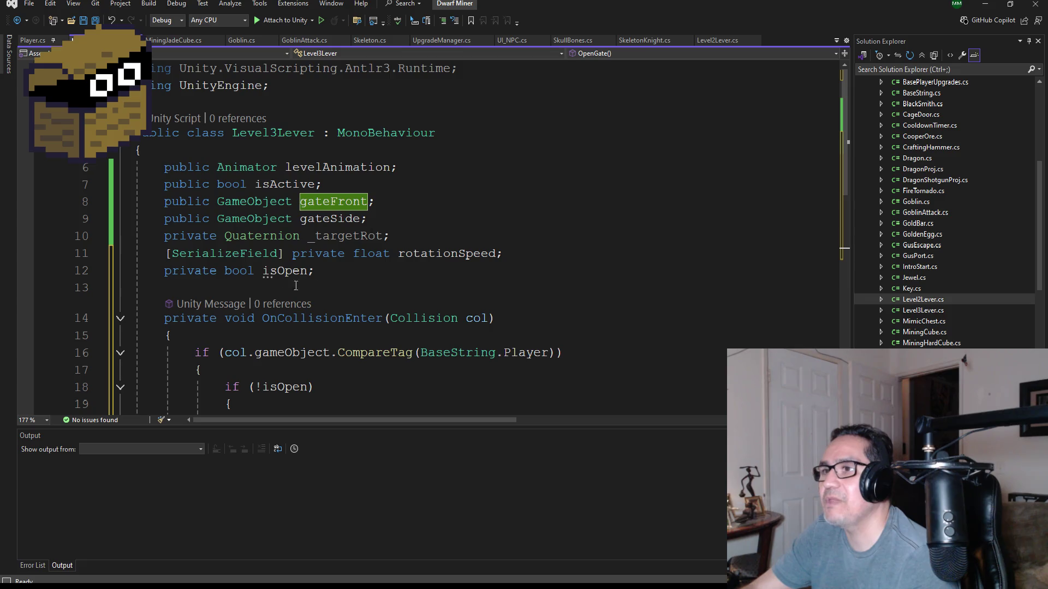
- Review the isOpen, rotationSpeed and gateFront fields before switching to Chrome's naming results
click(284, 272)
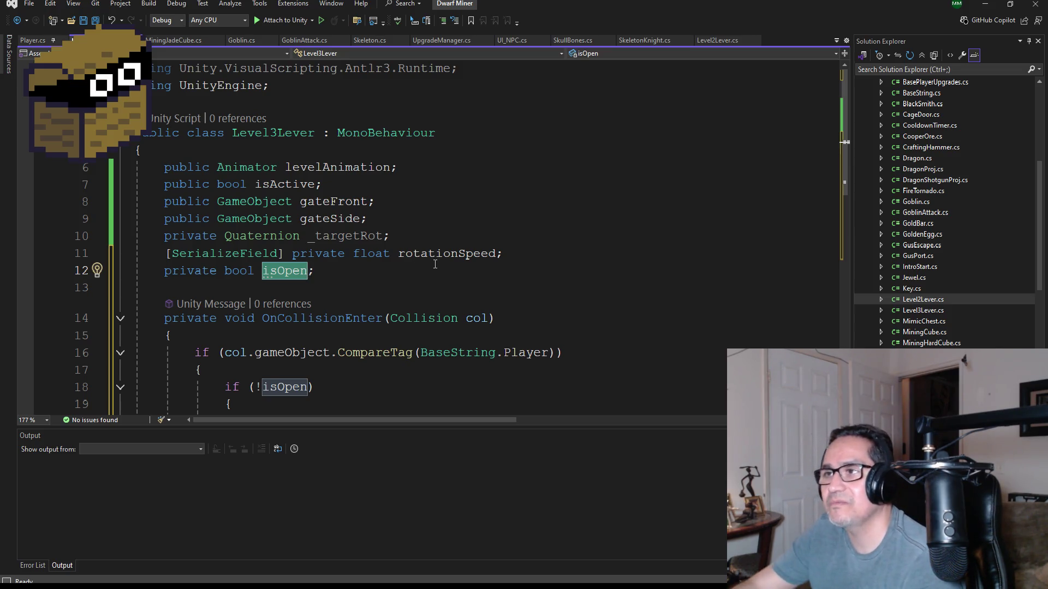
click(447, 252)
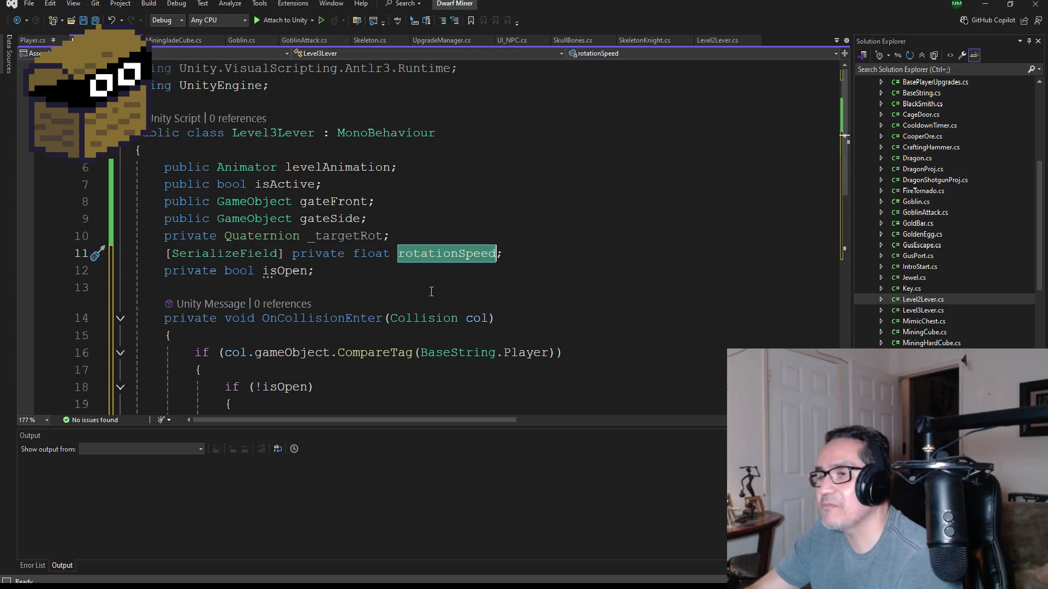
click(368, 202)
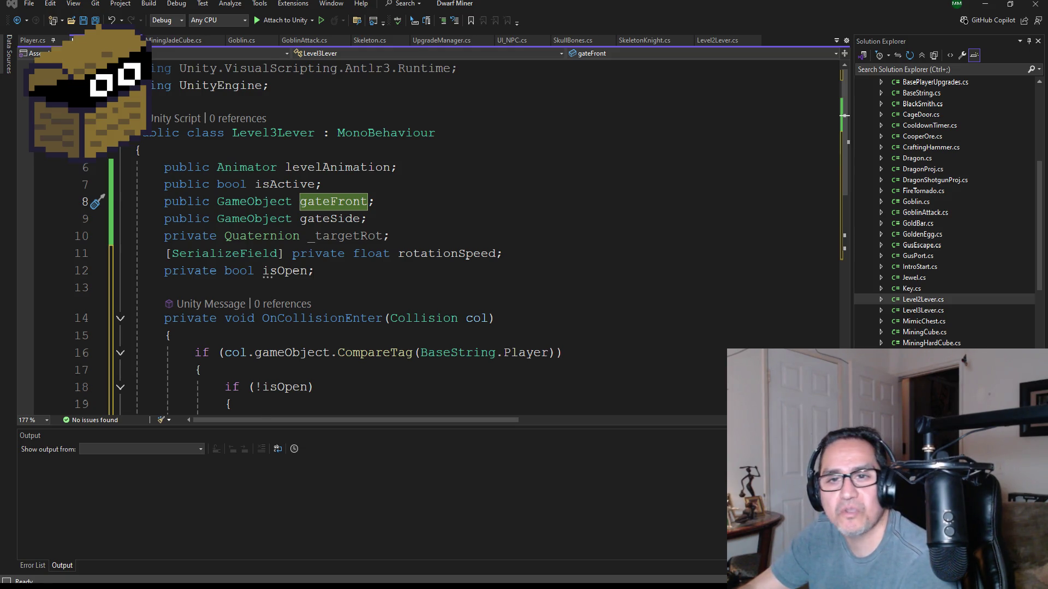
key(alt+Tab)
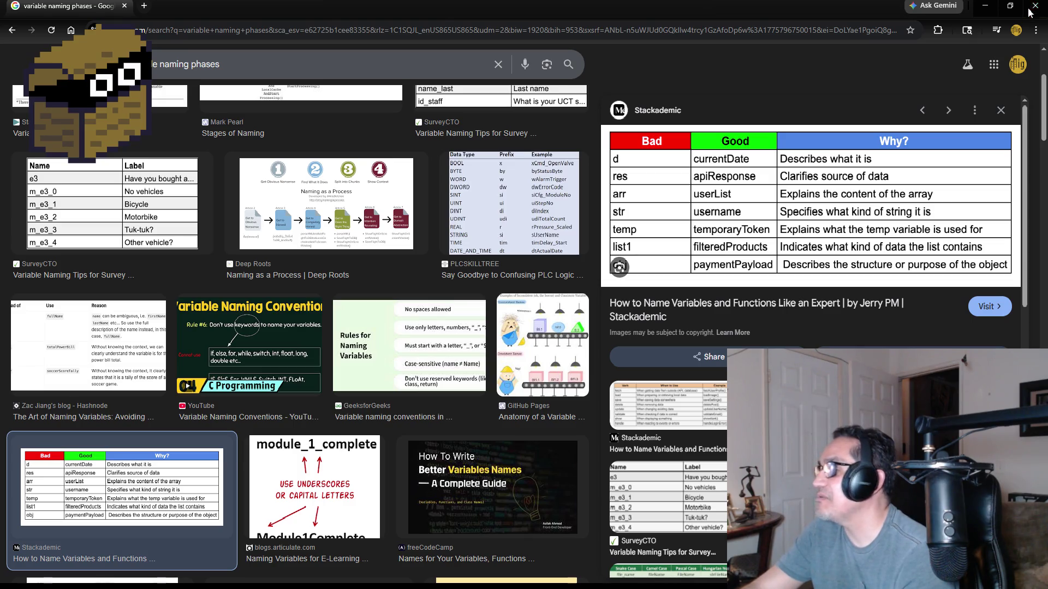
- Close Chrome's variable-naming image search to return to Visual Studio
click(1033, 4)
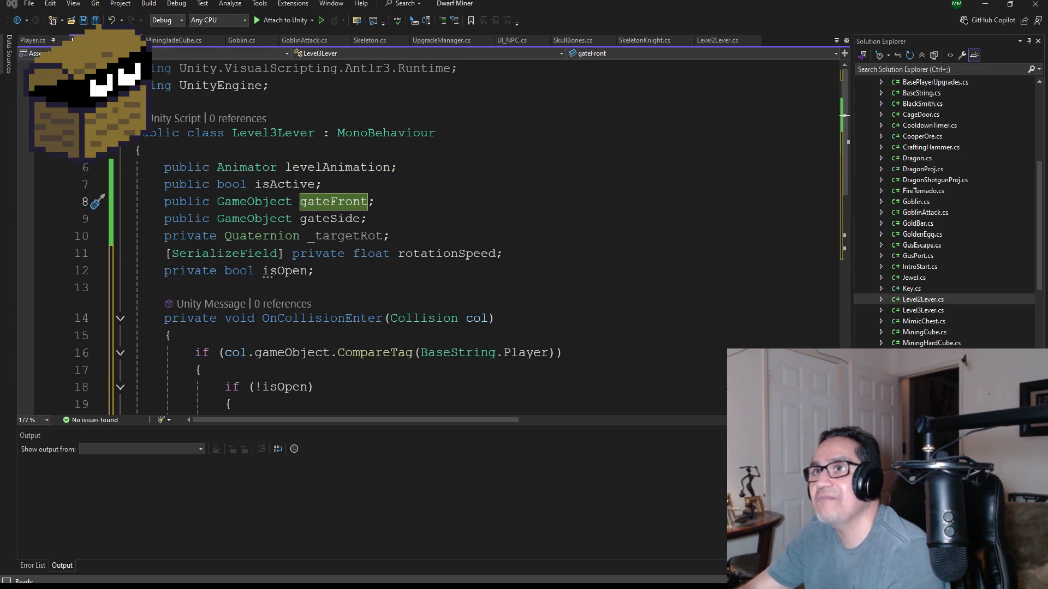
- Duplicate OpenGate's three gateFront rotation lines directly below the originals
scroll(392, 244, down, 8)
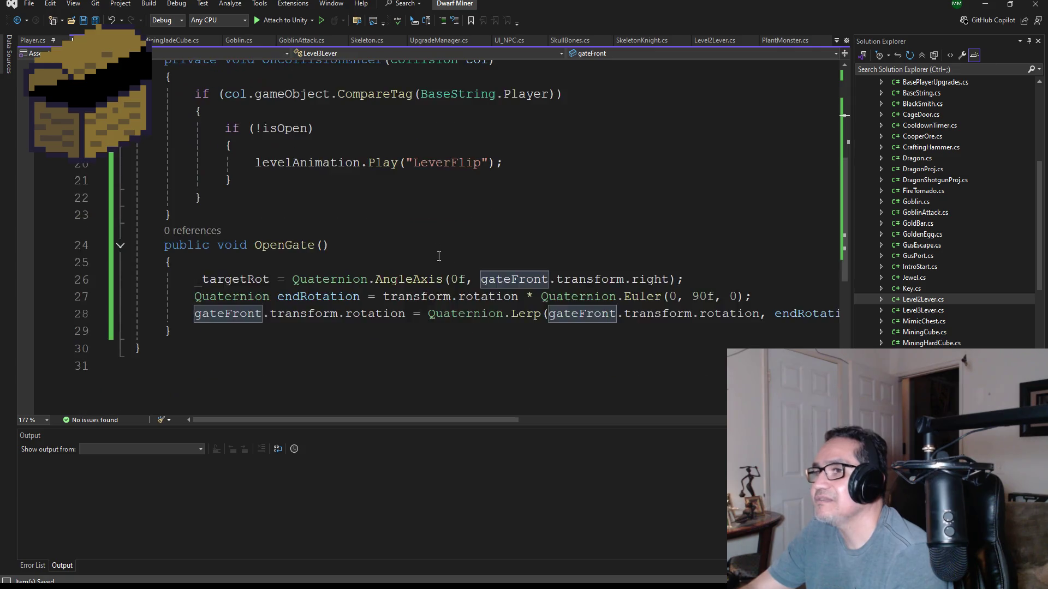
scroll(448, 281, up, 4)
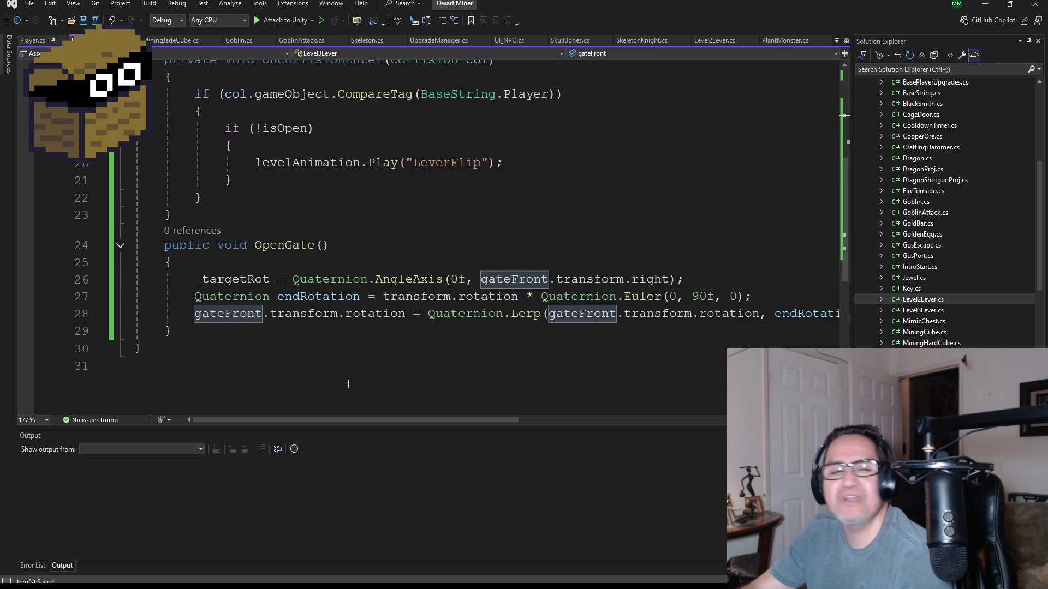
drag(453, 419, 712, 421)
drag(653, 313, 48, 283)
key(ctrl+c)
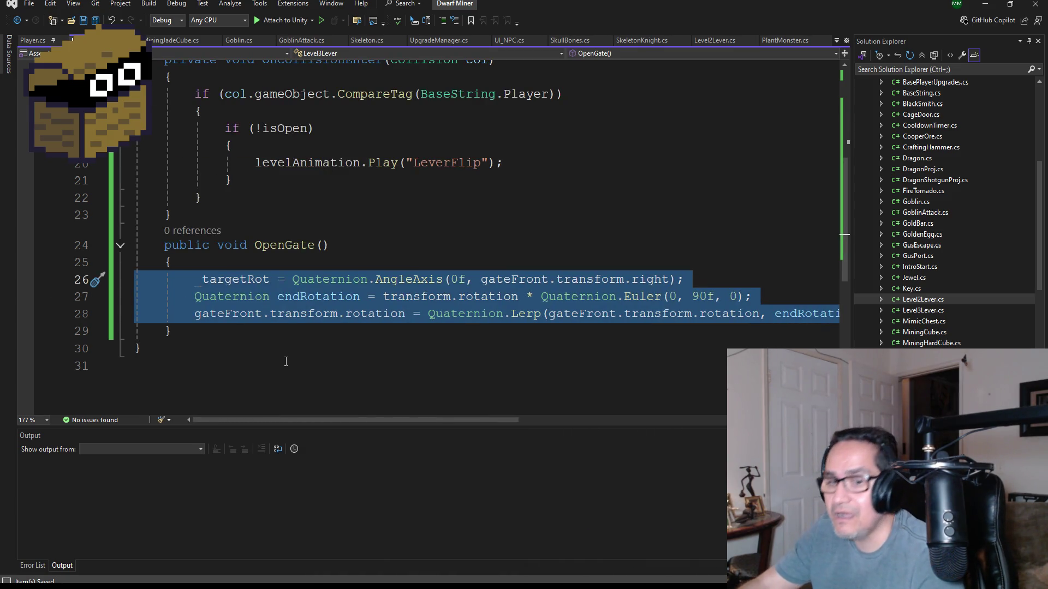
drag(423, 424, 630, 421)
click(689, 319)
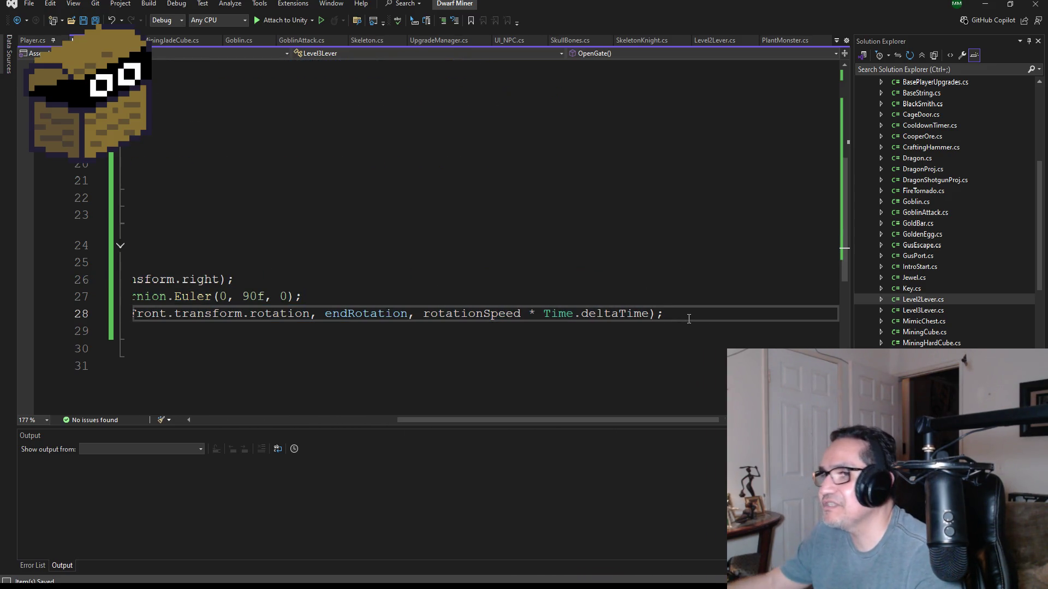
key(Return)
key(ctrl+v)
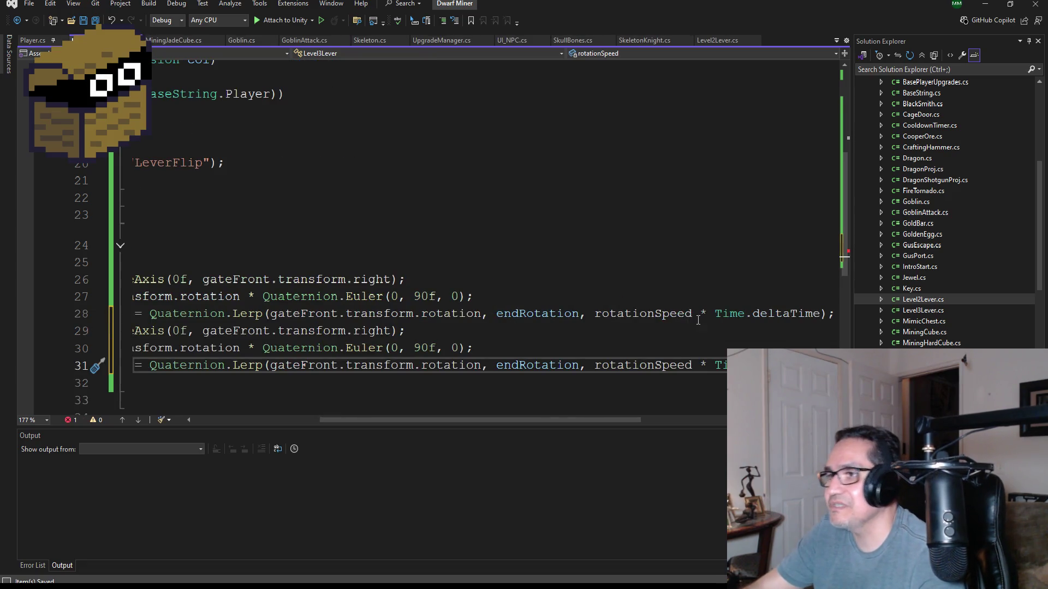
- Add a //FrontGate comment above the first set of rotation lines
drag(596, 420, 279, 412)
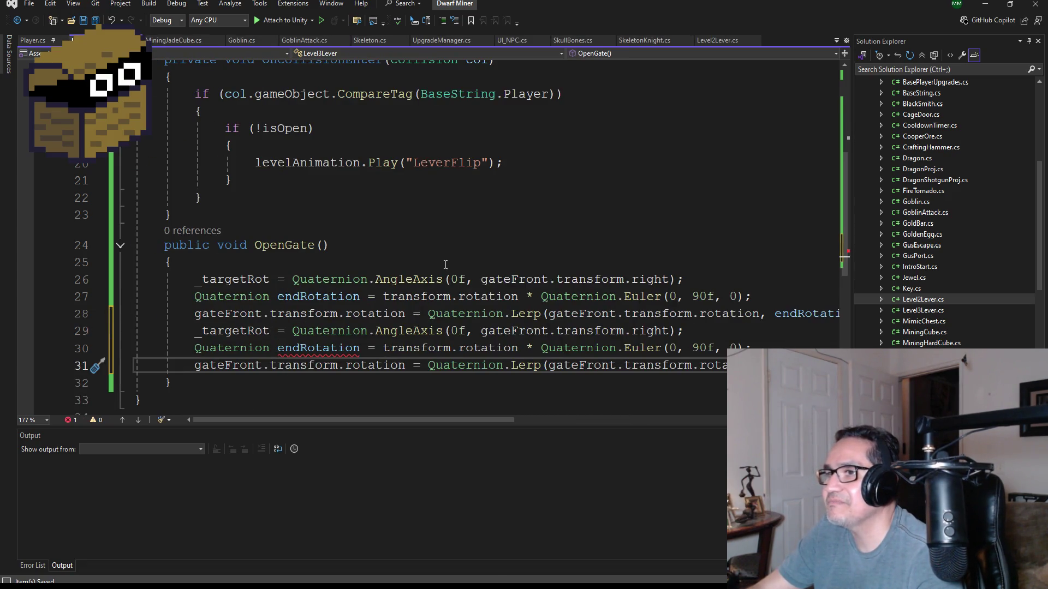
click(196, 279)
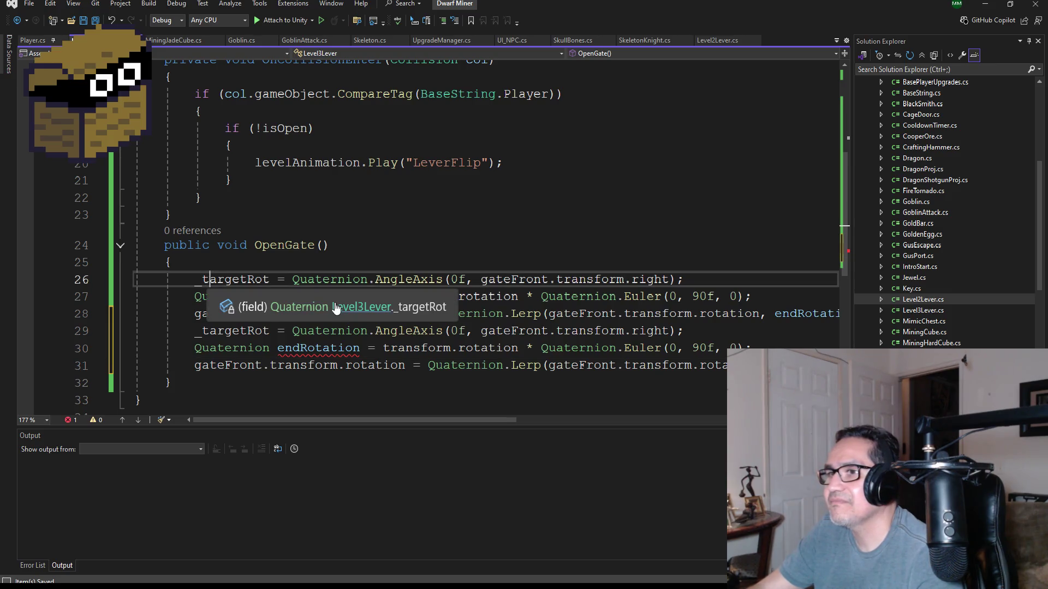
key(Return)
key(Up)
text(//FrontGate)
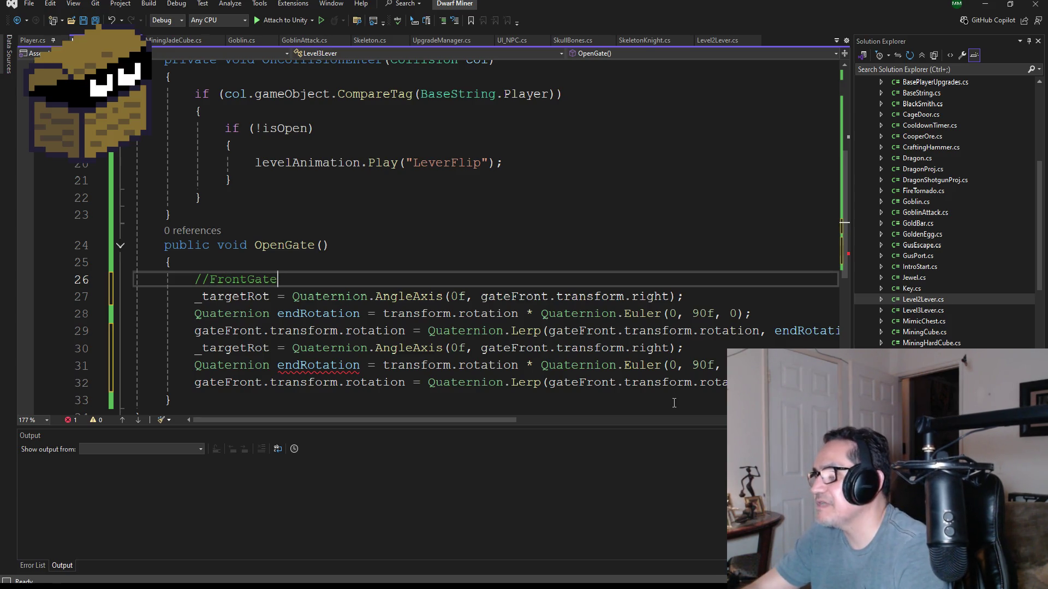
- Insert a //SideGate comment line above the second copy of the rotation lines
drag(491, 424, 683, 419)
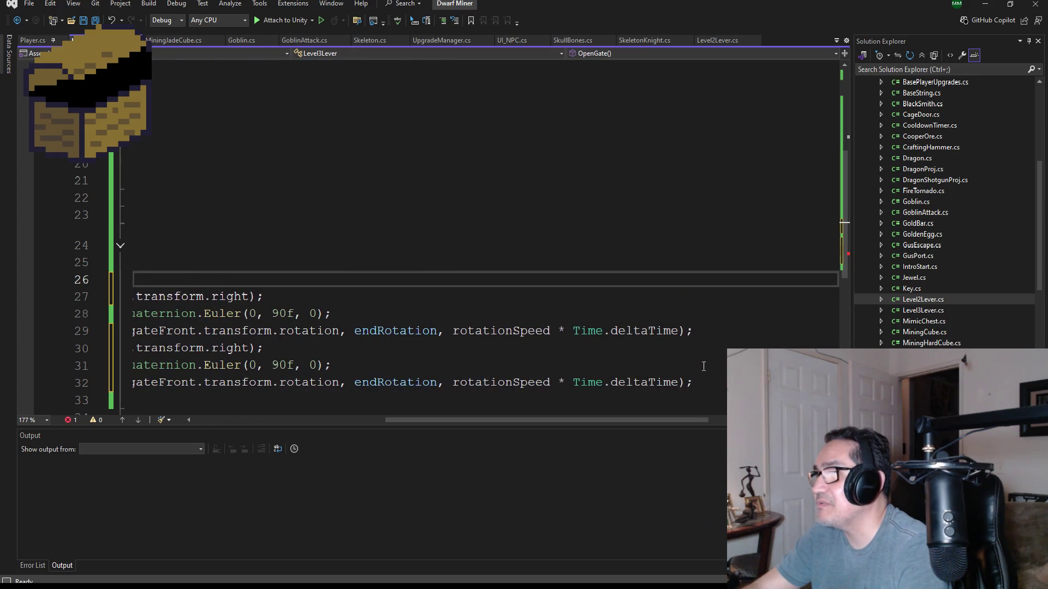
click(711, 333)
key(Return)
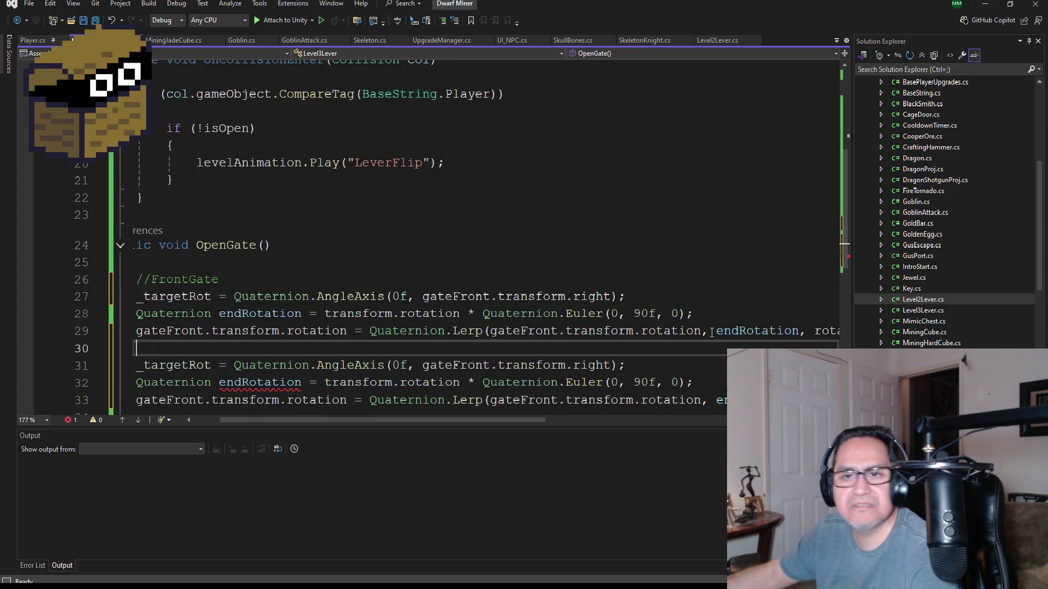
text(//SideGate)
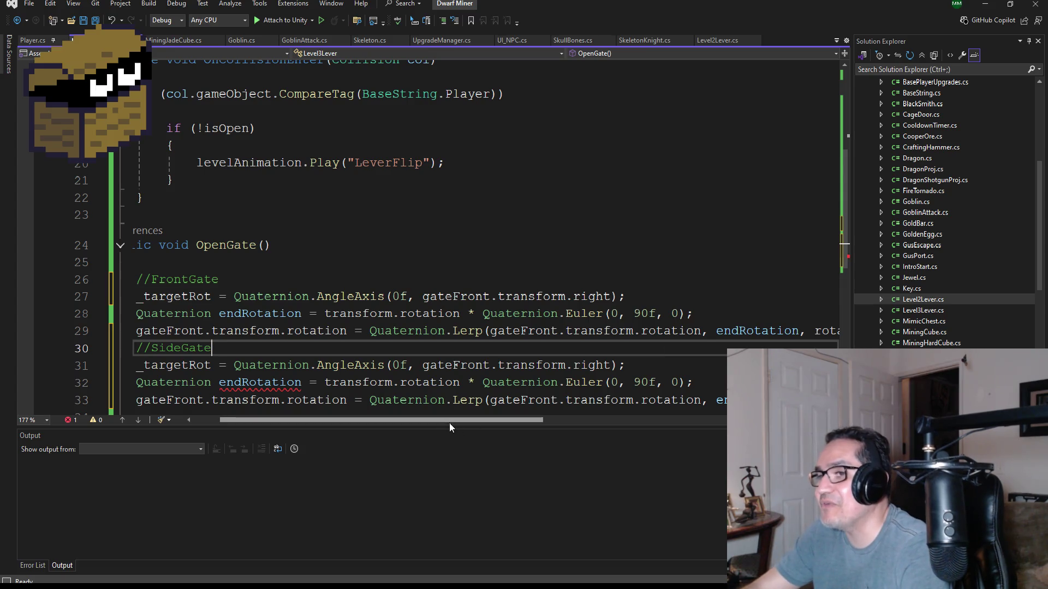
- Check the duplicated endRotation declaration and select the //SideGate block through line 33
drag(451, 419, 424, 419)
scroll(366, 335, down, 3)
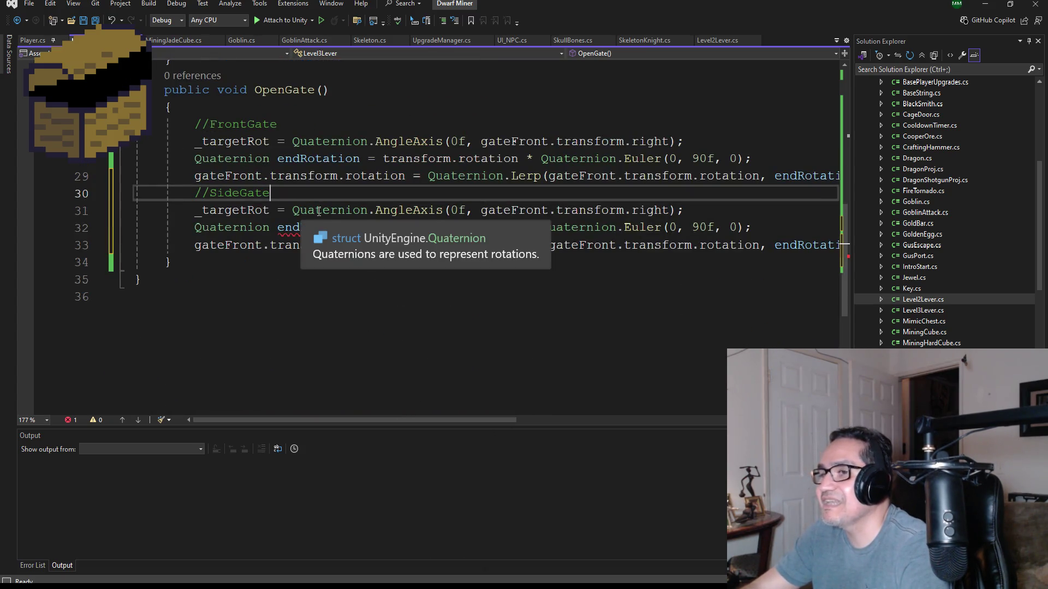
scroll(412, 242, up, 1)
double_click(300, 279)
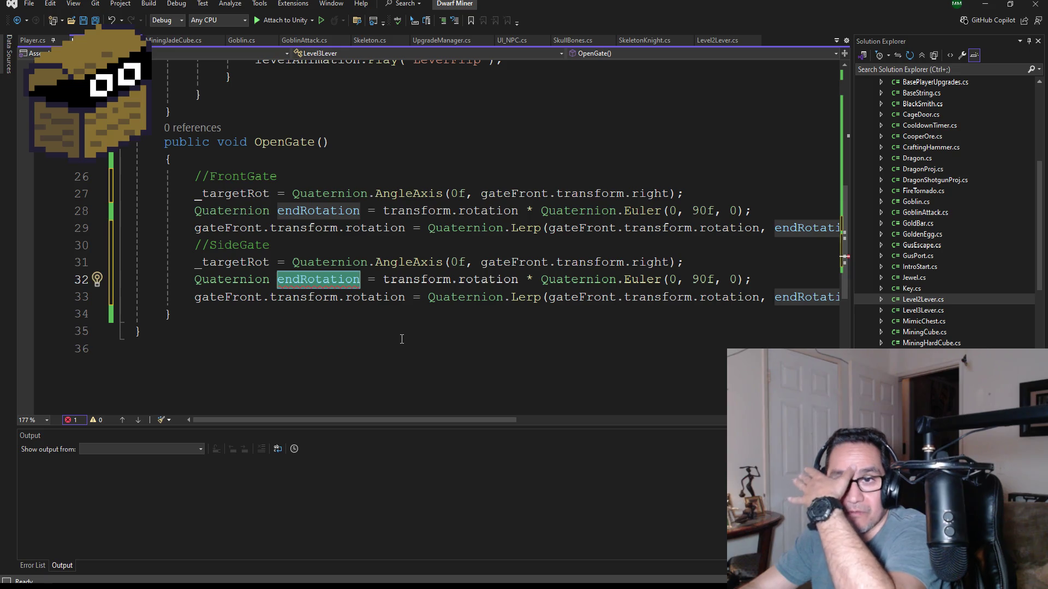
drag(414, 421, 639, 419)
mouse_move(637, 297)
mouse_down()
mouse_move(133, 262)
mouse_move(135, 245)
mouse_up()
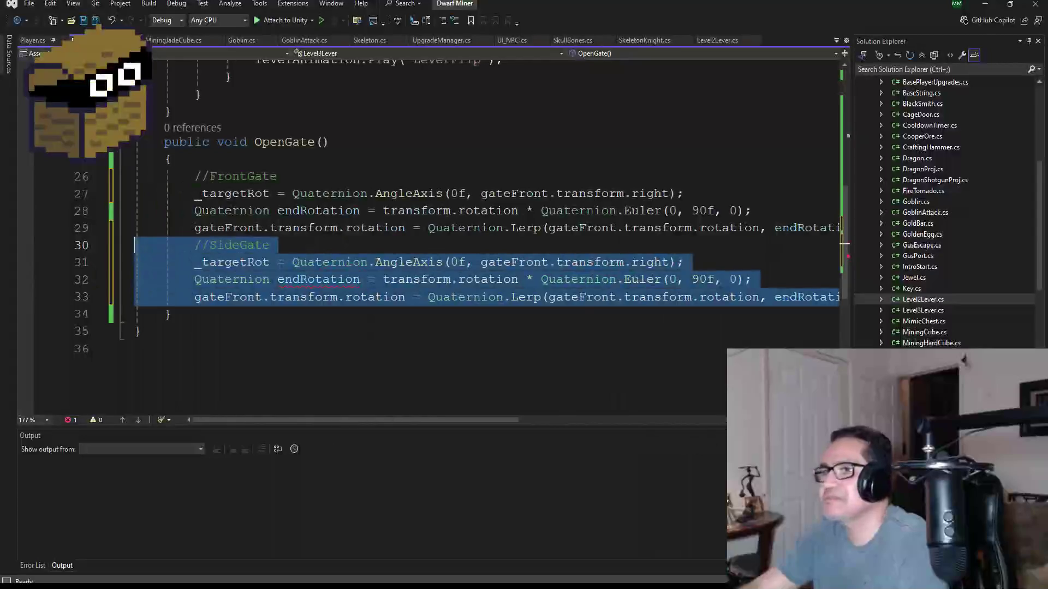
- Cut the SideGate block, close OpenGate with a brace, and begin a public void declaration
key(Delete)
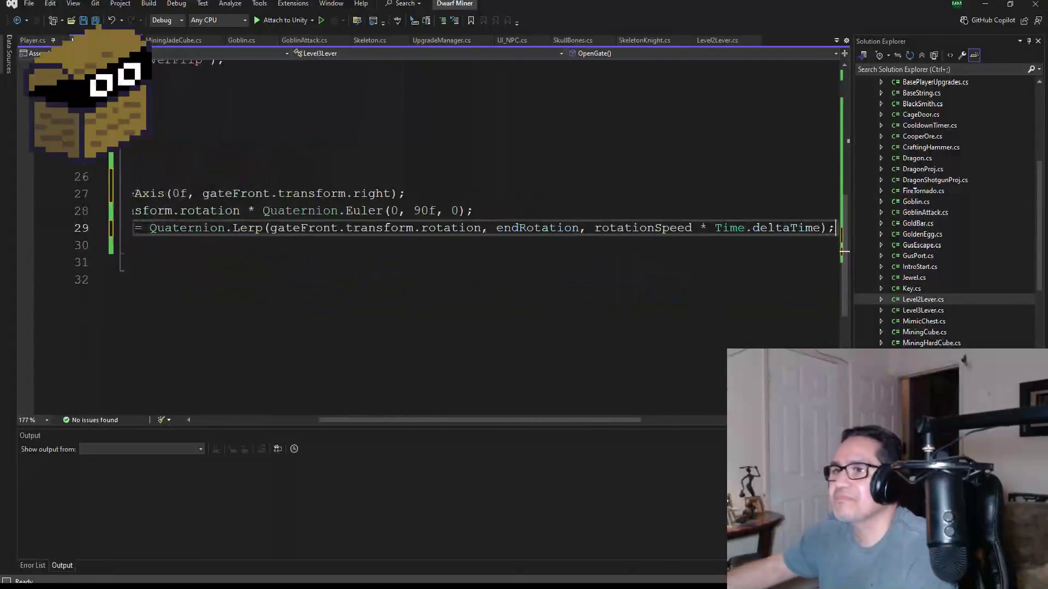
text(})
key(Return)
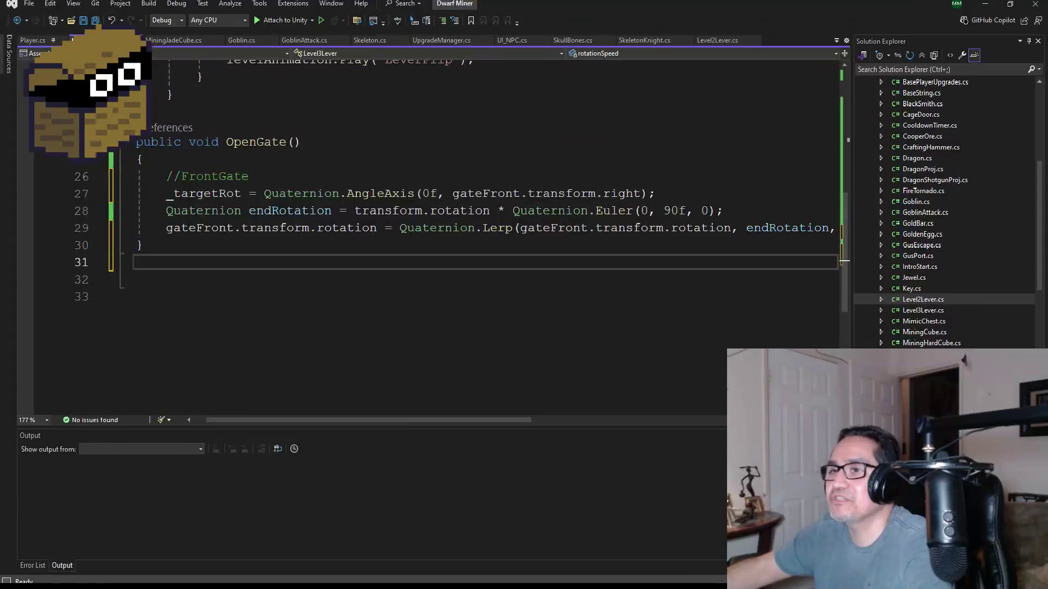
text(public void)
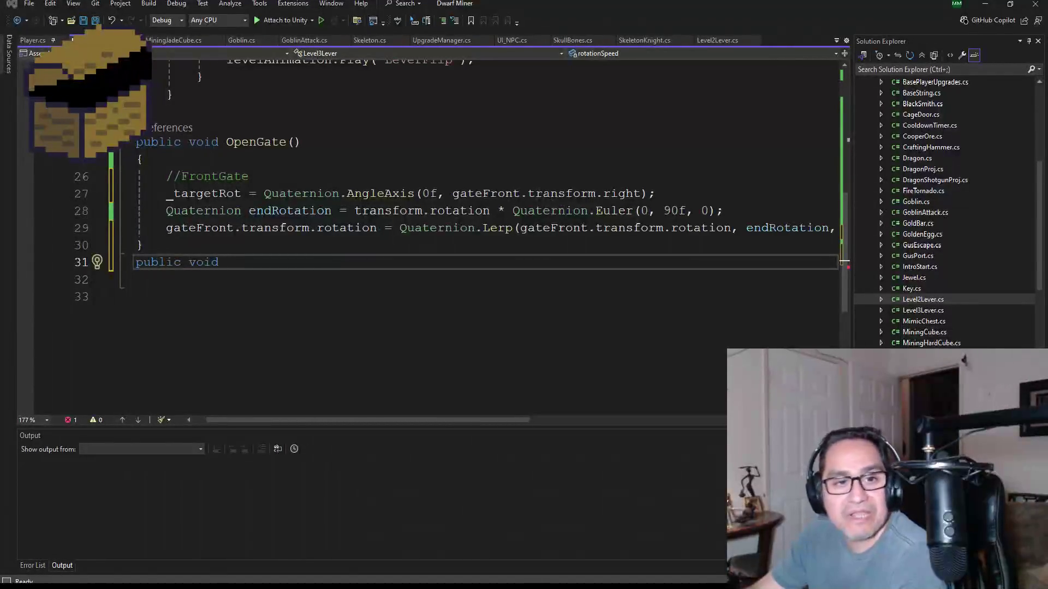
click(250, 263)
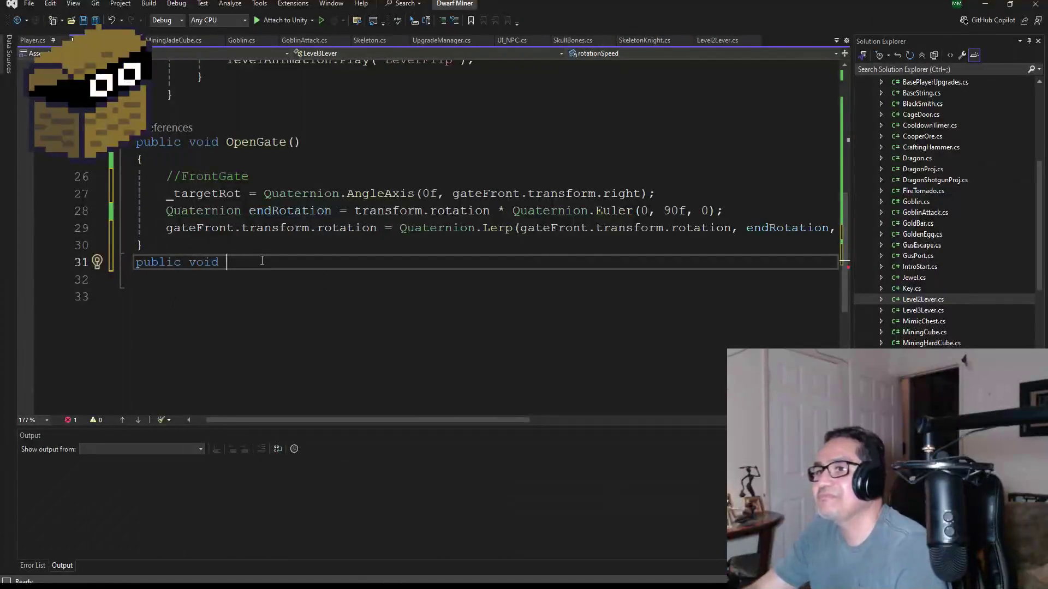
- Rename the OpenGate method to OpenFrontGate
click(261, 143)
key(ctrl+r)
key(ctrl+r)
text(Front)
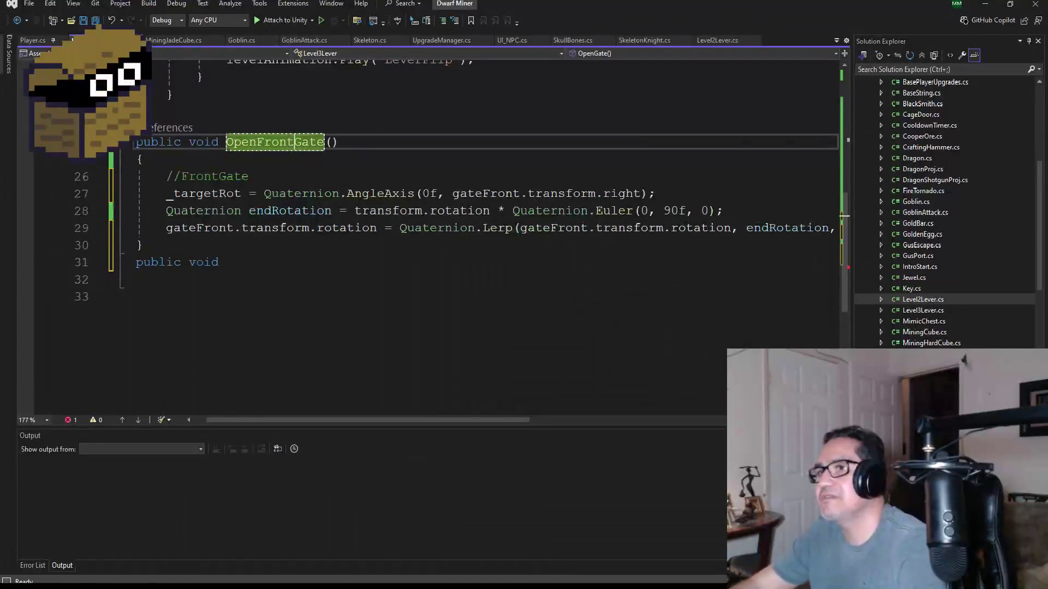
click(261, 264)
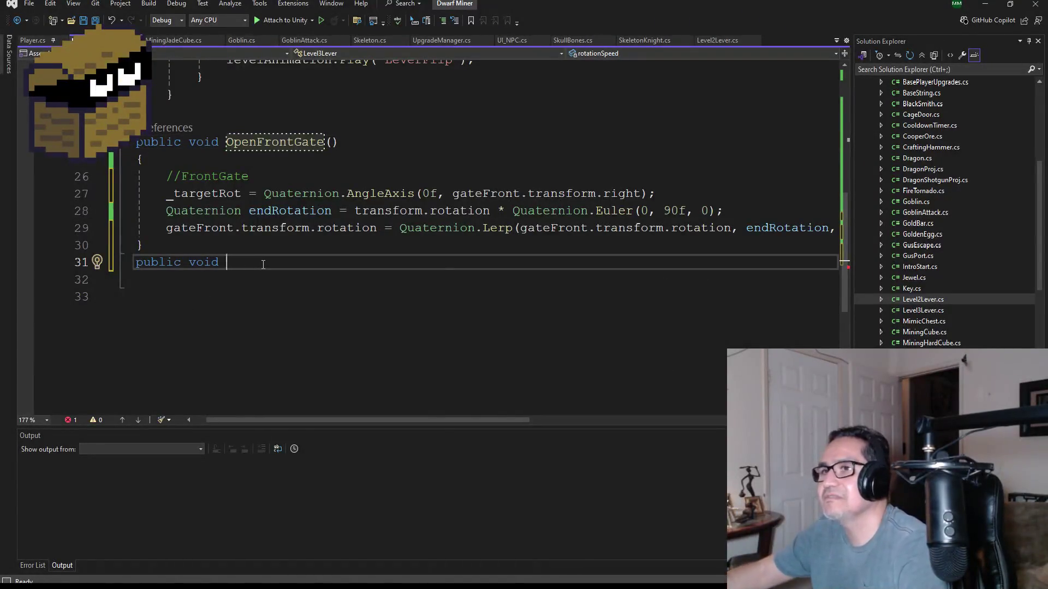
- Name the new method OpenSideGate() and paste the side-gate rotation lines into its body
text(OPen)
key(BackSpace)
key(BackSpace)
key(BackSpace)
text(pen)
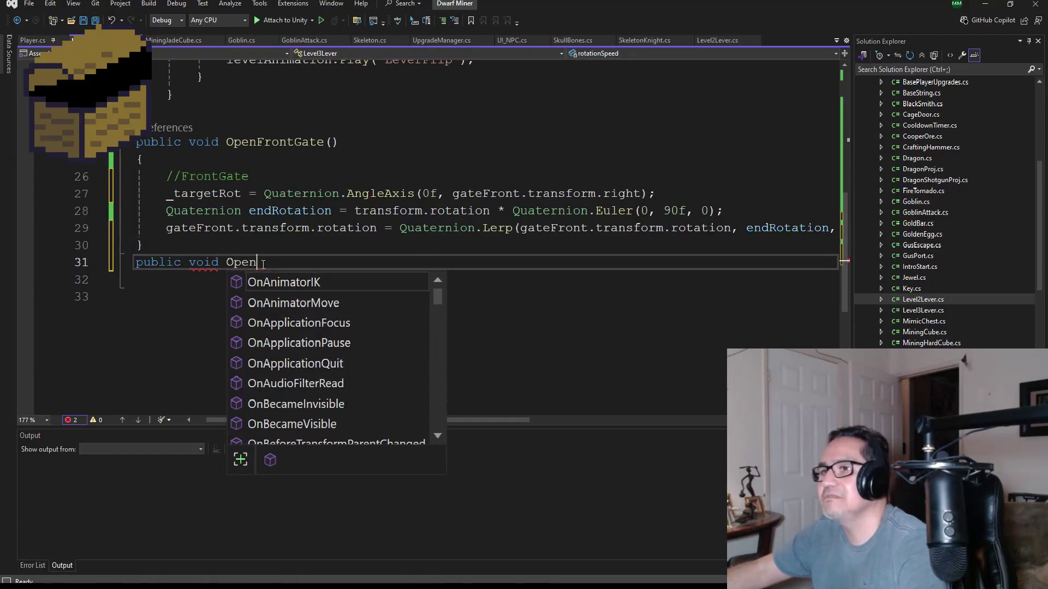
text(SideGate)
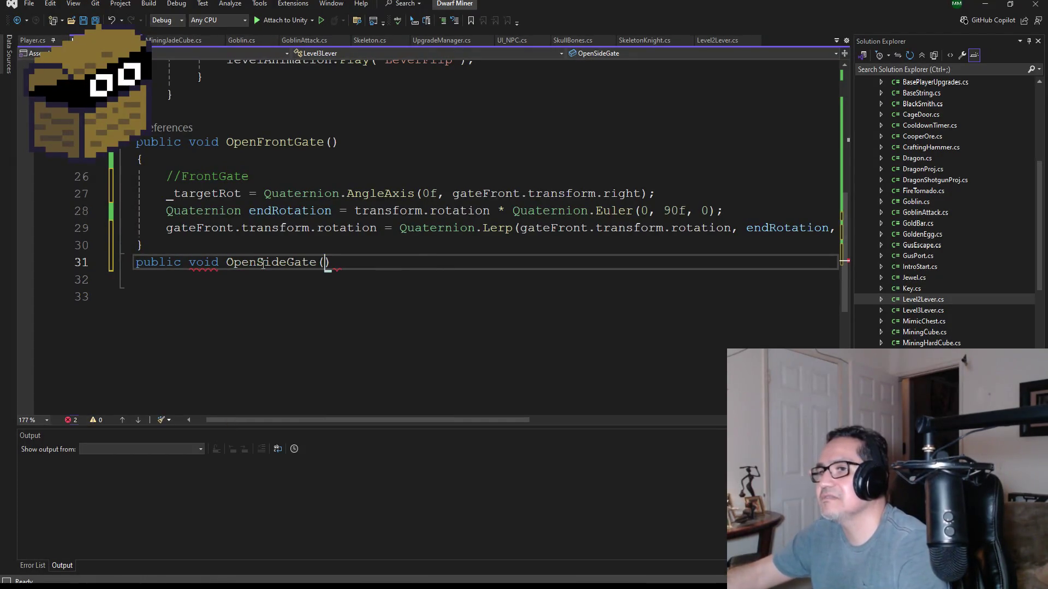
text(())
key(Return)
text({)
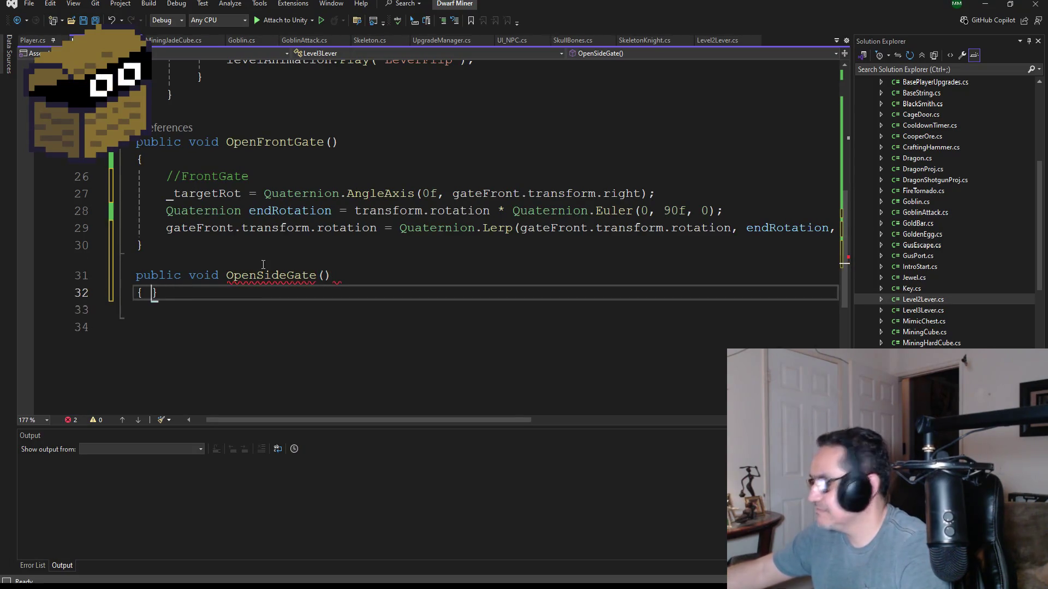
key(Return)
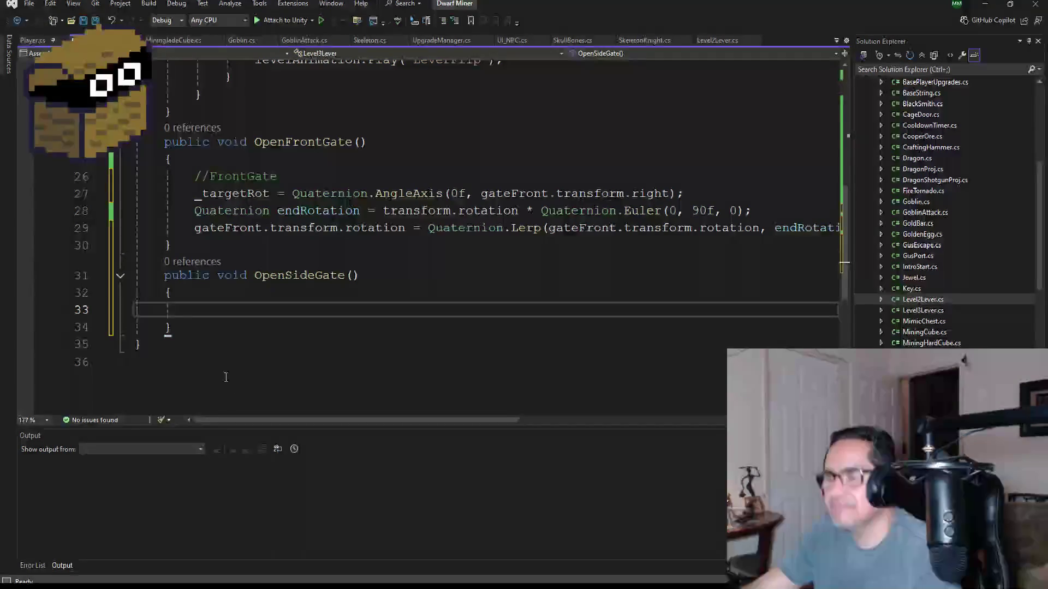
key(ctrl+v)
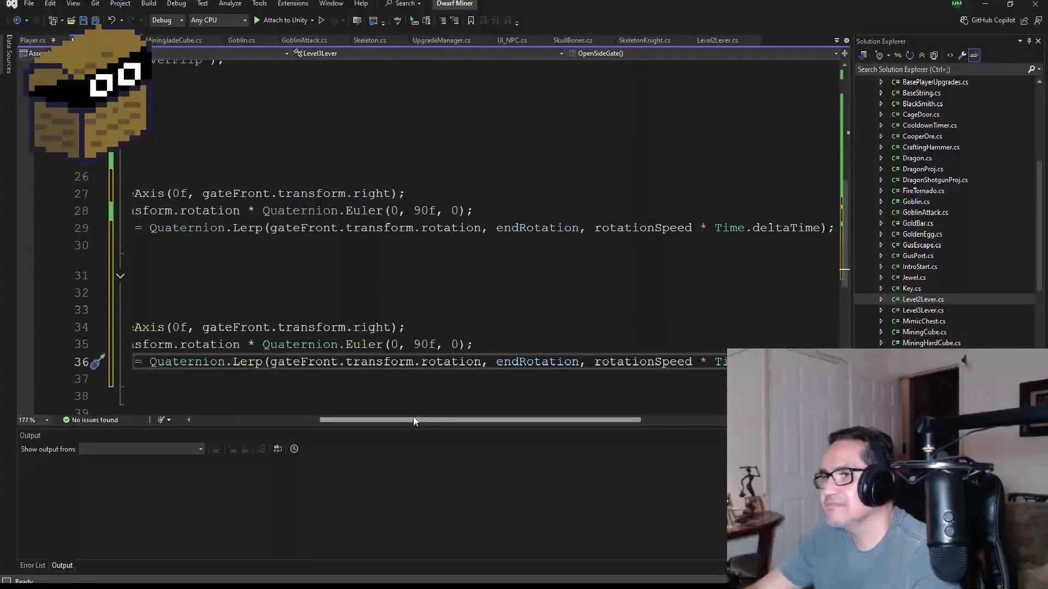
- Replace both gateFront references on line 36, including the Lerp argument, with gateSide
drag(415, 419, 212, 421)
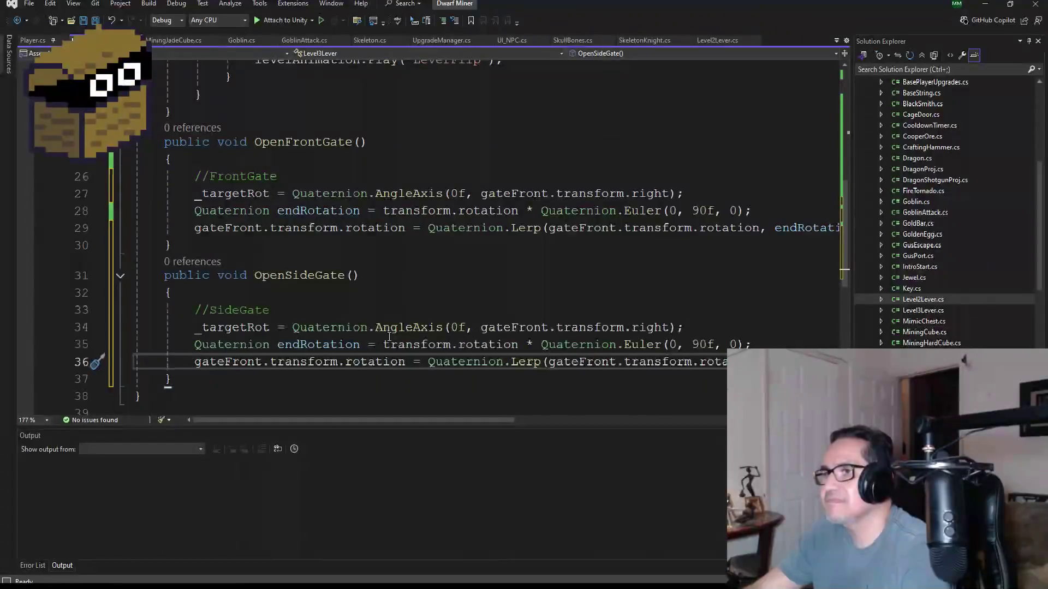
scroll(389, 336, down, 1)
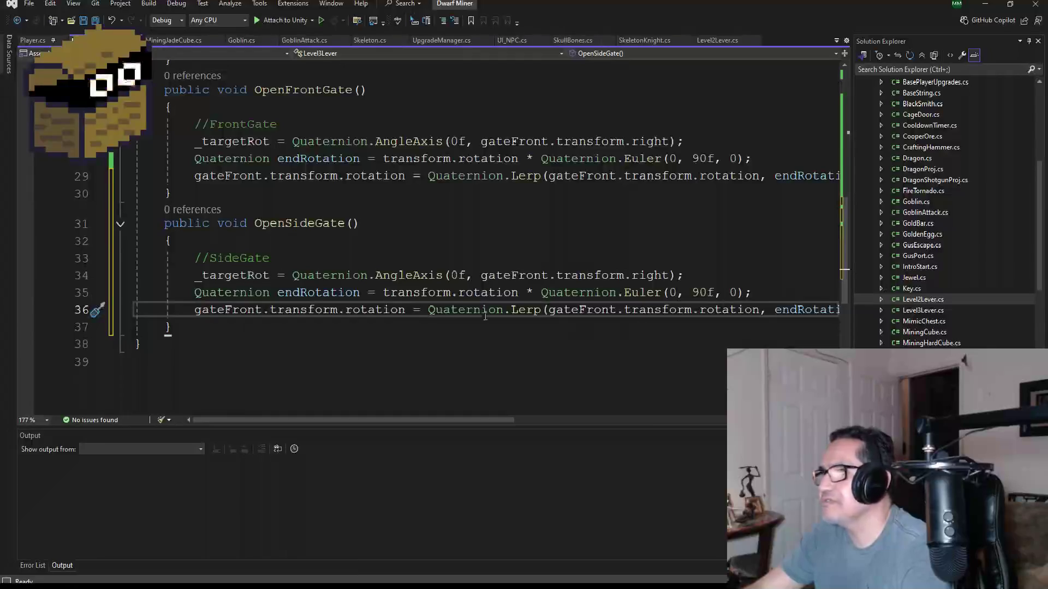
double_click(224, 310)
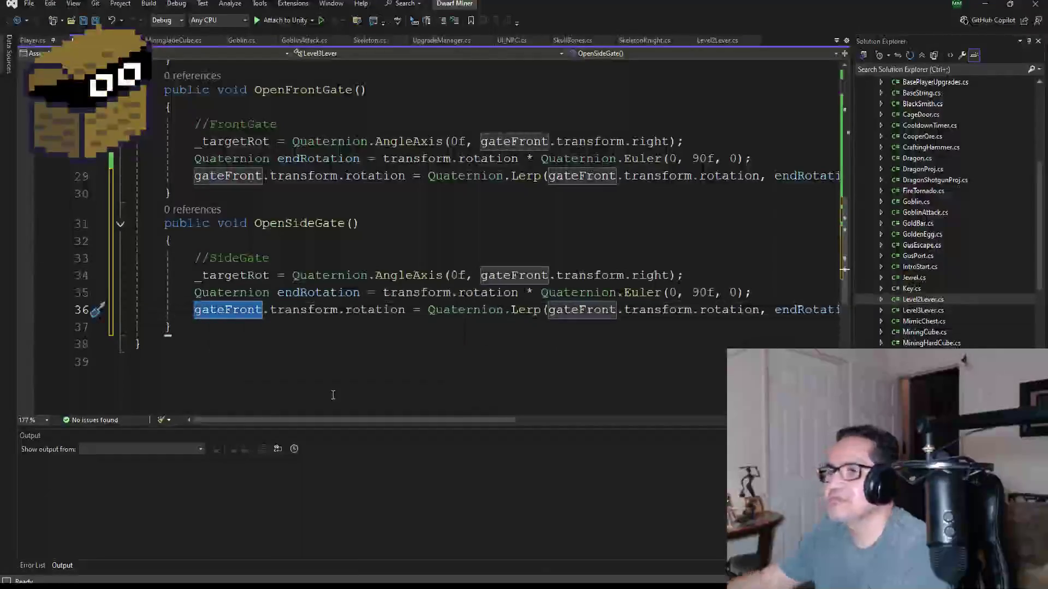
key(BackSpace)
text(sid)
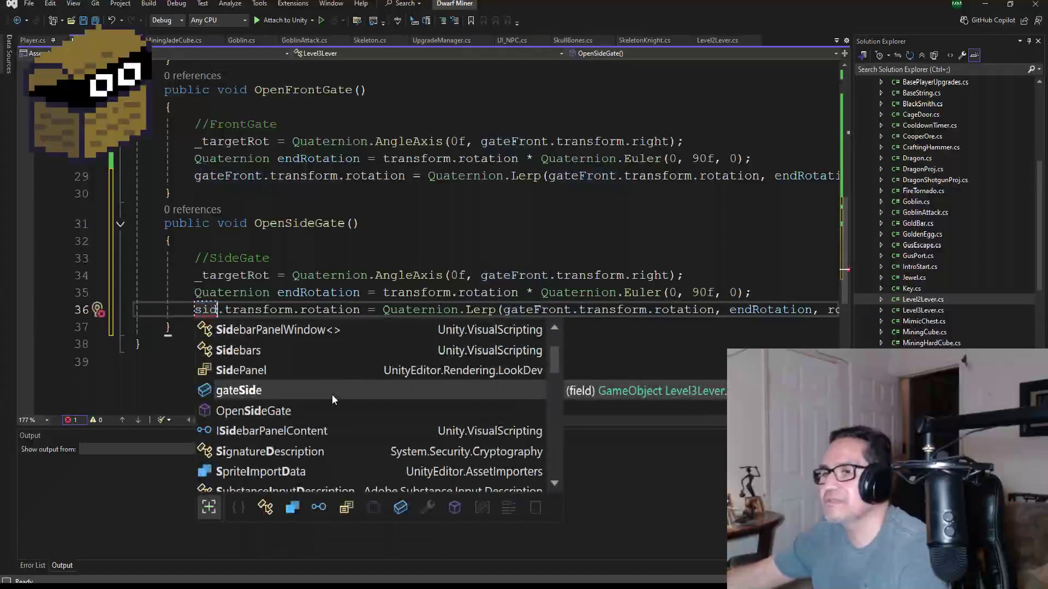
key(Tab)
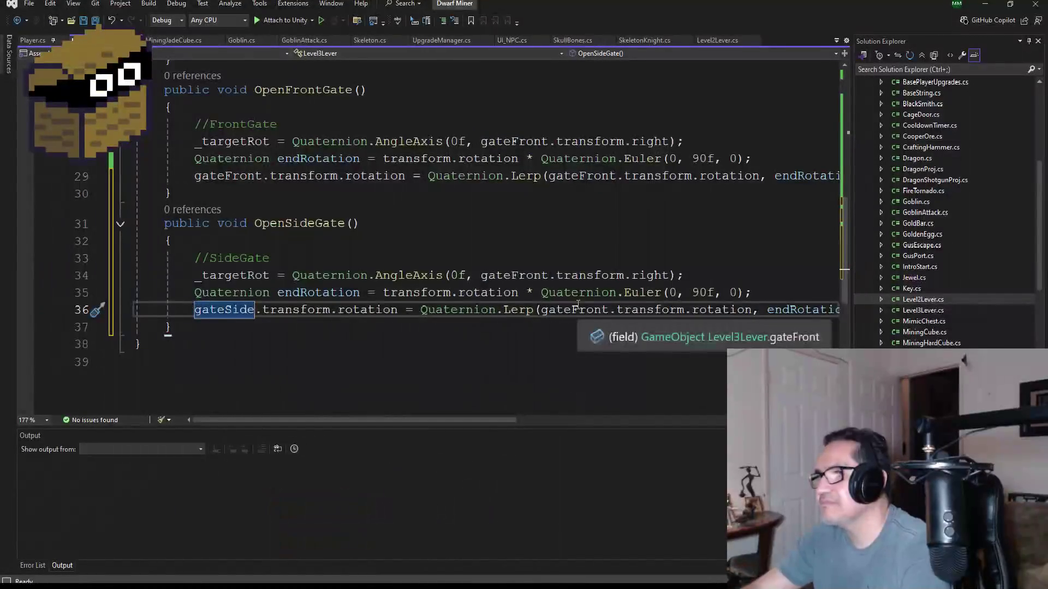
double_click(577, 309)
text(ga)
key(Tab)
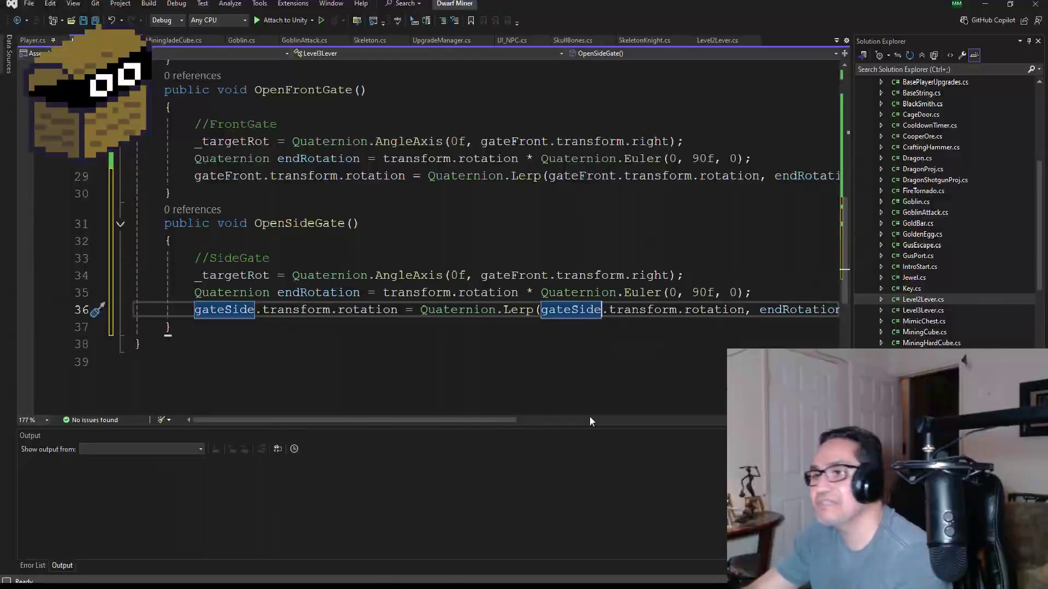
- Change the line 34 rotation axis from gateFront to gateSide
mouse_move(495, 421)
mouse_down()
mouse_move(687, 421)
mouse_move(456, 419)
mouse_move(515, 417)
mouse_up()
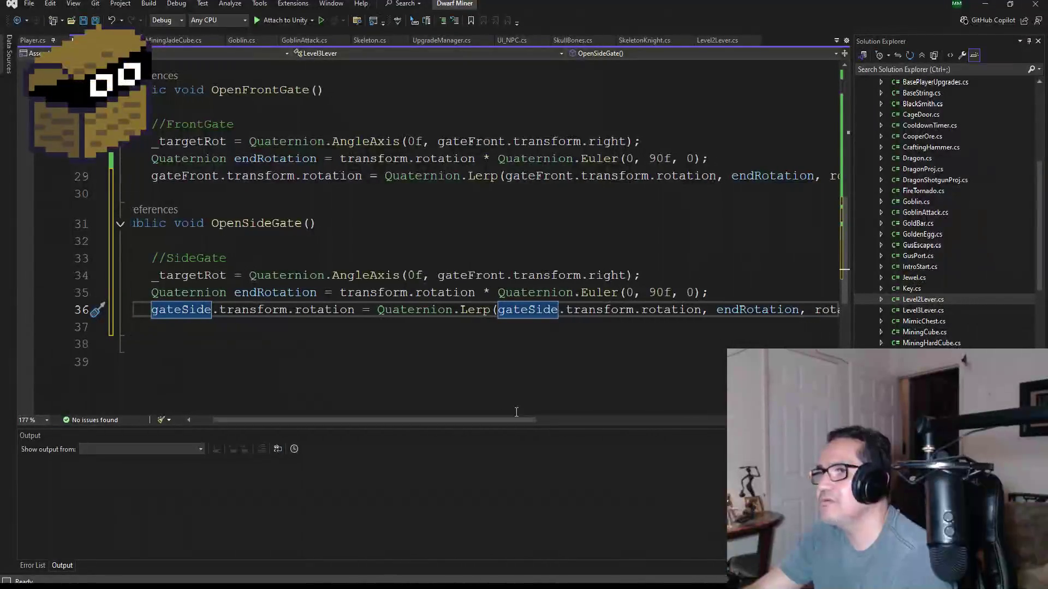
click(469, 275)
text(gateS)
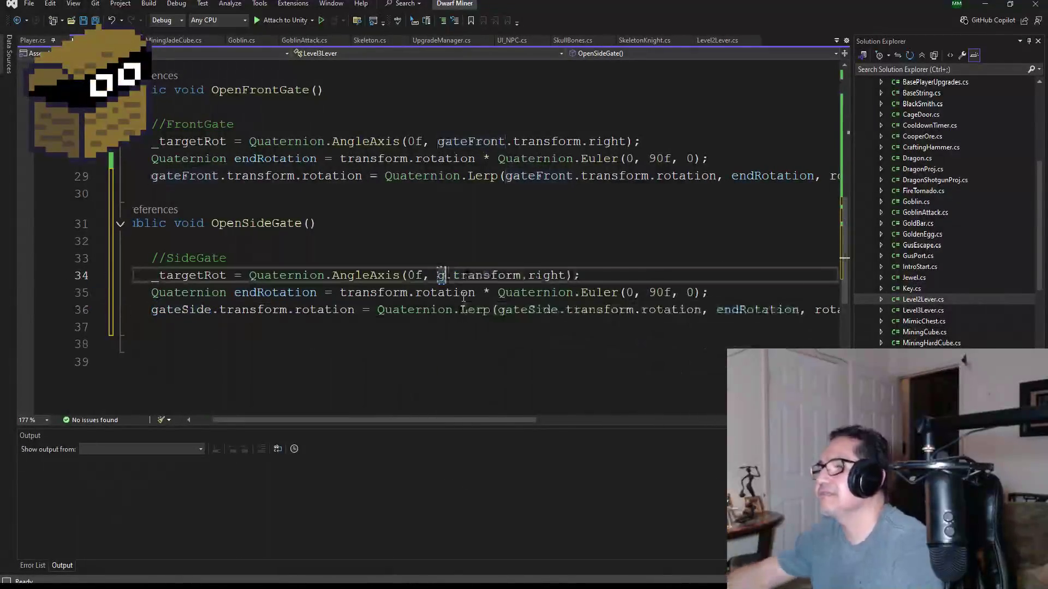
key(Tab)
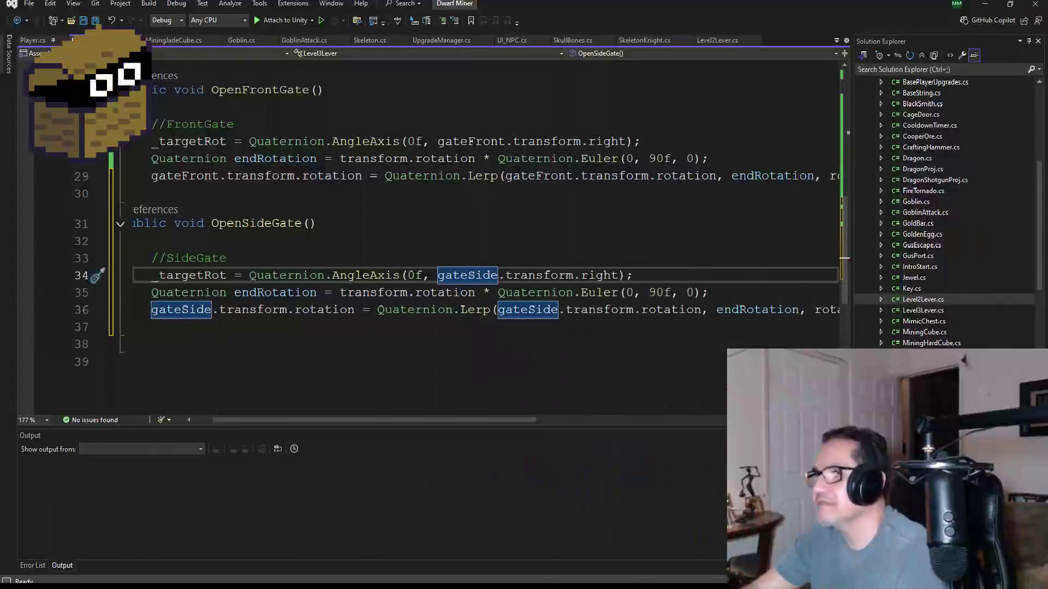
- Save the Level3Lever script and review the code
mouse_move(503, 422)
mouse_down()
mouse_move(614, 423)
mouse_move(175, 401)
mouse_up()
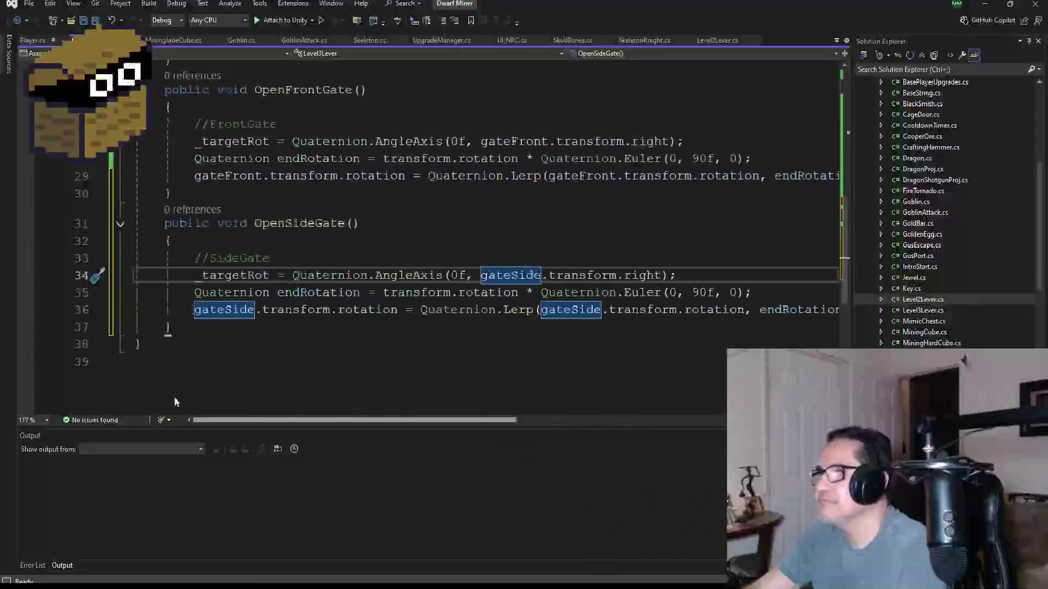
click(95, 20)
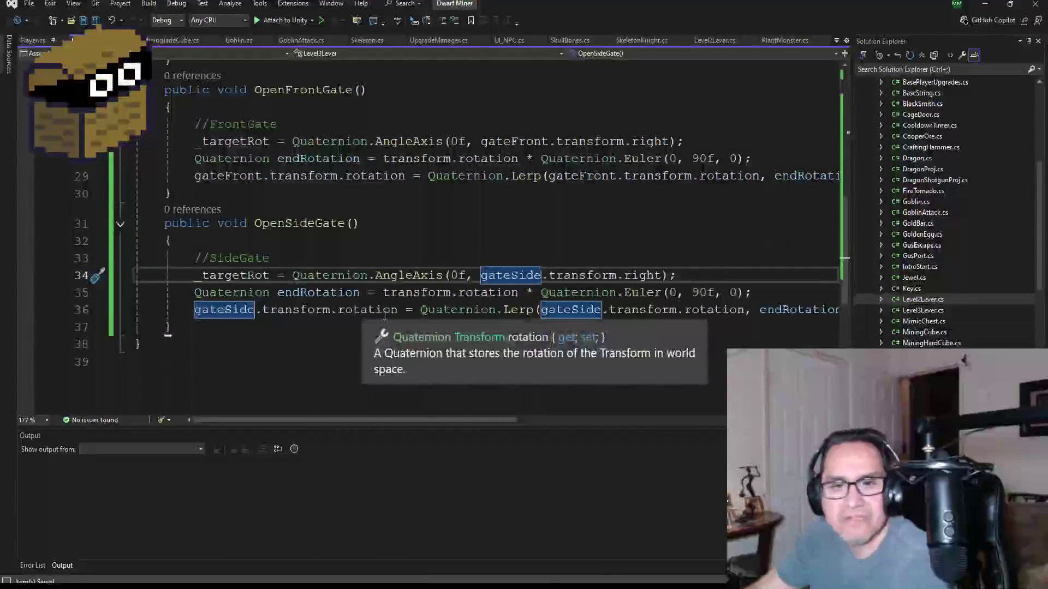
mouse_move(396, 296)
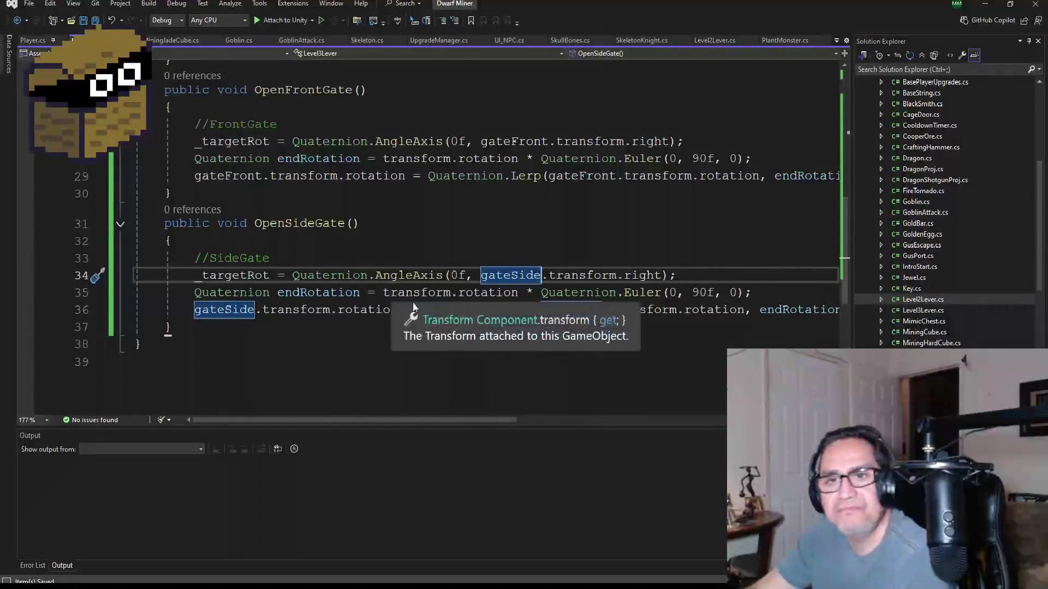
scroll(358, 272, up, 5)
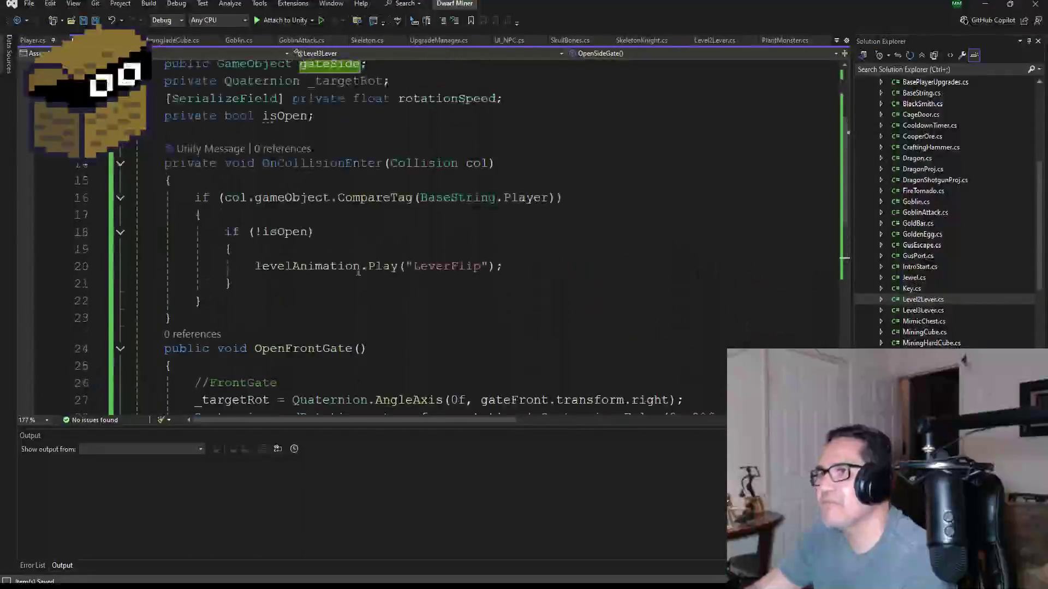
mouse_move(394, 273)
scroll(421, 285, up, 1)
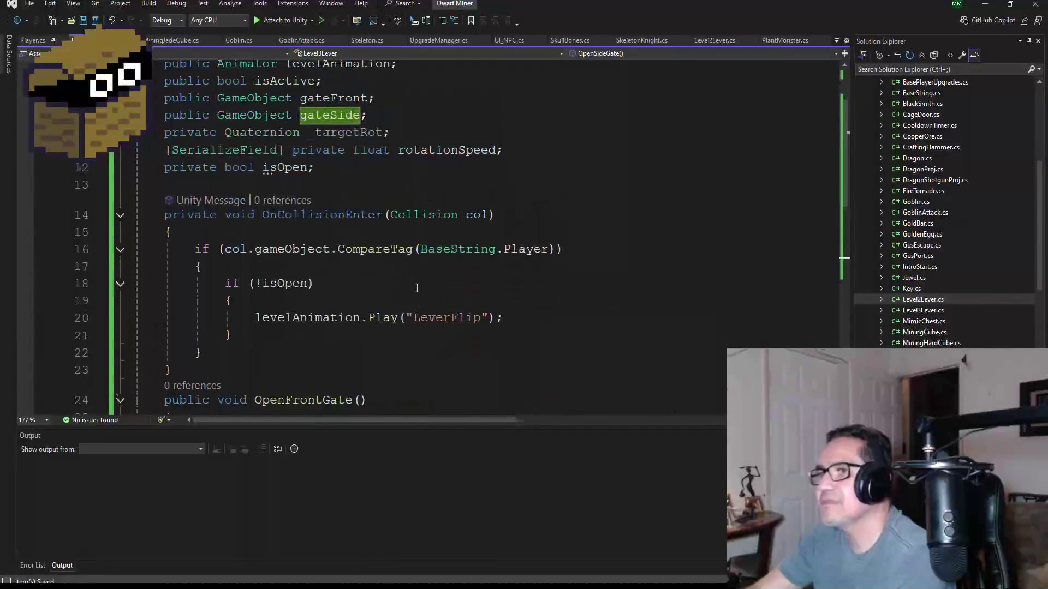
scroll(418, 287, down, 2)
scroll(444, 304, down, 2)
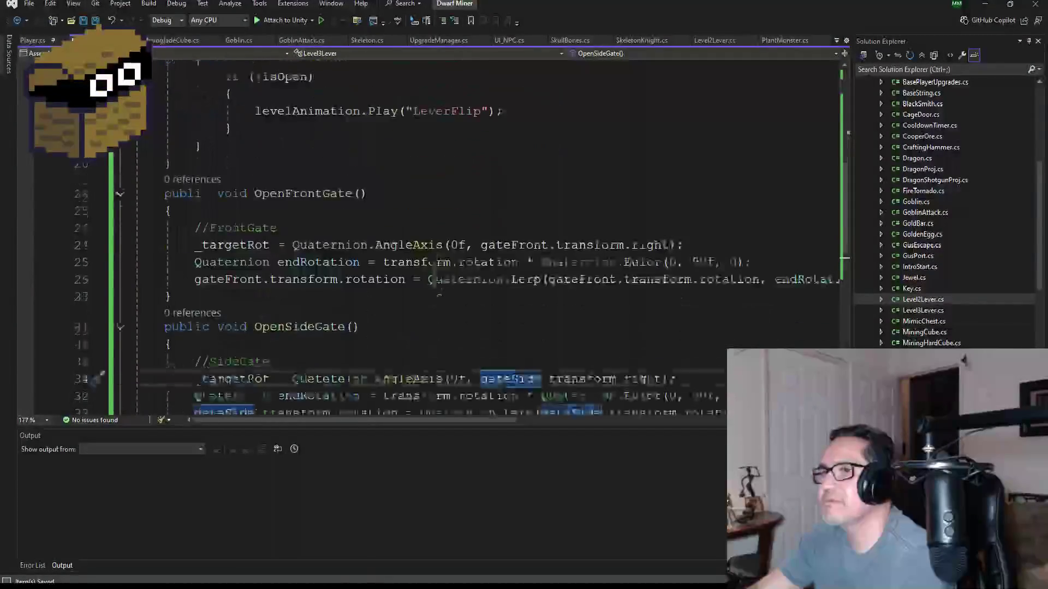
- Add OpenFrontGate() and OpenSideGate(); calls below the LeverFlip play call
click(524, 111)
key(Return)
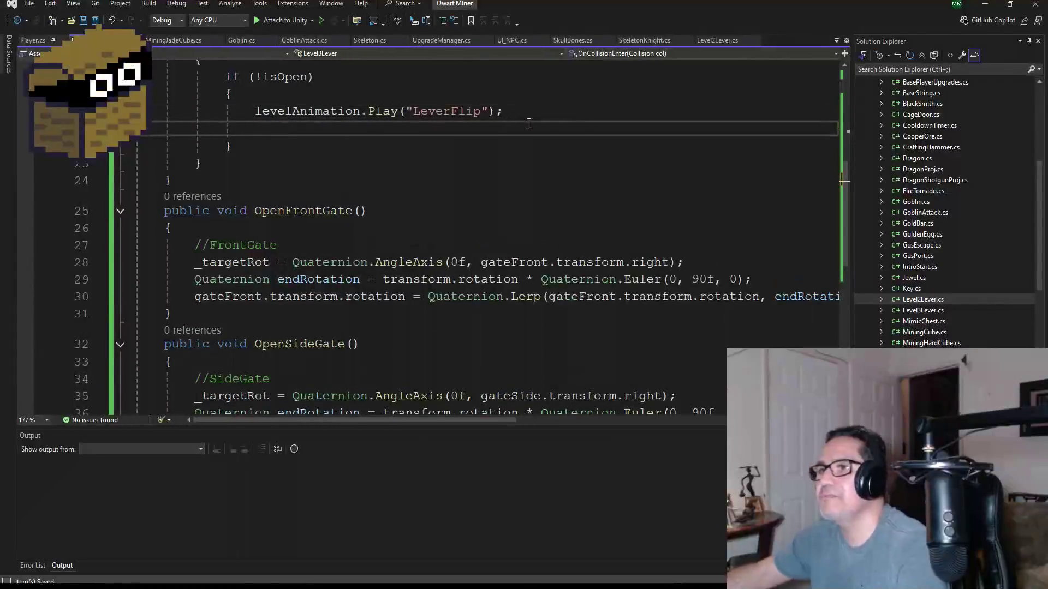
text(Ope)
key(Tab)
text(();)
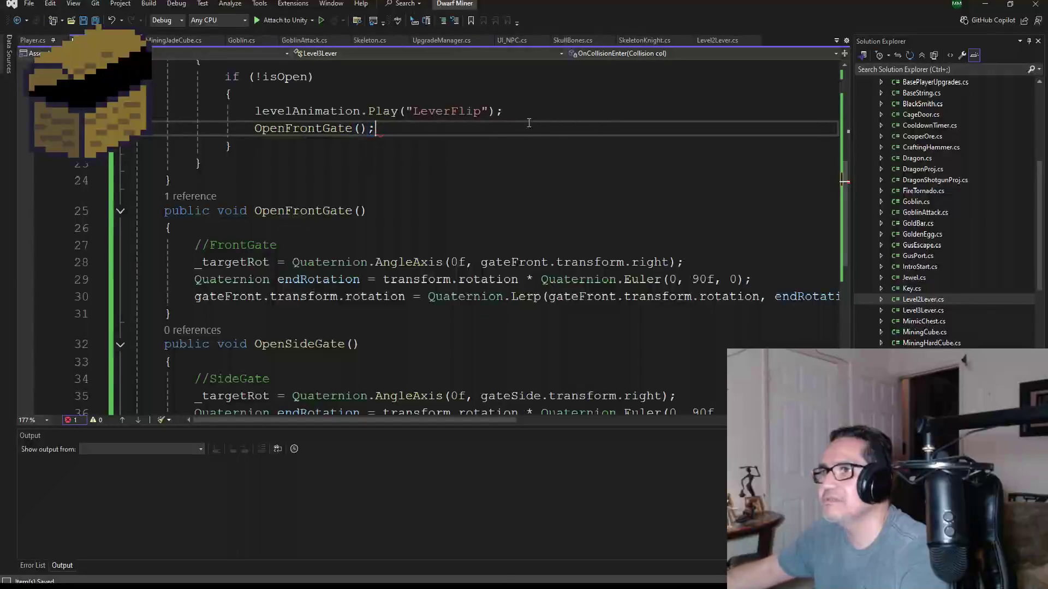
key(Return)
text(Open)
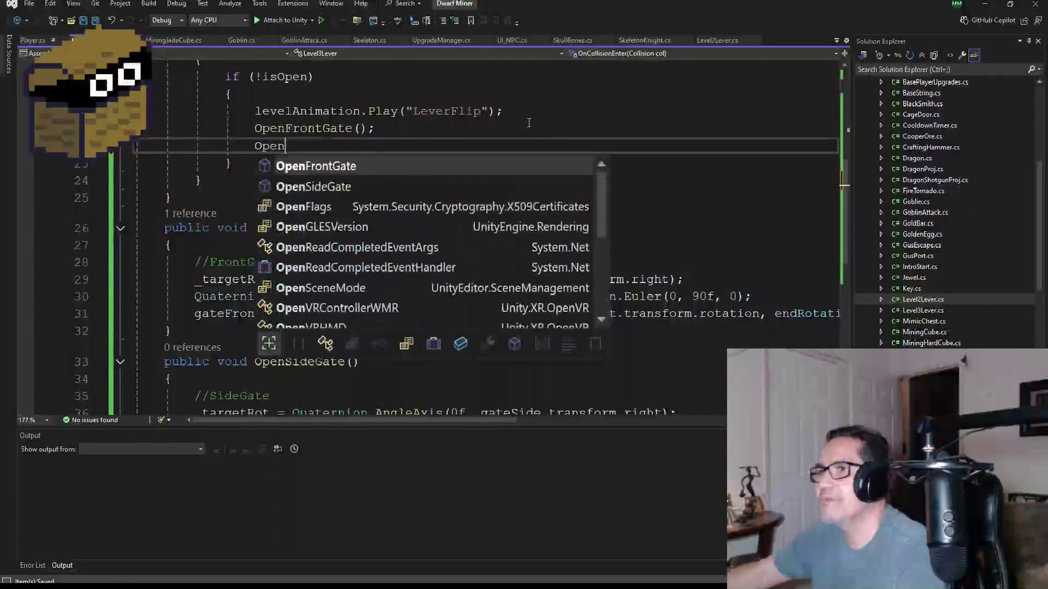
key(Down)
key(Tab)
text(())
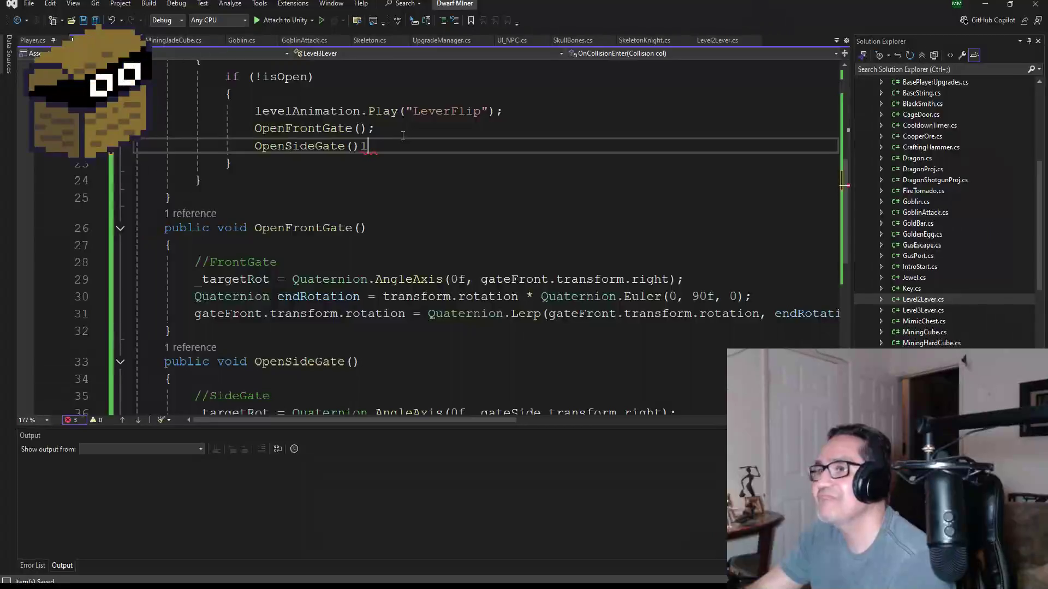
text(;)
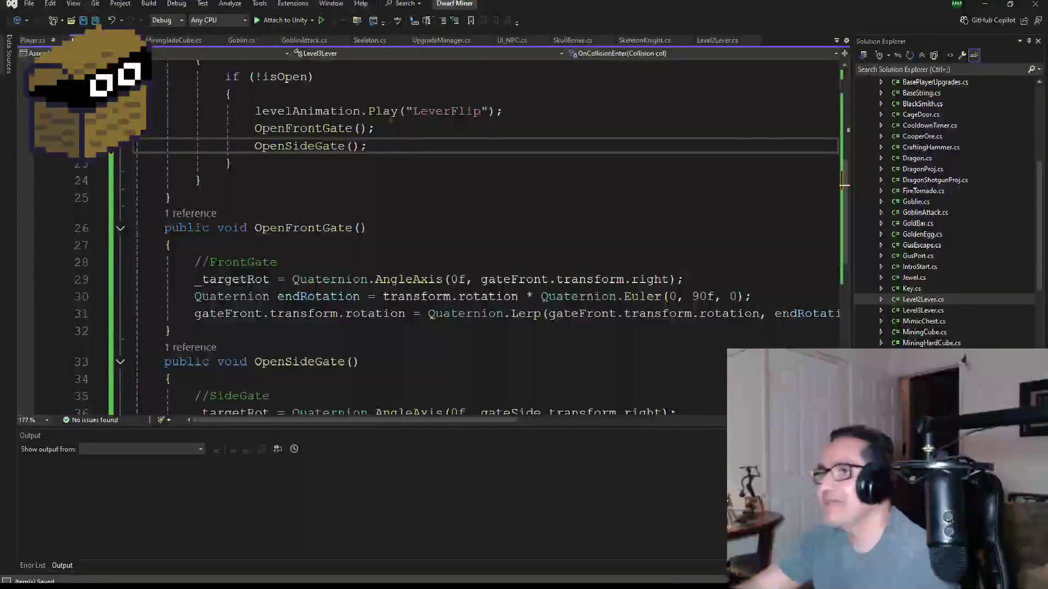
- Save the updated script and scroll through it to review the changes
click(96, 21)
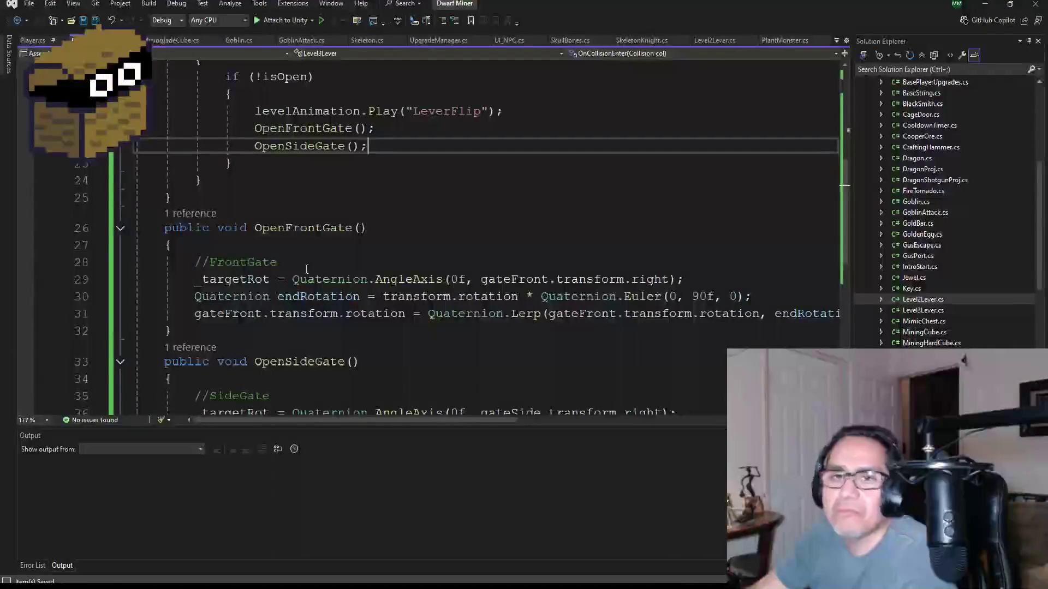
scroll(311, 254, up, 4)
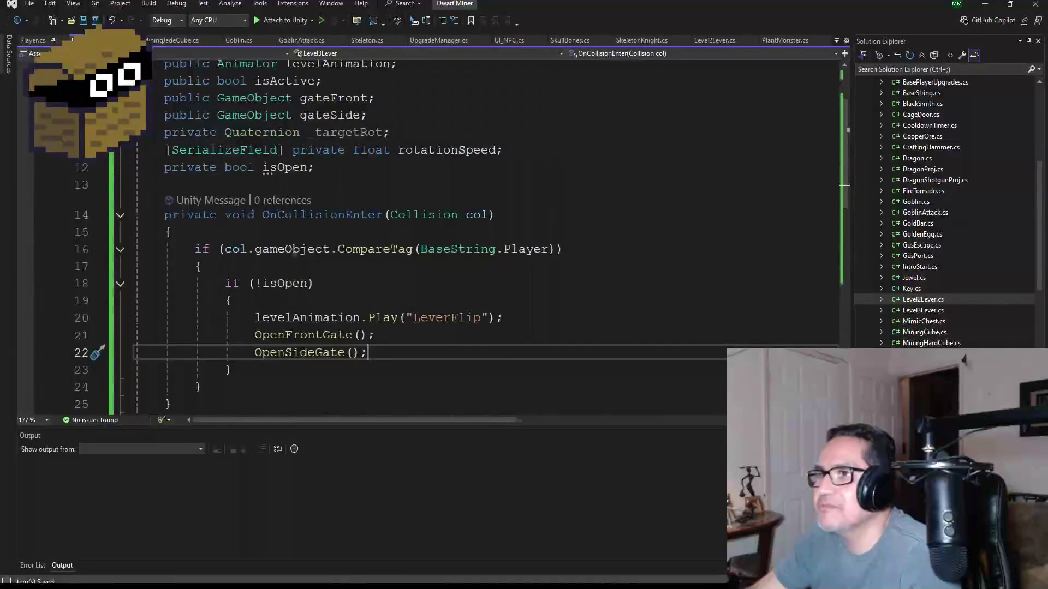
scroll(246, 263, down, 2)
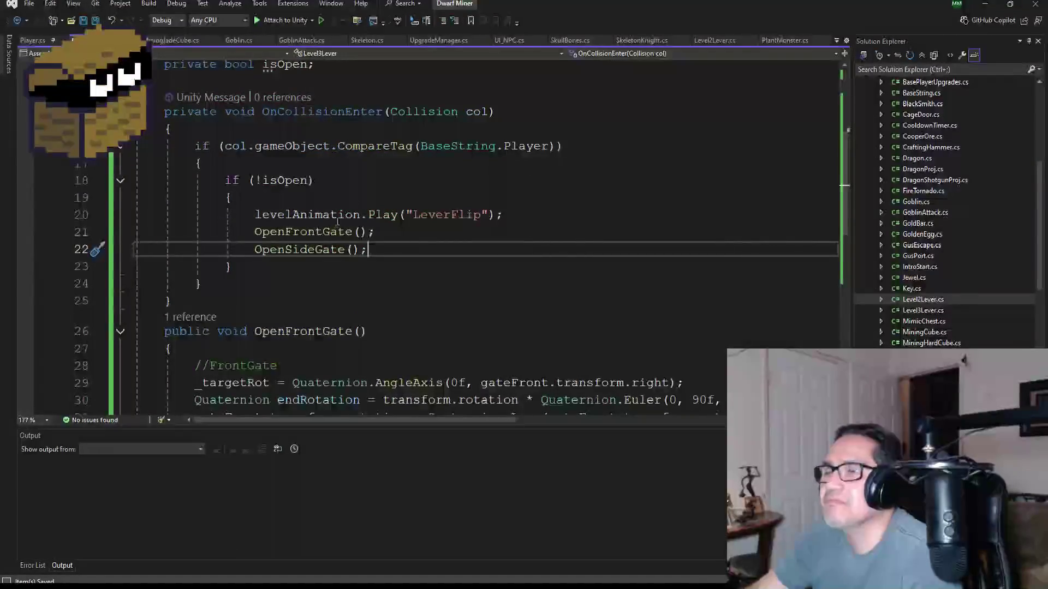
scroll(355, 248, down, 2)
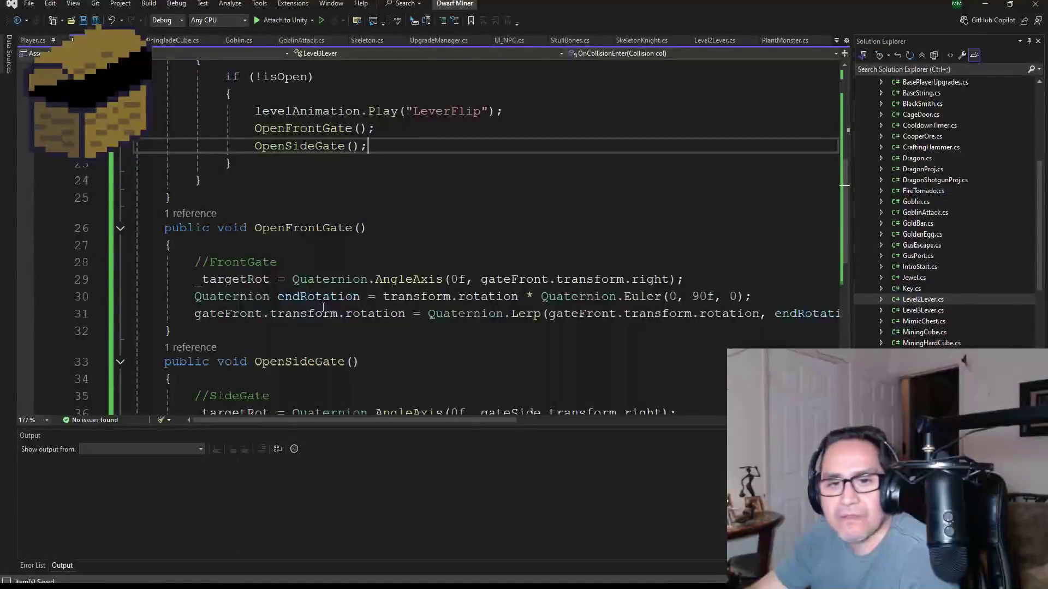
scroll(326, 304, down, 2)
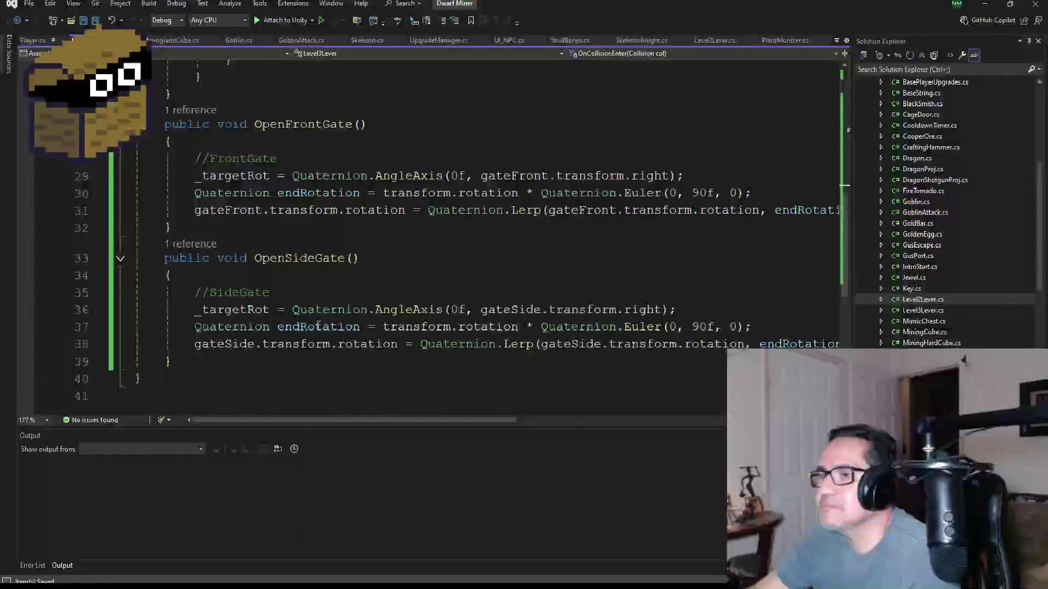
scroll(344, 322, down, 1)
scroll(352, 302, up, 6)
scroll(352, 302, up, 1)
scroll(376, 299, down, 2)
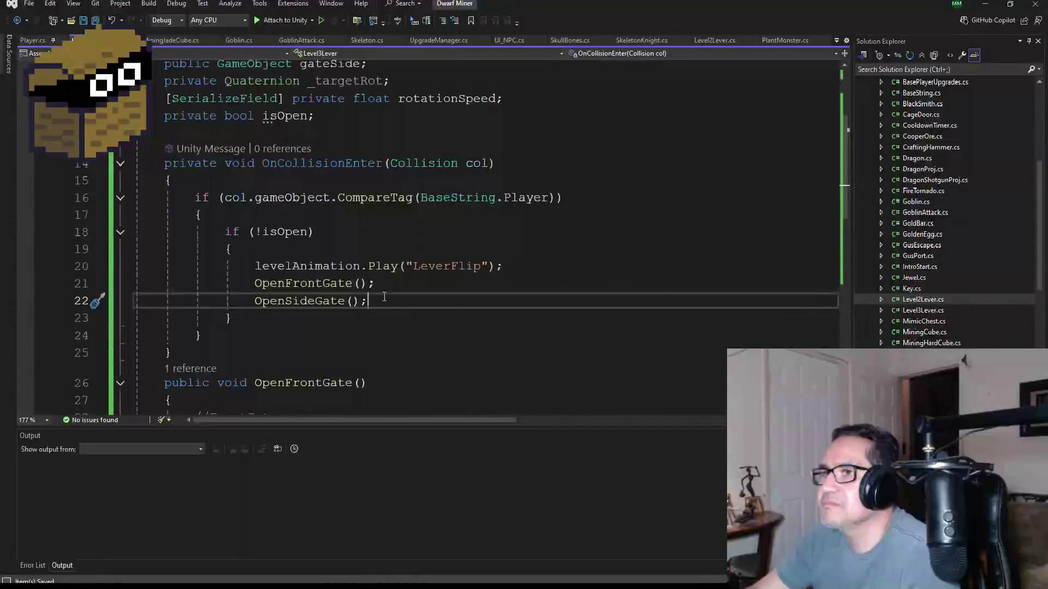
scroll(400, 303, down, 2)
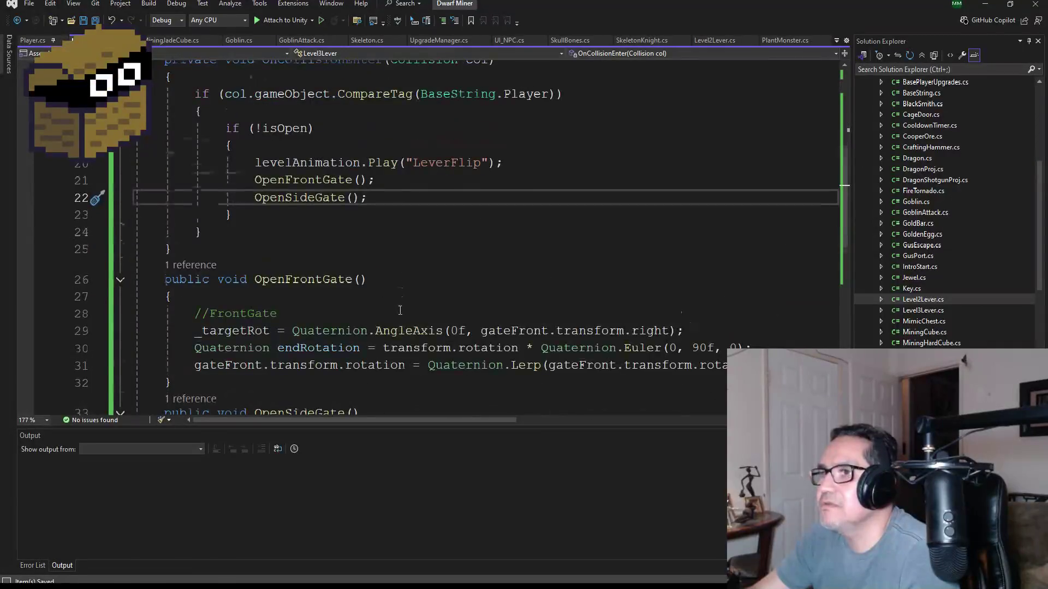
scroll(399, 311, down, 2)
scroll(406, 312, up, 2)
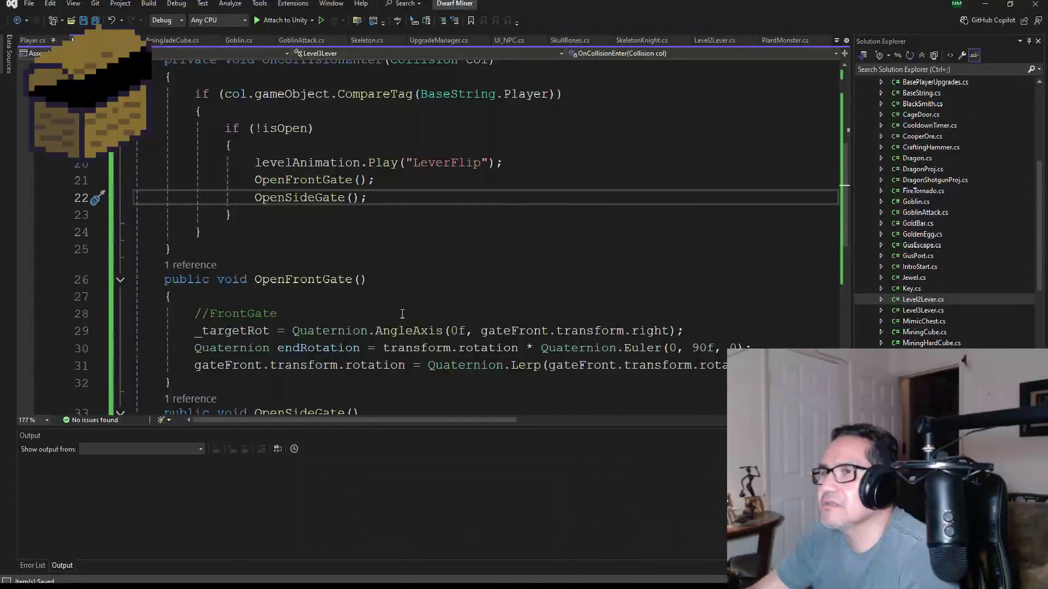
scroll(402, 314, up, 1)
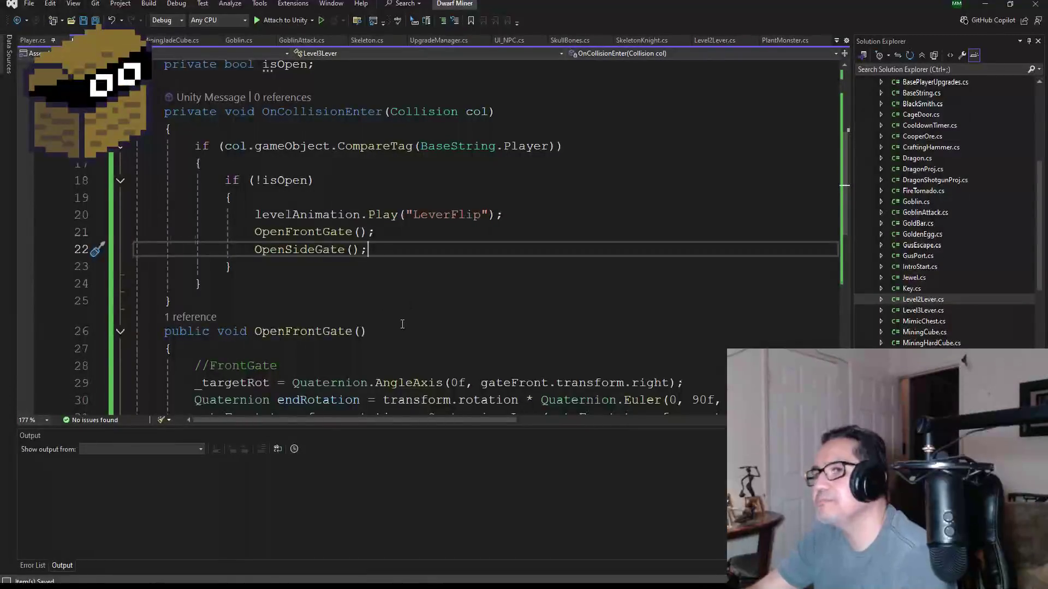
- Create a void Update() method after OnCollisionEnter
click(296, 299)
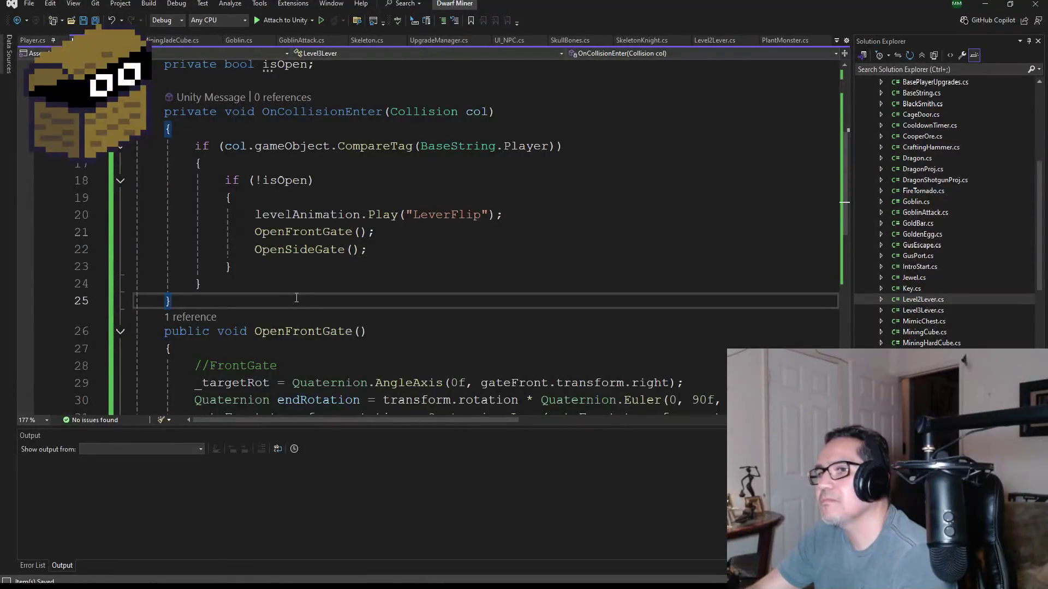
key(Return)
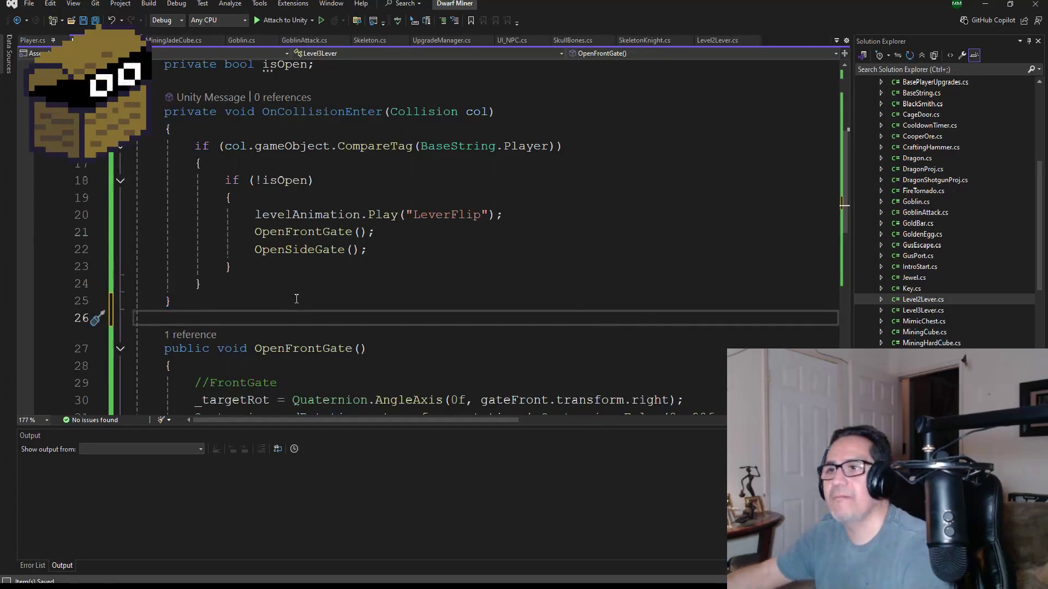
text(vo)
key(Tab)
key(BackSpace)
key(BackSpace)
key(BackSpace)
key(BackSpace)
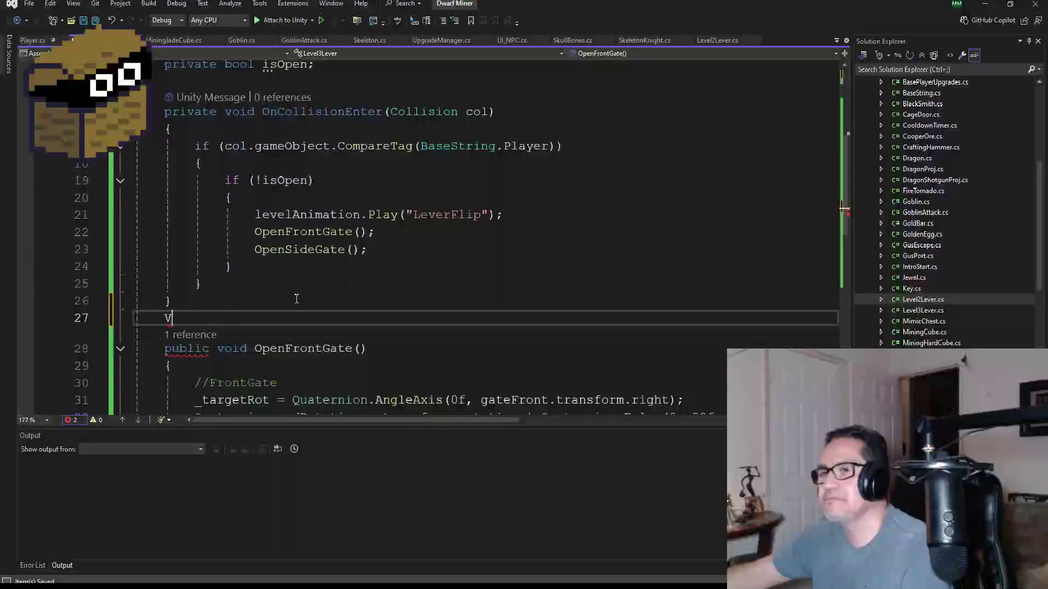
text(o)
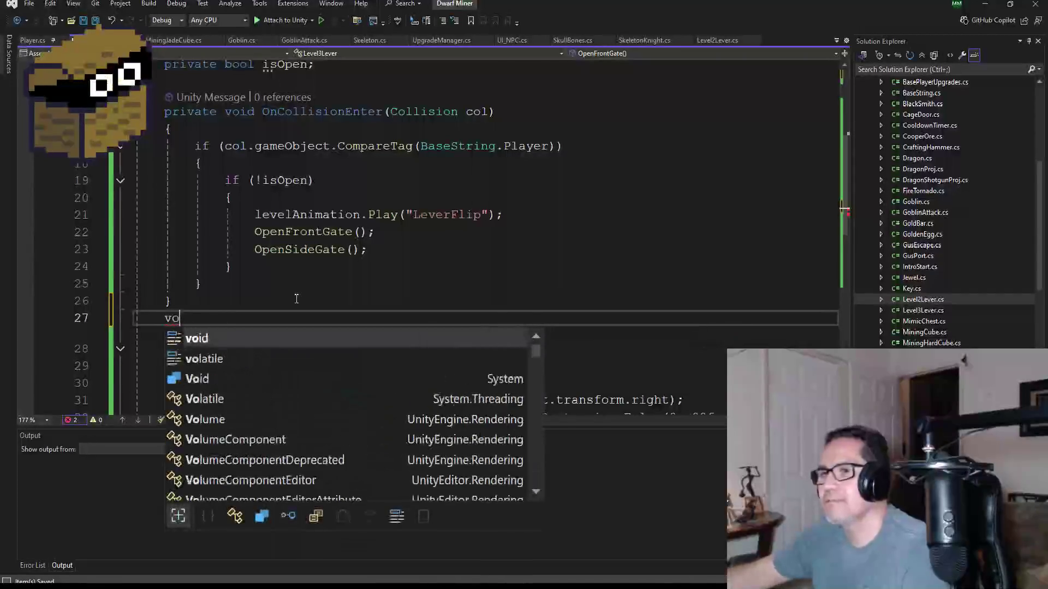
key(BackSpace)
key(BackSpace)
text(void Up)
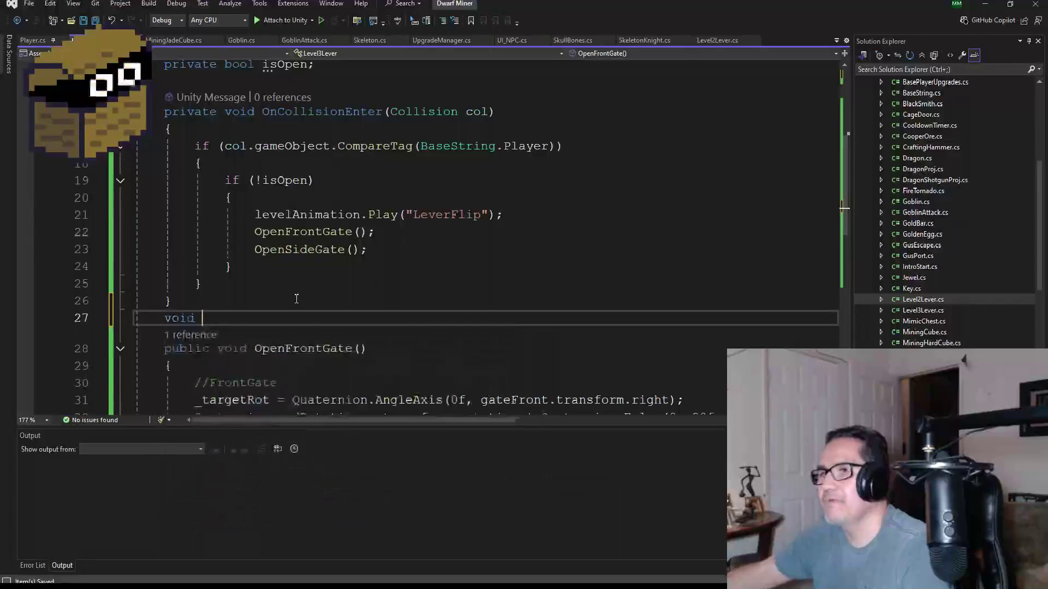
key(Tab)
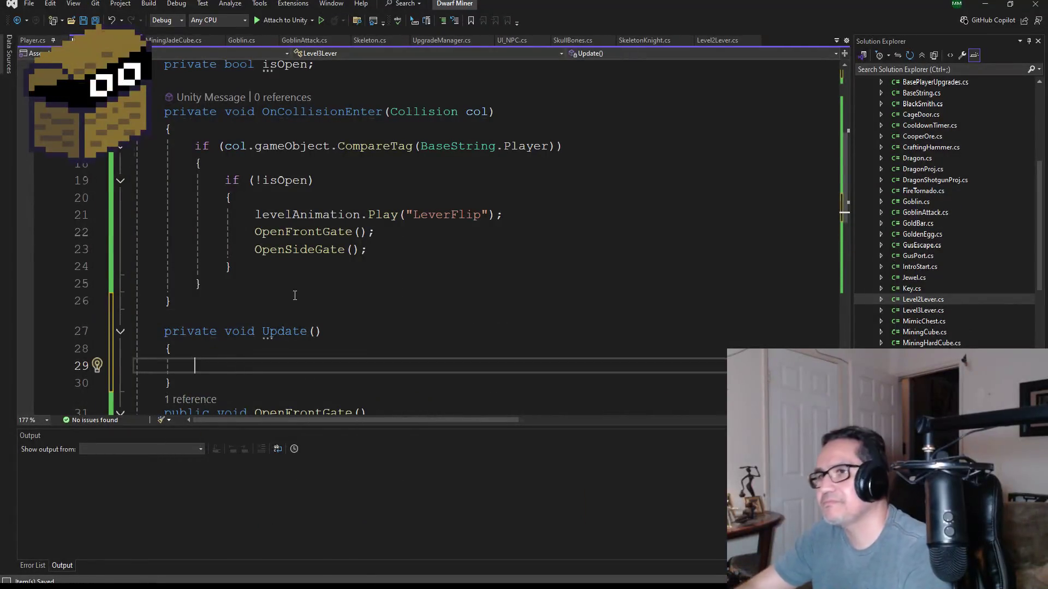
- Add an if(isOpen) block with braces inside Update
scroll(397, 252, down, 1)
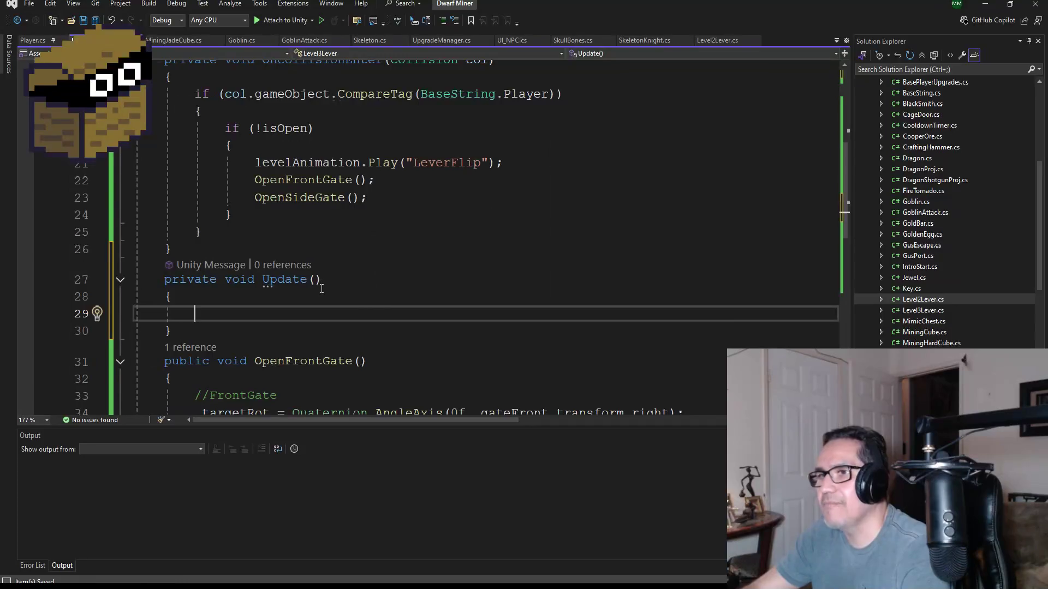
text(if()
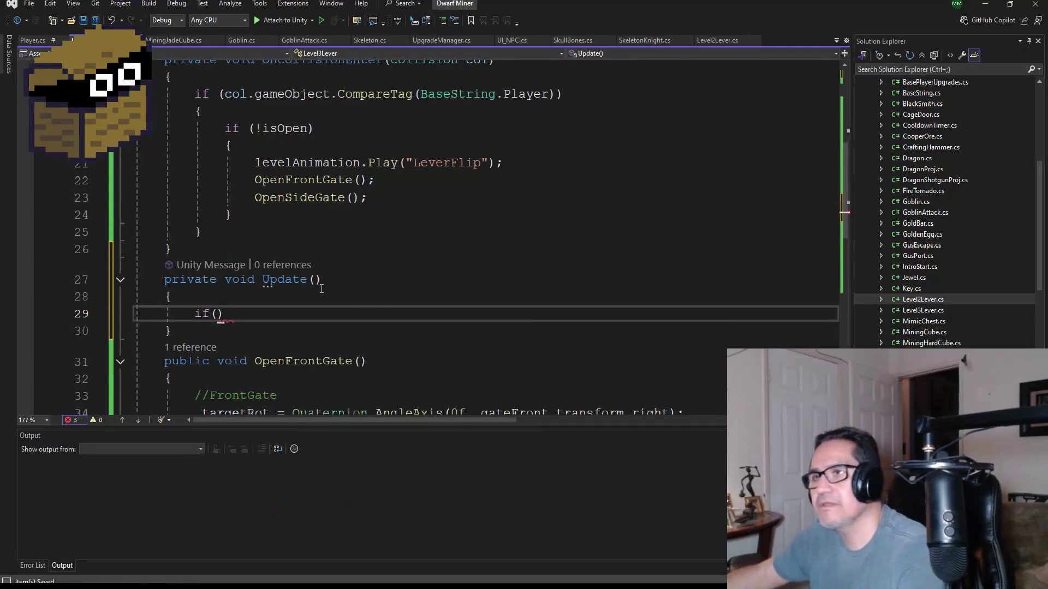
text(isOP)
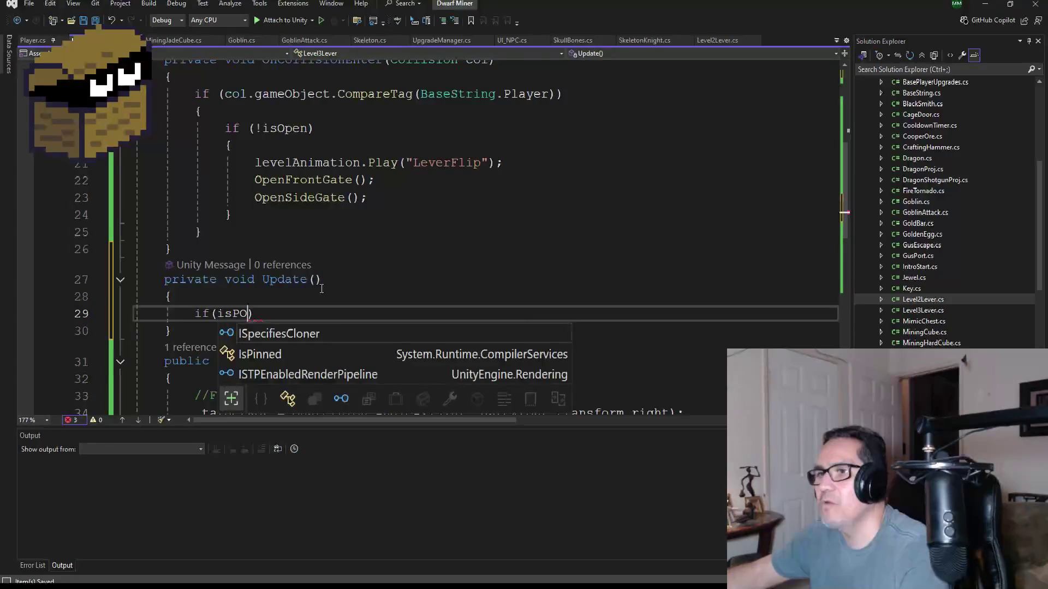
key(Tab)
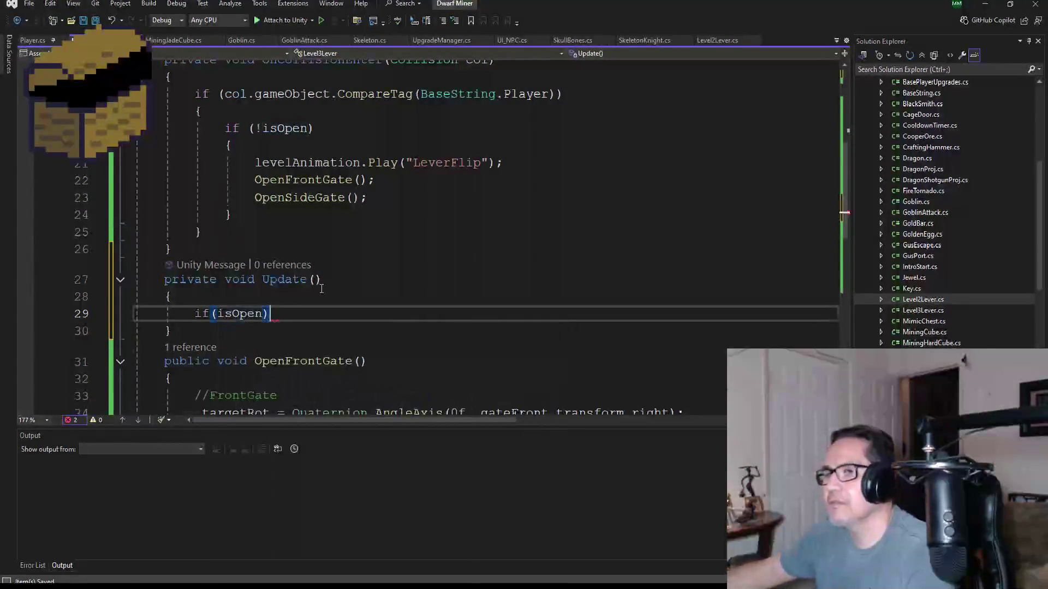
key(Return)
text({)
key(Return)
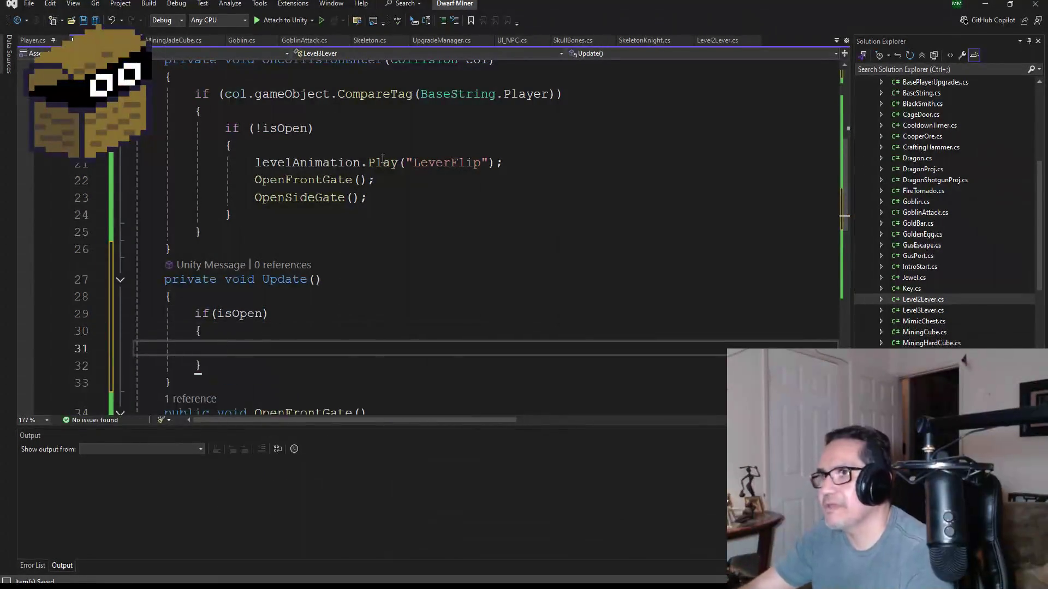
- Move the OpenFrontGate and OpenSideGate calls from OnCollisionEnter into the if(isOpen) block
mouse_move(402, 198)
mouse_down()
mouse_move(49, 198)
mouse_move(41, 183)
mouse_up()
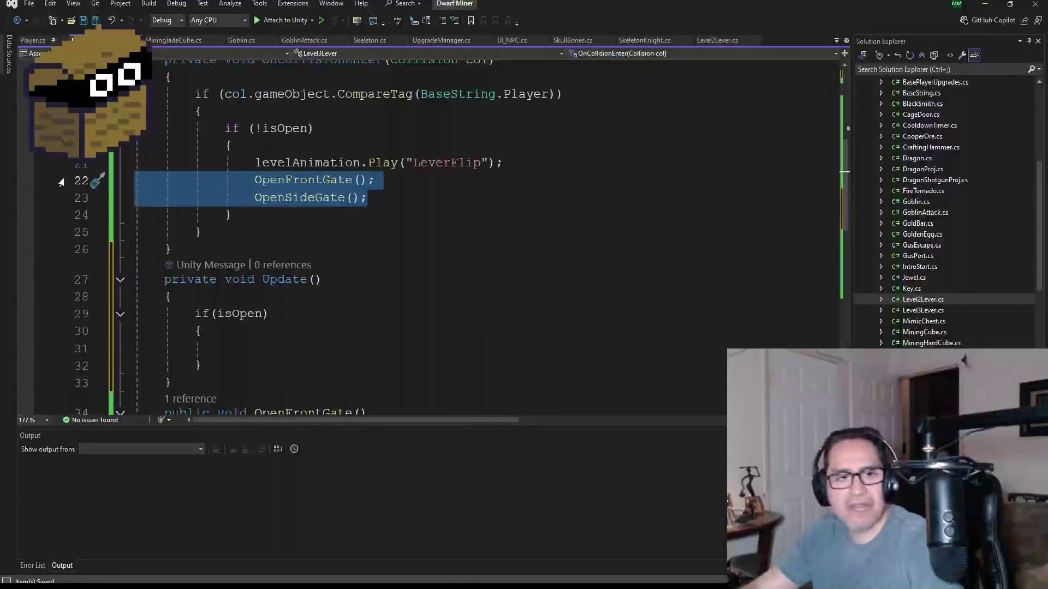
key(ctrl+x)
click(214, 328)
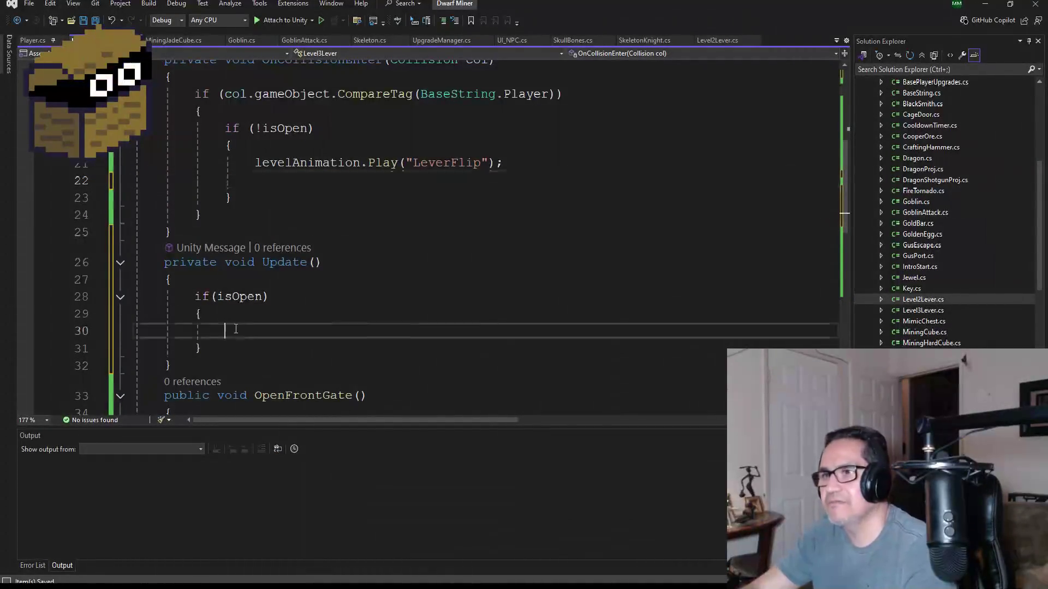
key(ctrl+v)
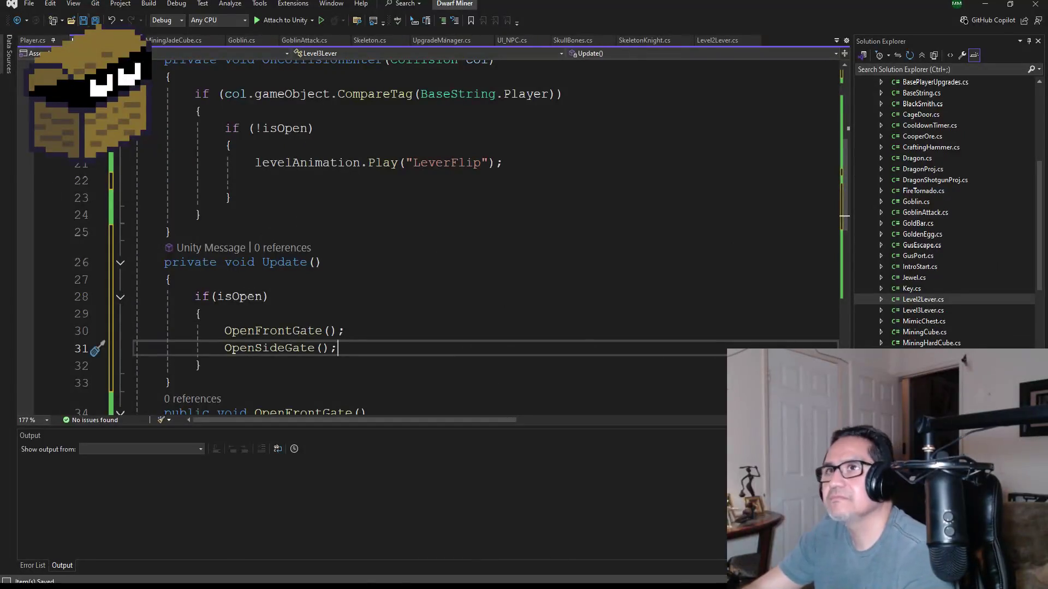
scroll(258, 268, down, 3)
scroll(259, 268, up, 3)
click(256, 180)
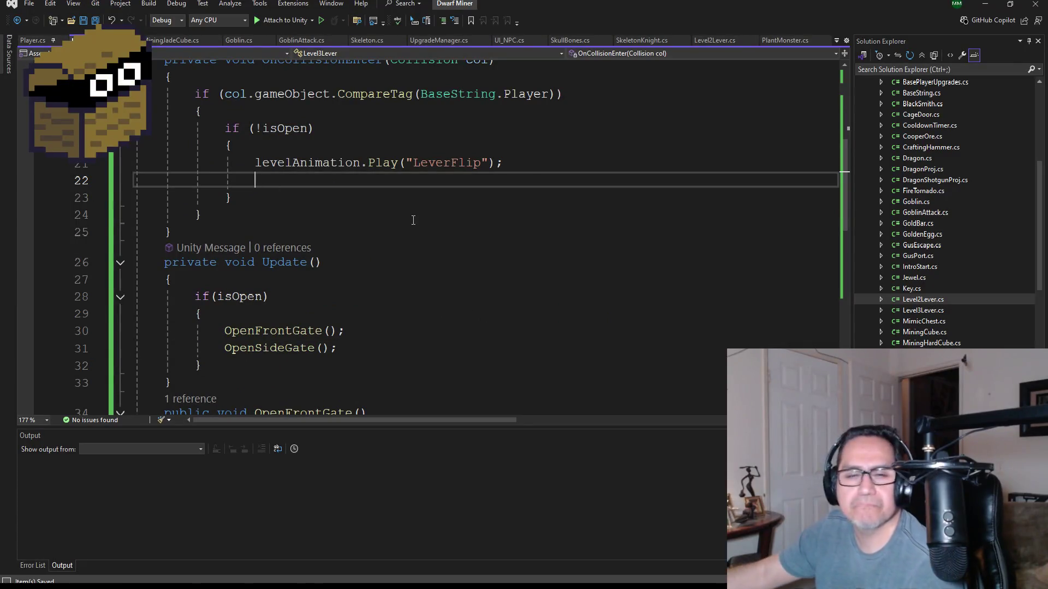
key(BackSpace)
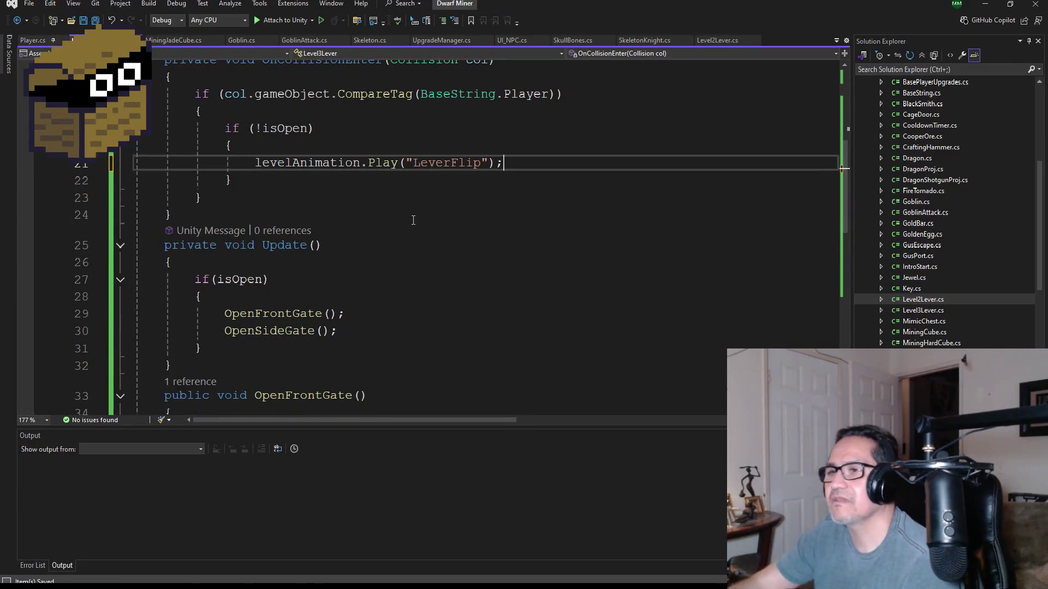
scroll(352, 212, down, 1)
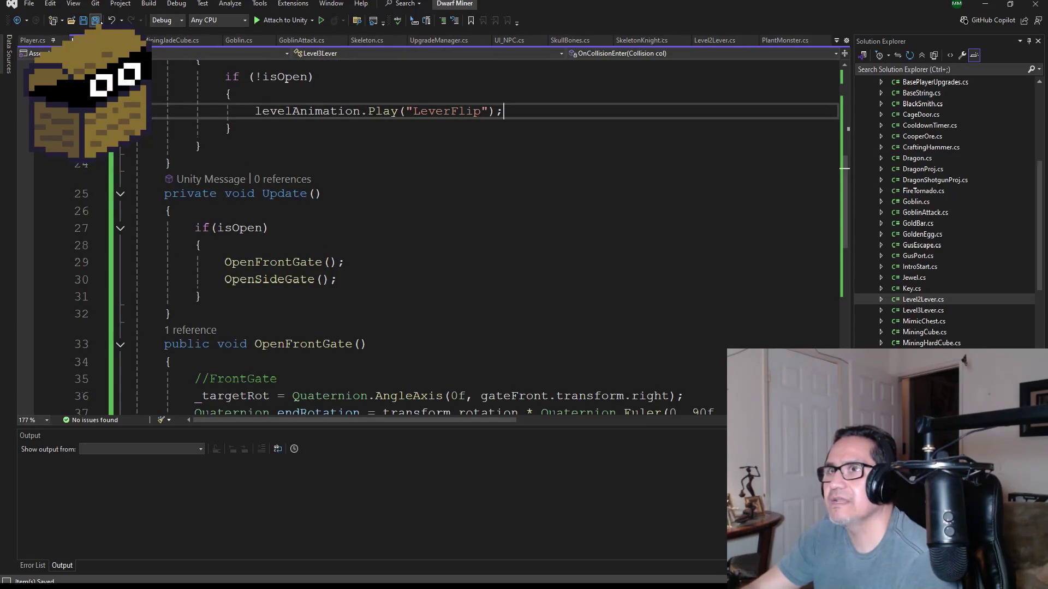
click(356, 280)
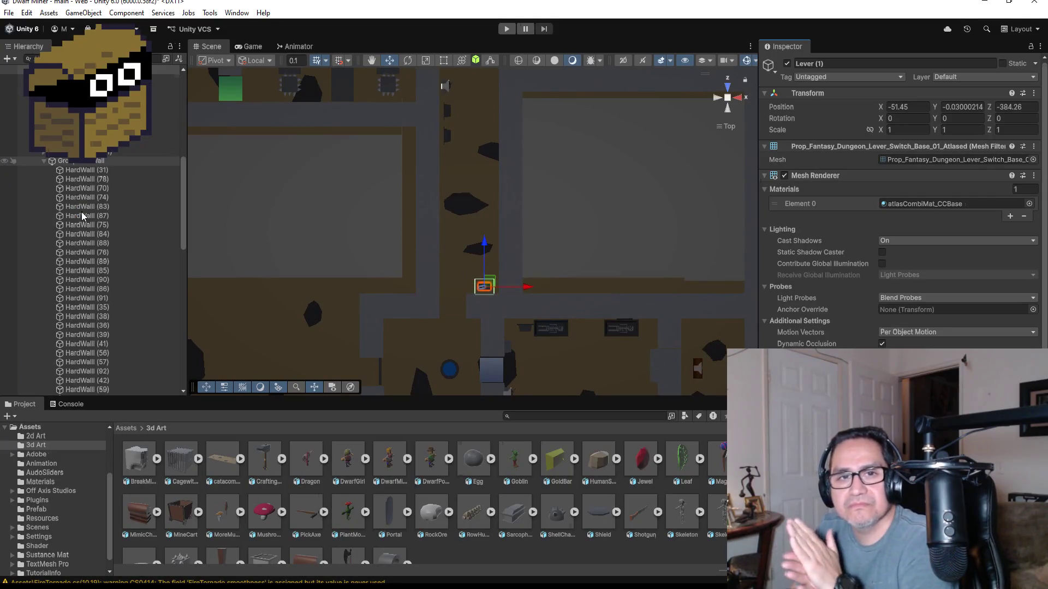
- Collapse GroupHardWall and GroupPlane, then enable PivotMetalBar (5) in the Inspector
click(44, 161)
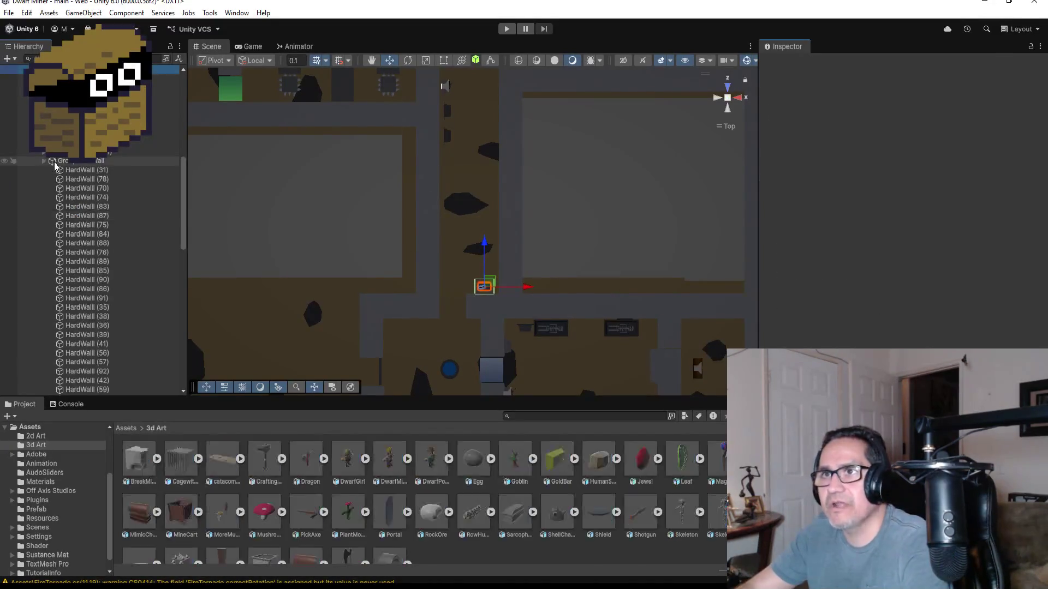
click(44, 217)
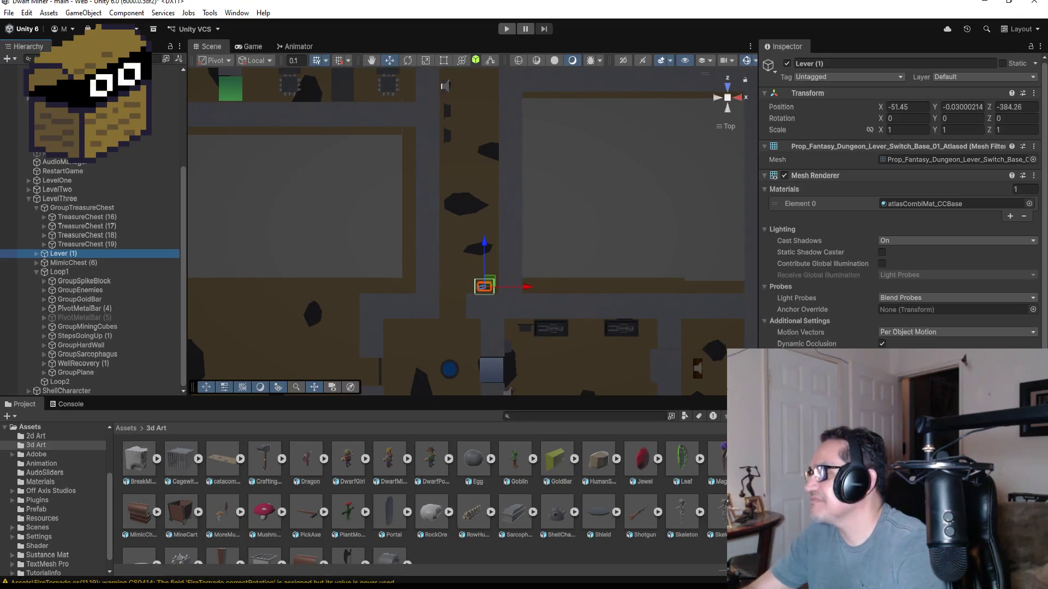
scroll(901, 207, down, 3)
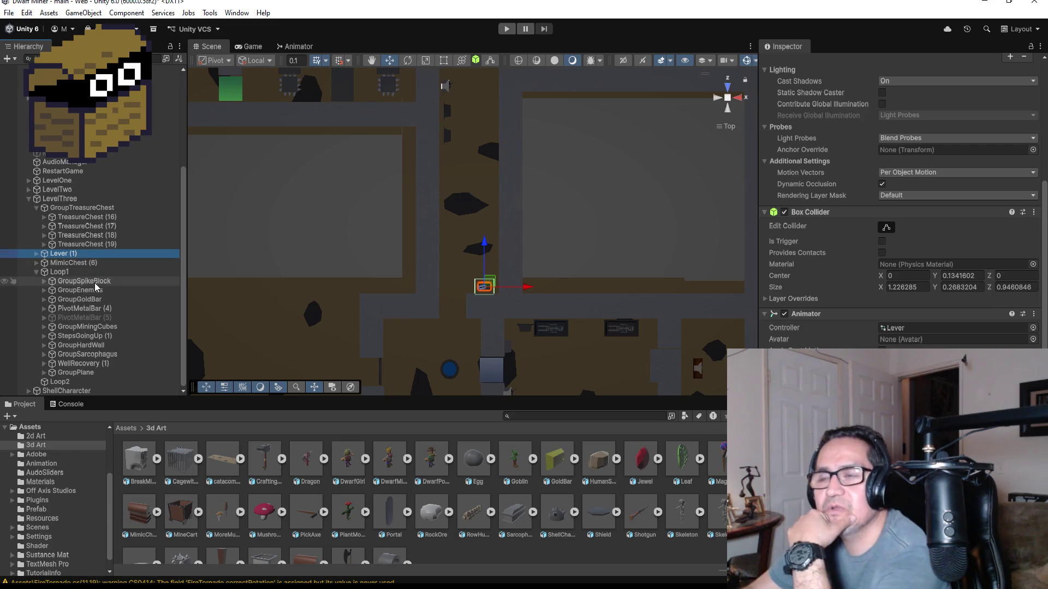
click(87, 318)
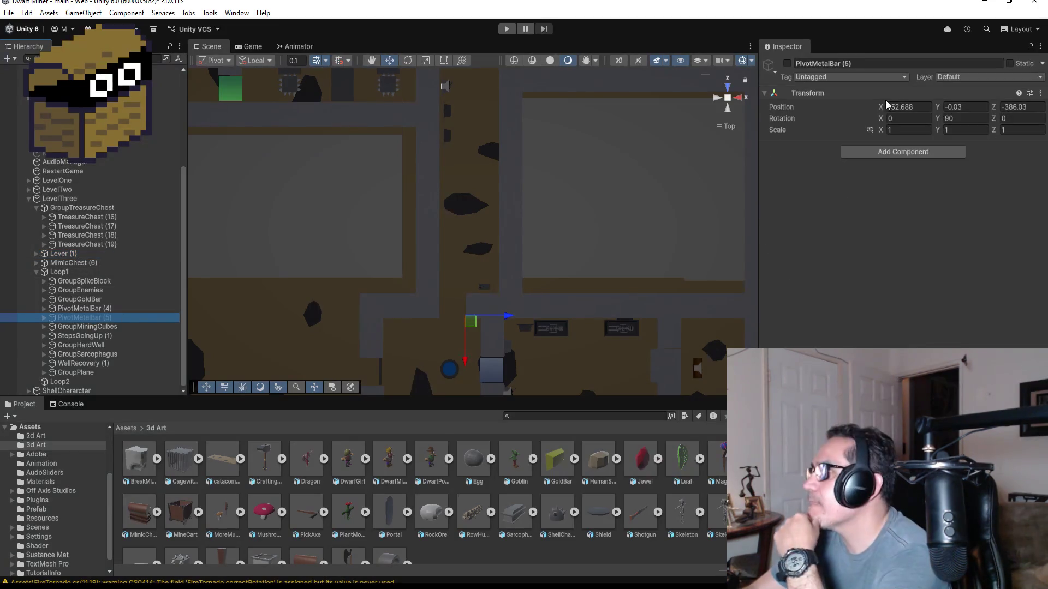
click(787, 64)
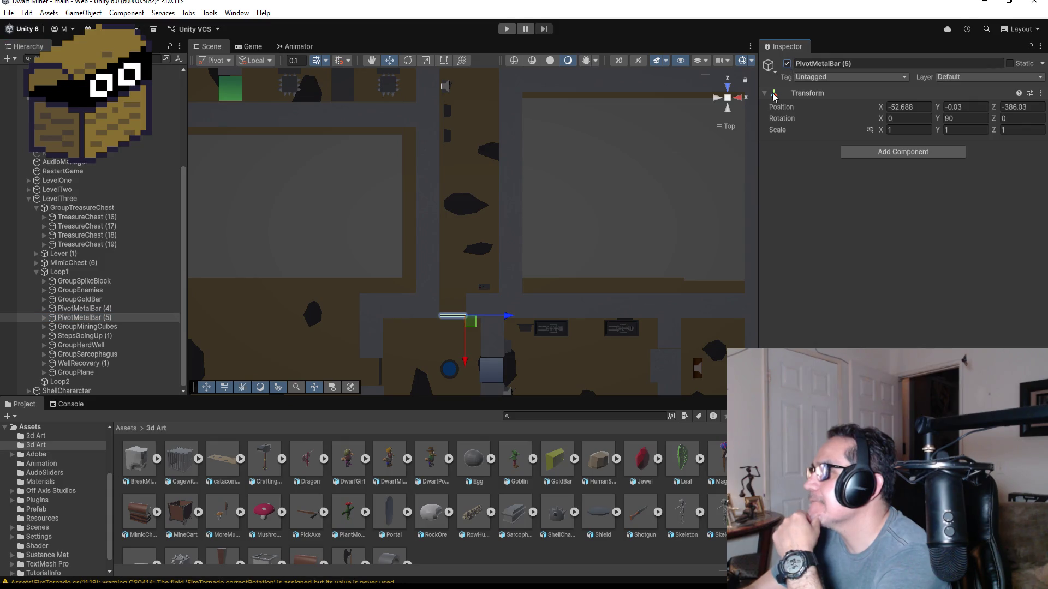
- Reselect Lever (1), then select PivotMetalBar (5) again
click(81, 253)
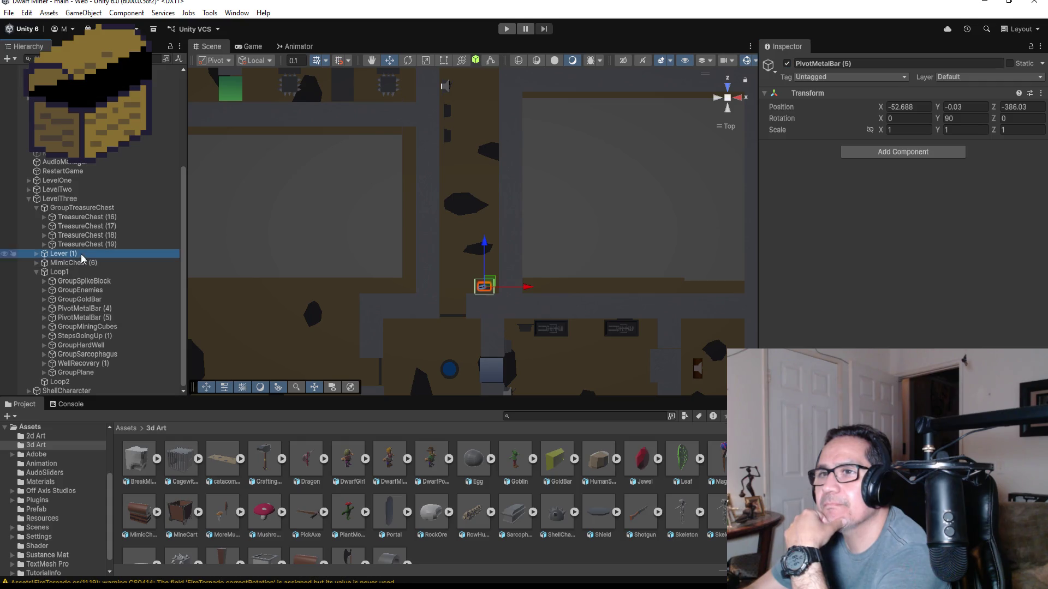
scroll(900, 208, down, 5)
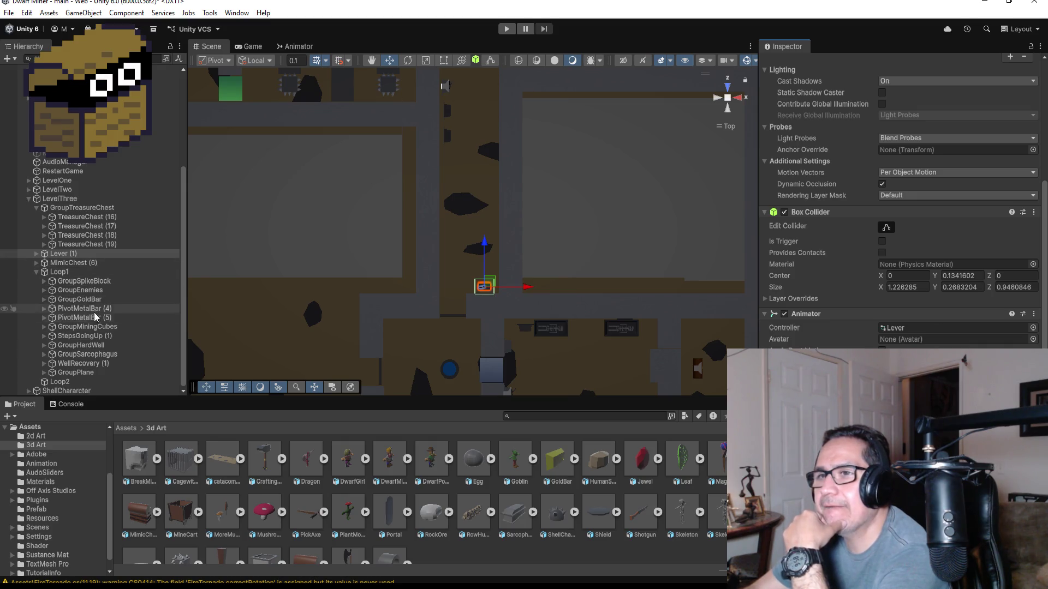
click(91, 319)
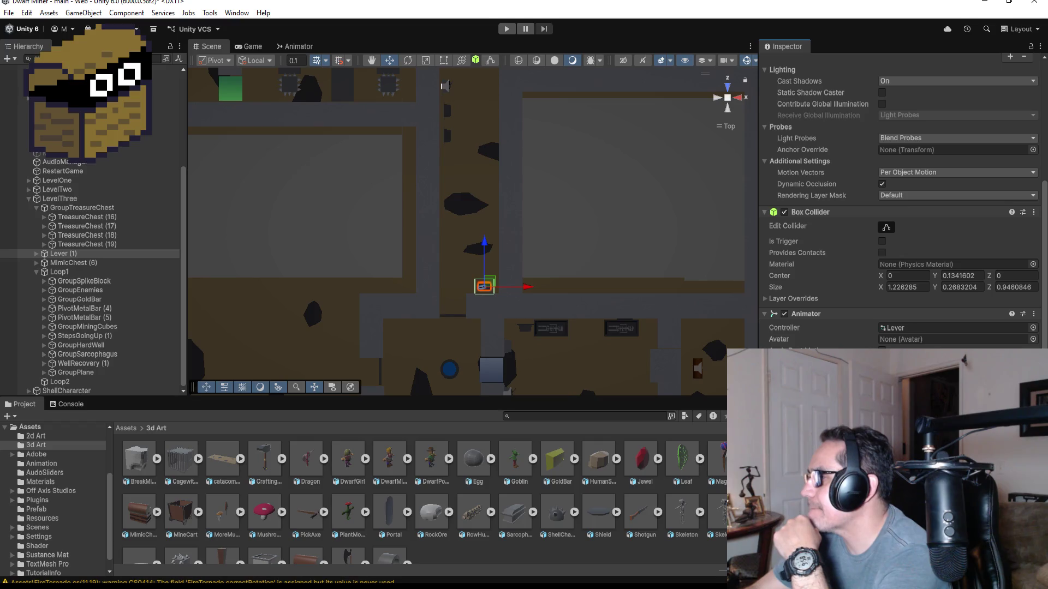
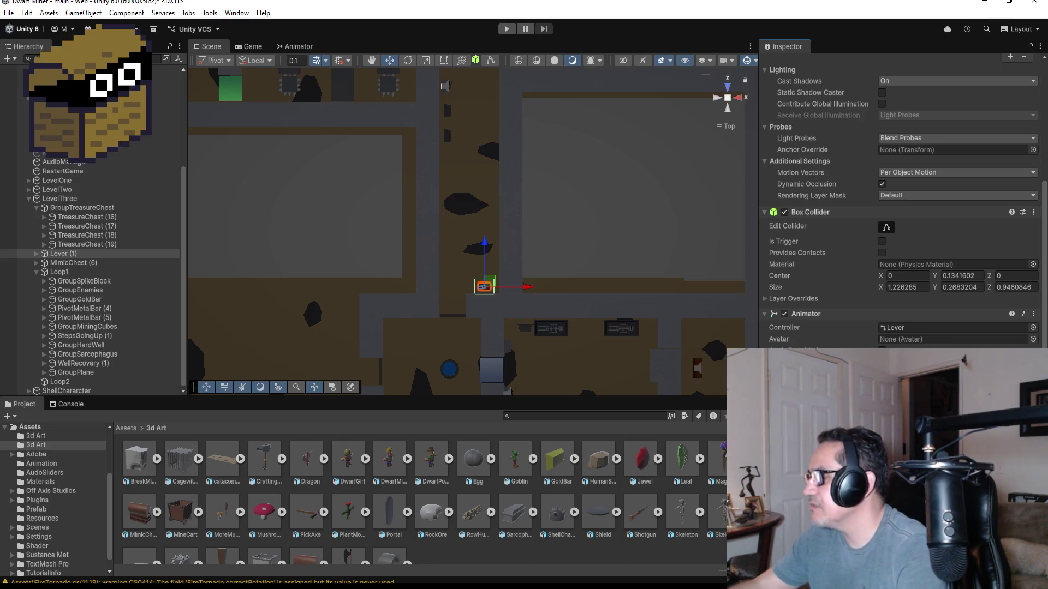
- Save the scene through File > Save and start Play mode to test the level
click(8, 13)
click(25, 64)
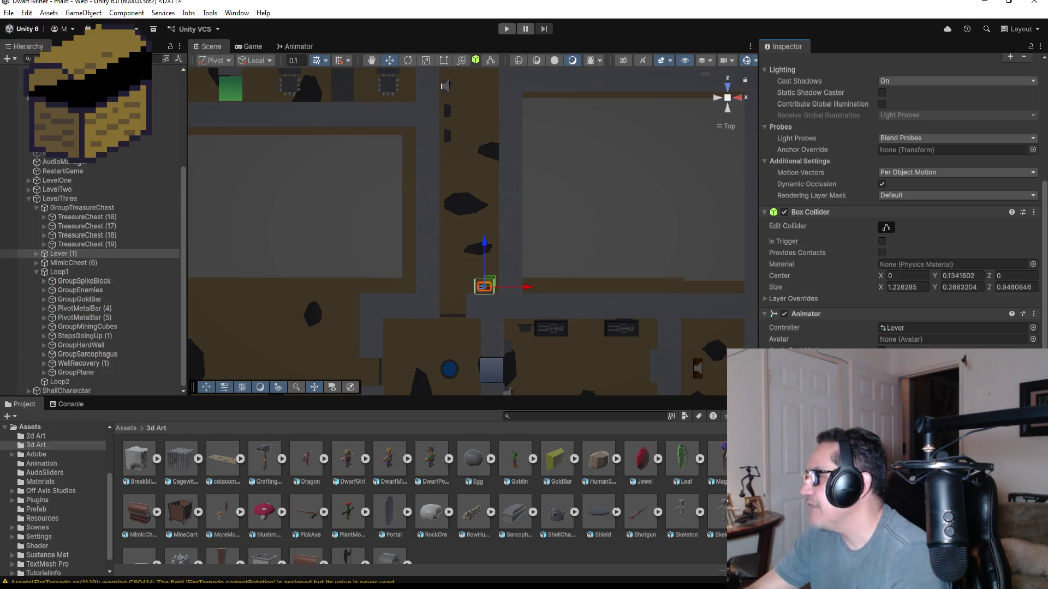
click(506, 29)
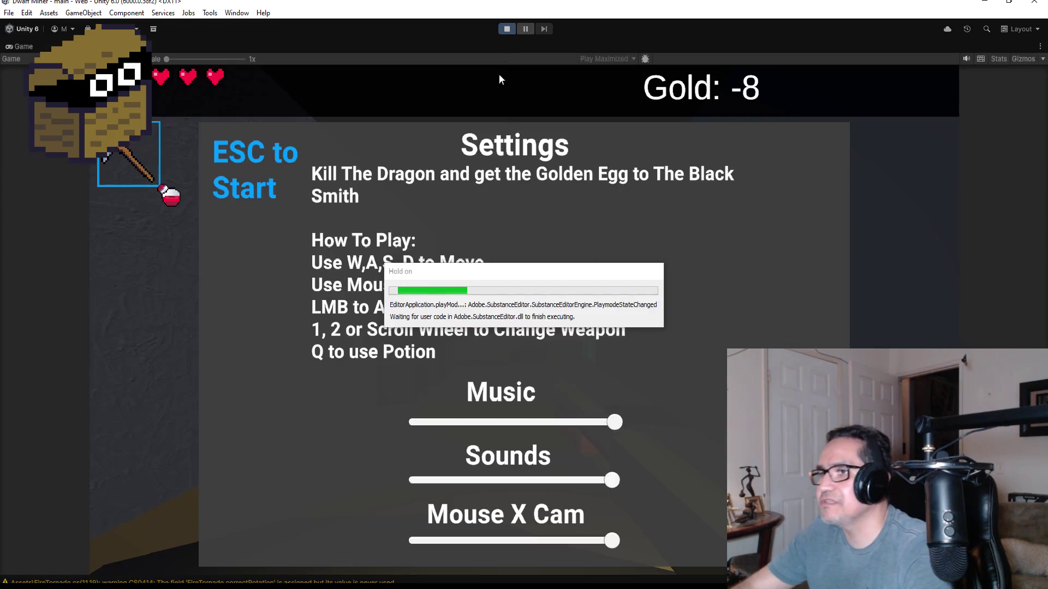
- Start playing, switch to the axe and fight off the skeletons near the entrance
key(Escape)
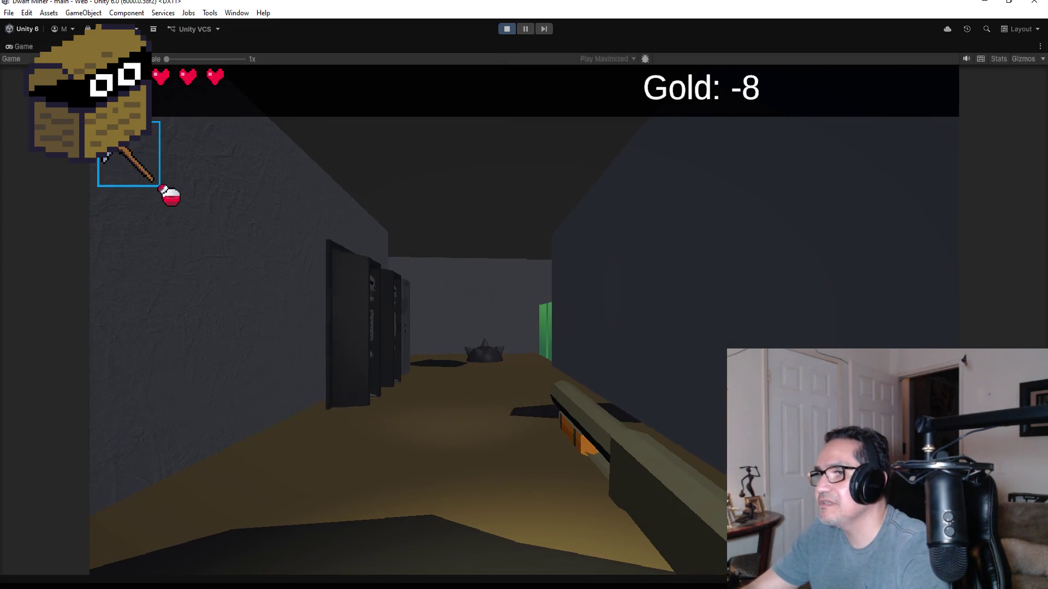
key(2)
key(w)
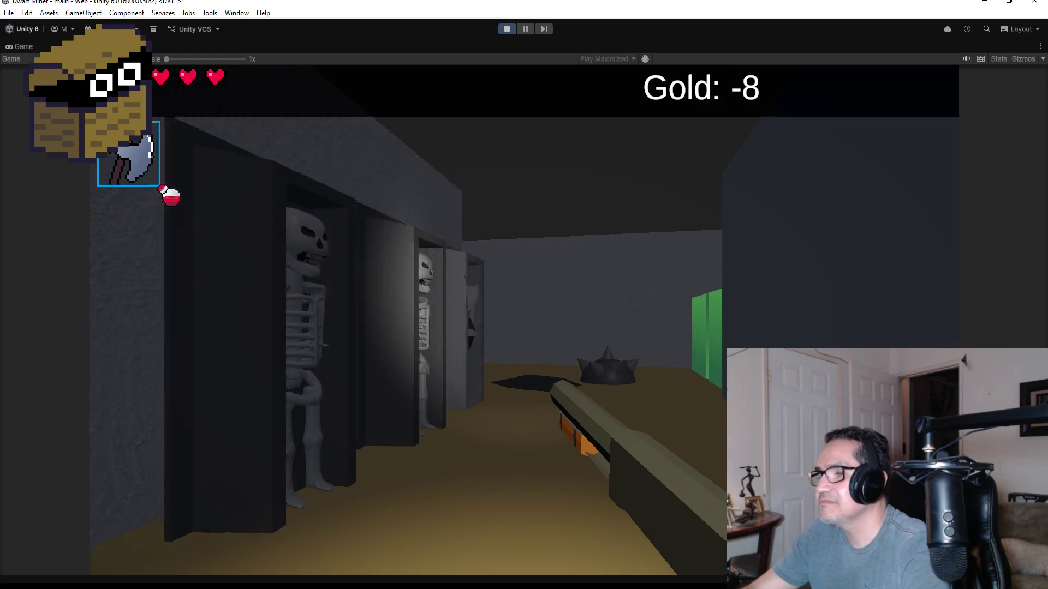
key(s)
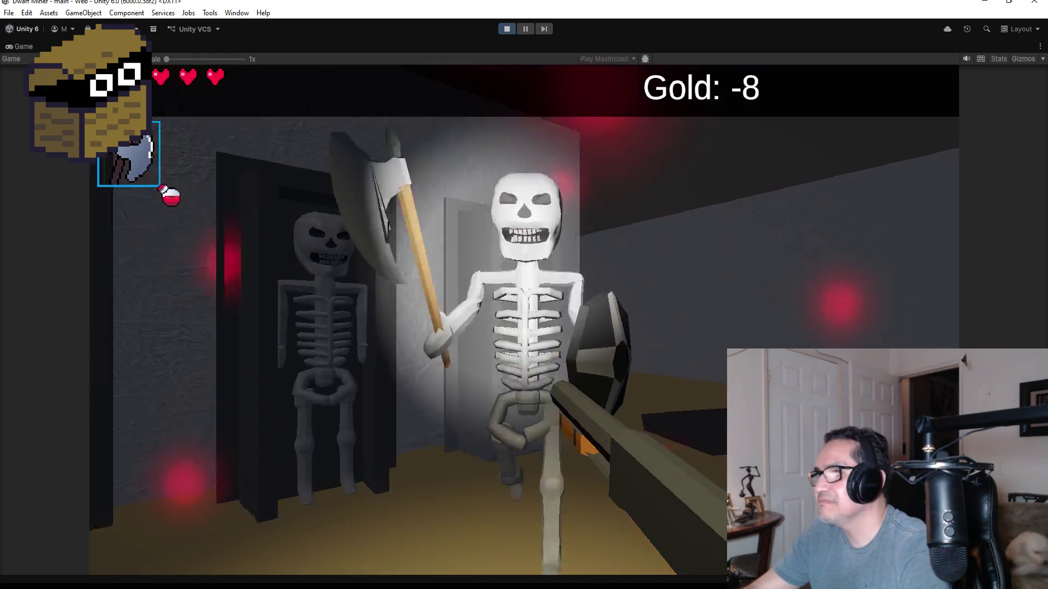
click(524, 319)
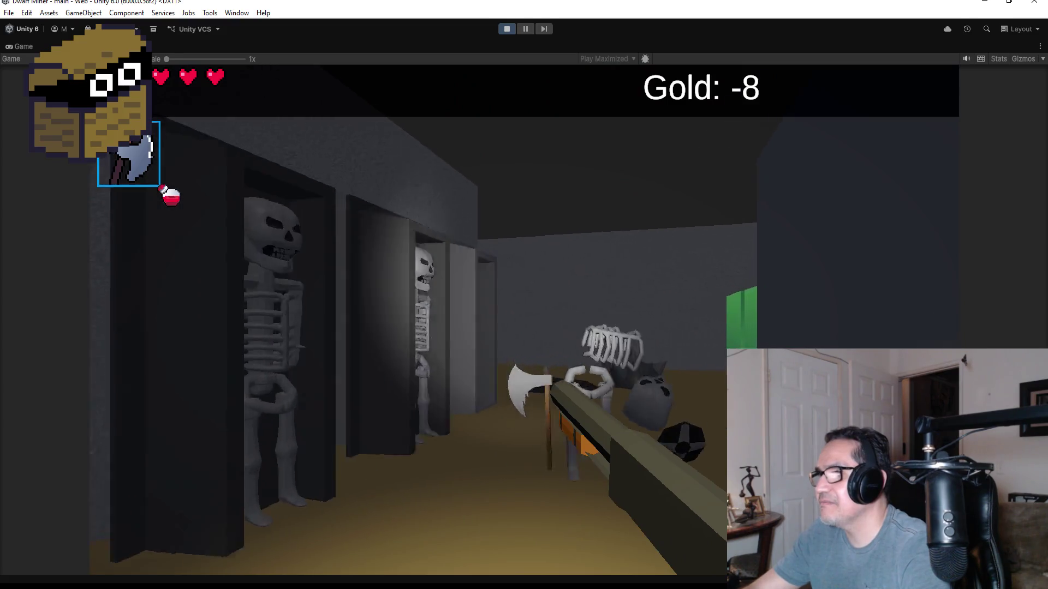
key(w)
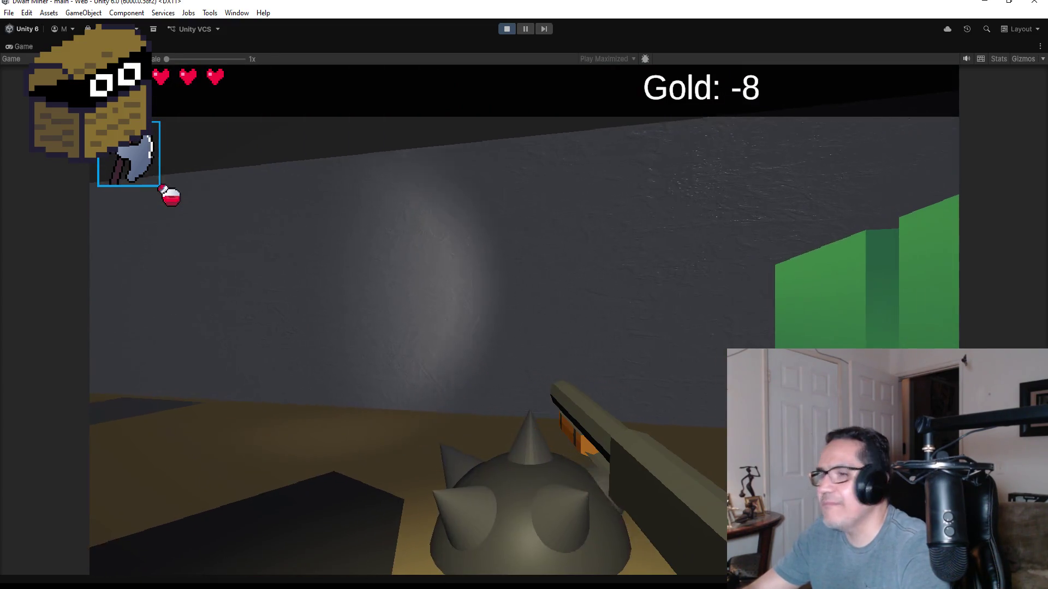
key(s)
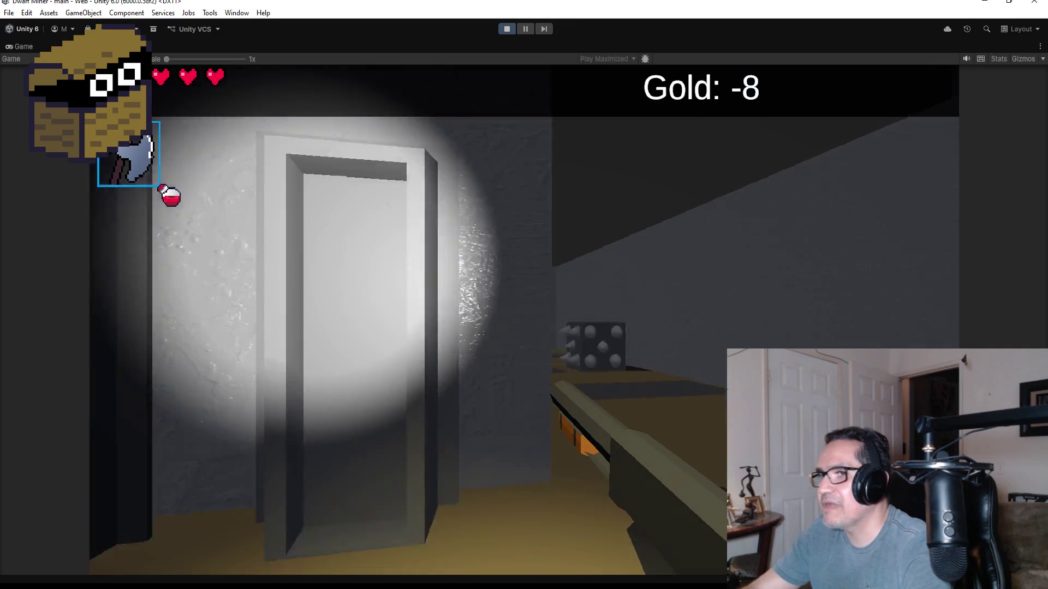
key(w)
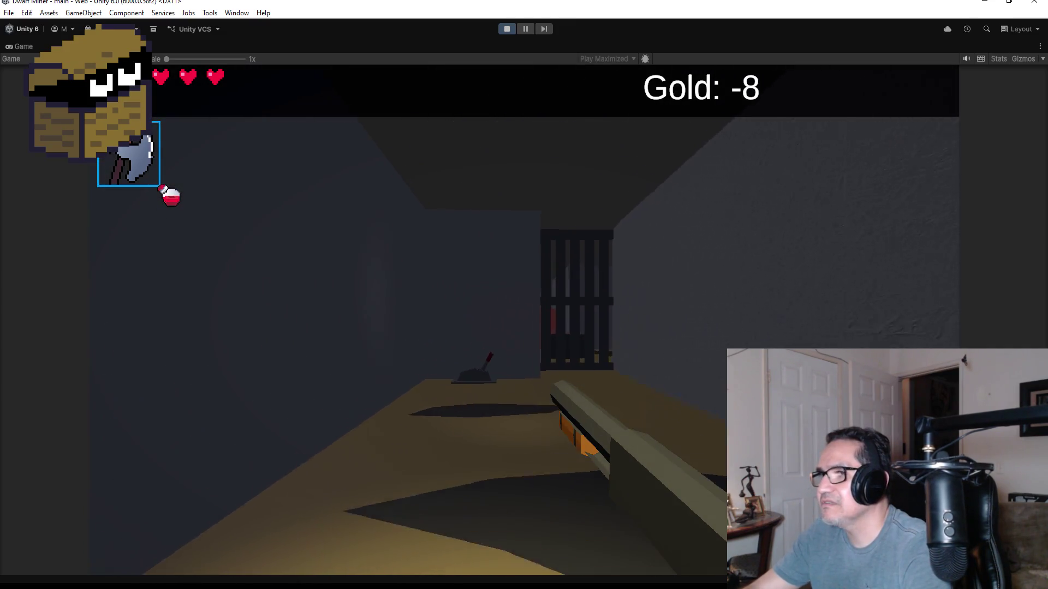
- Walk to the lever and the barred gate, then pause and stop Play mode
key(f)
key(w)
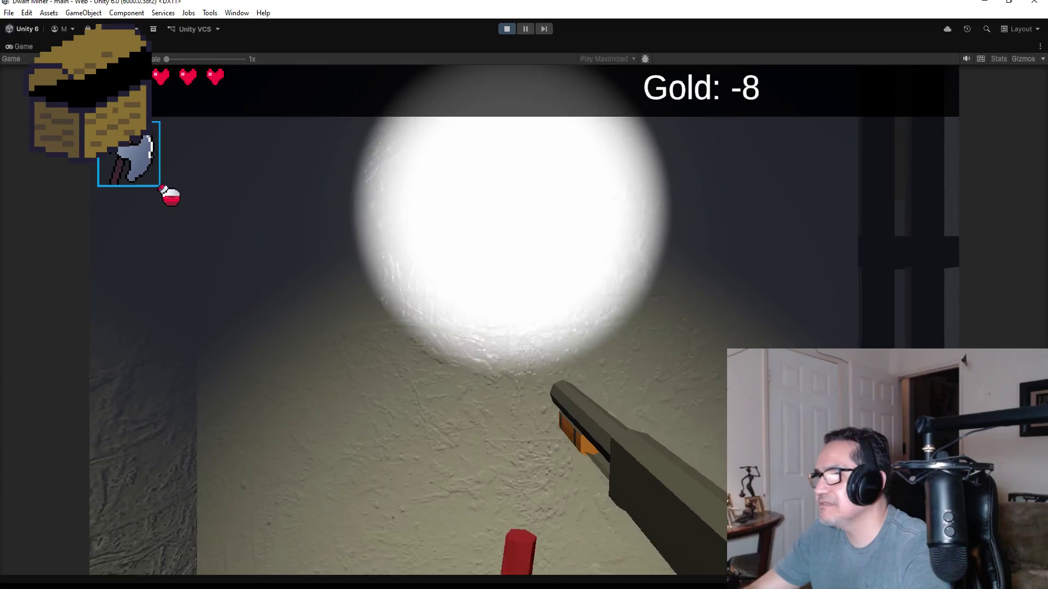
key(w)
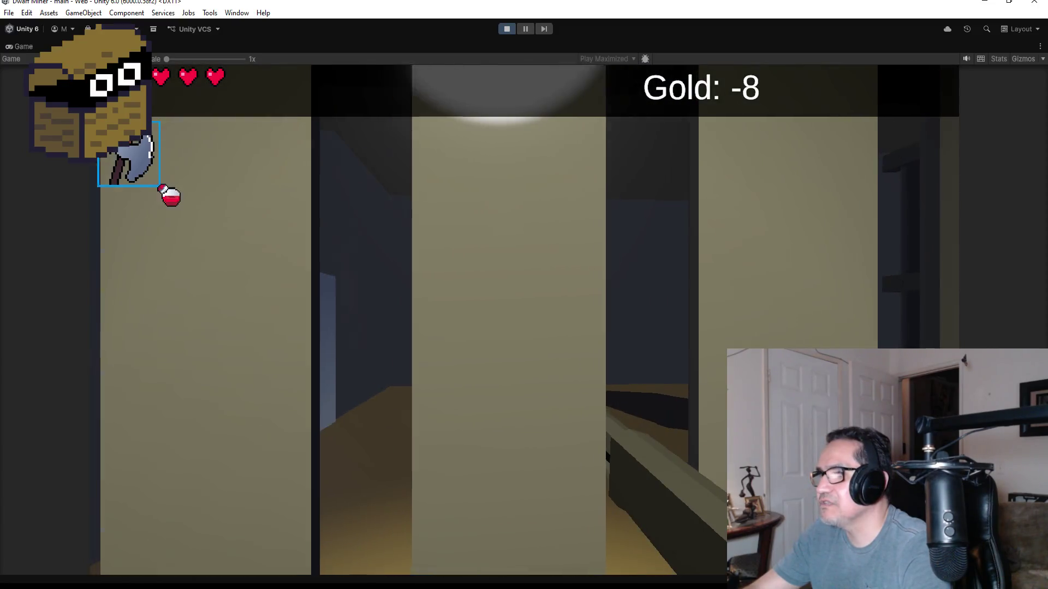
key(w)
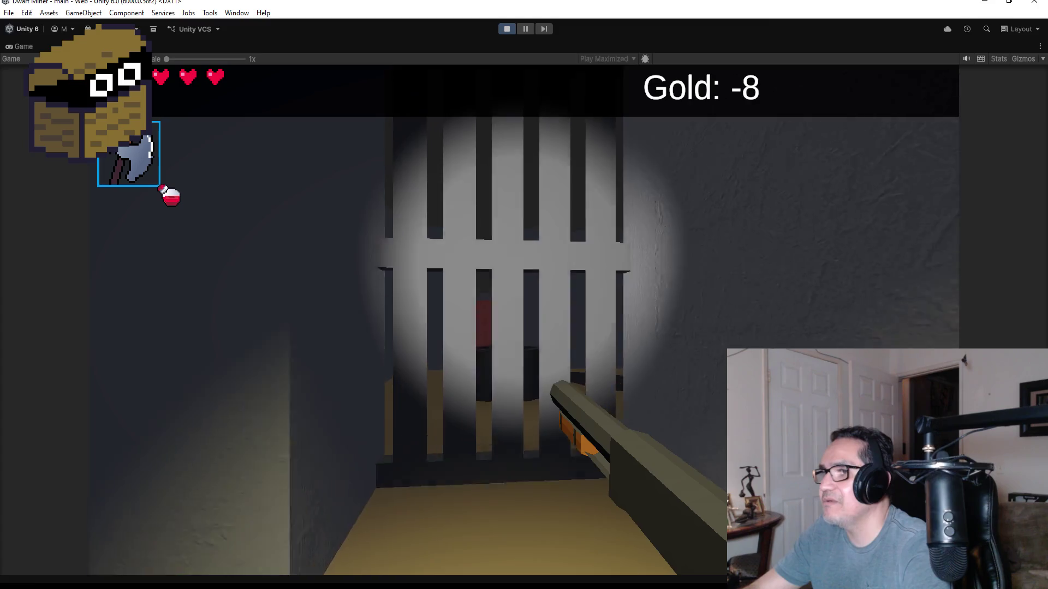
key(s)
key(Escape)
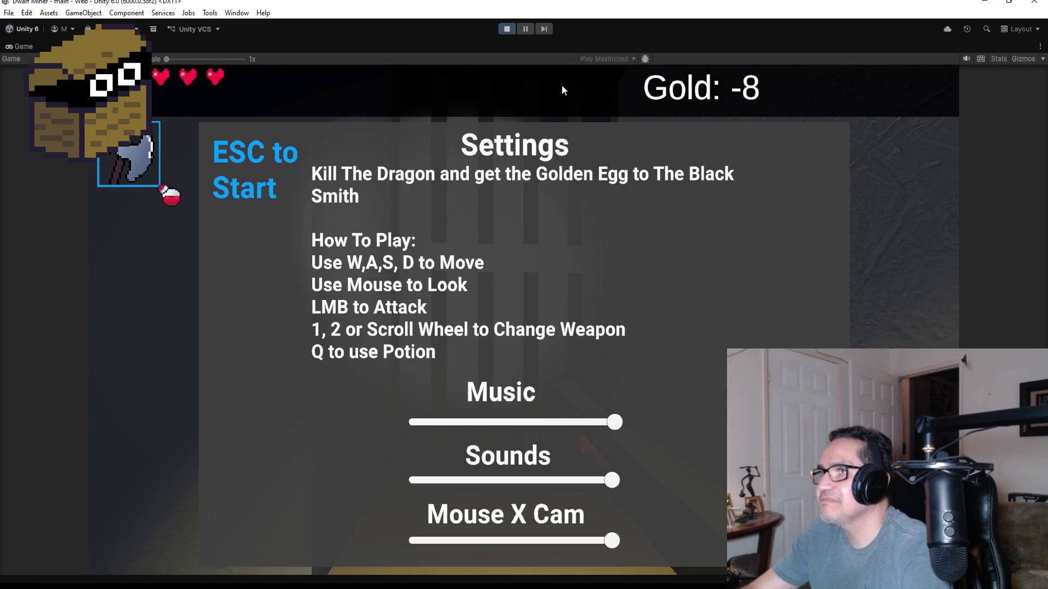
click(508, 29)
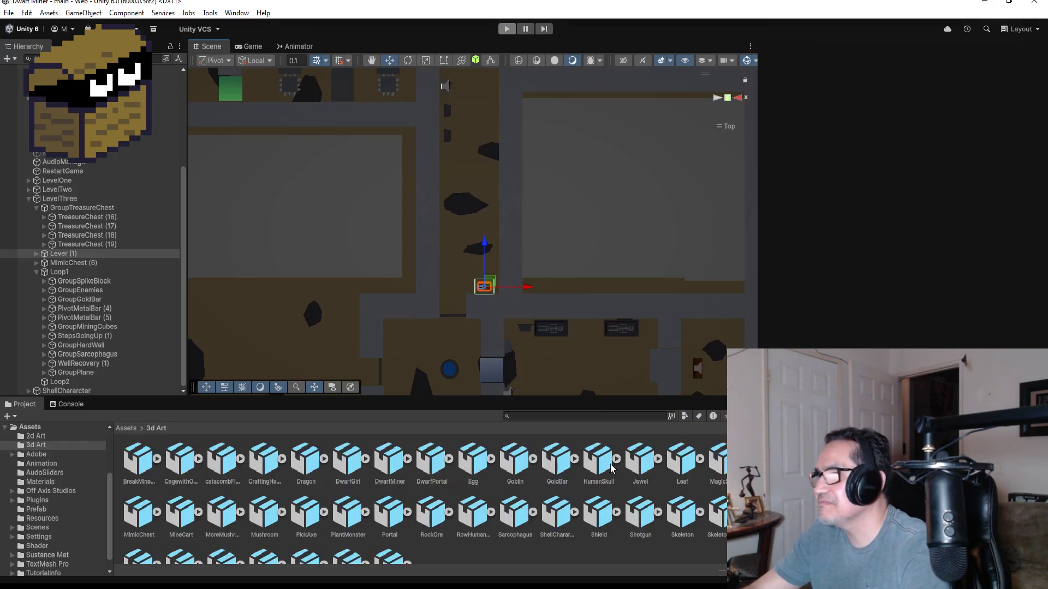
- Scroll the Inspector, then switch to Level3Lever.cs in Visual Studio
scroll(900, 208, down, 4)
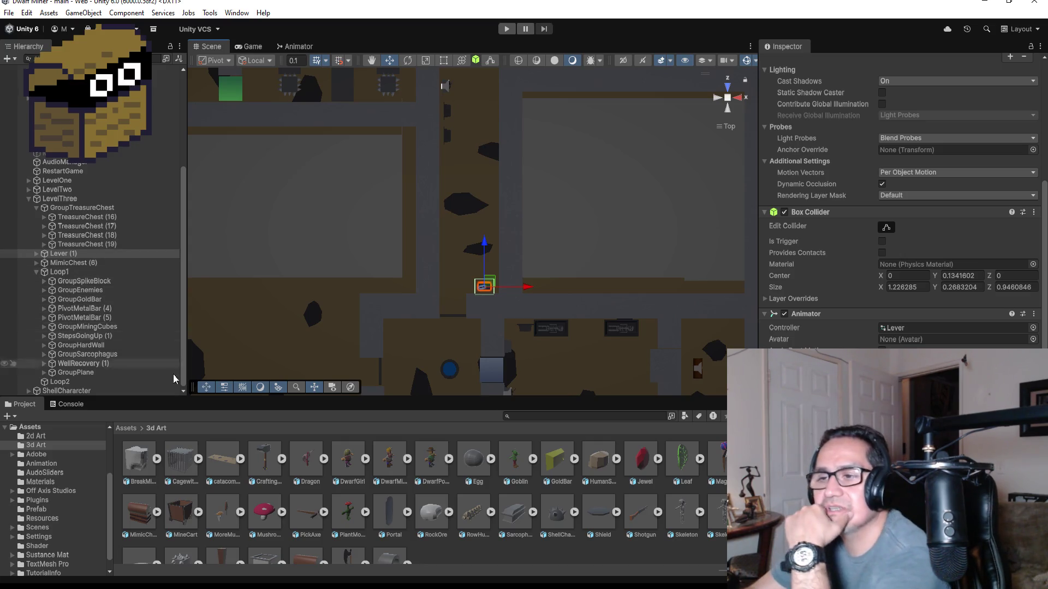
key(alt+Tab)
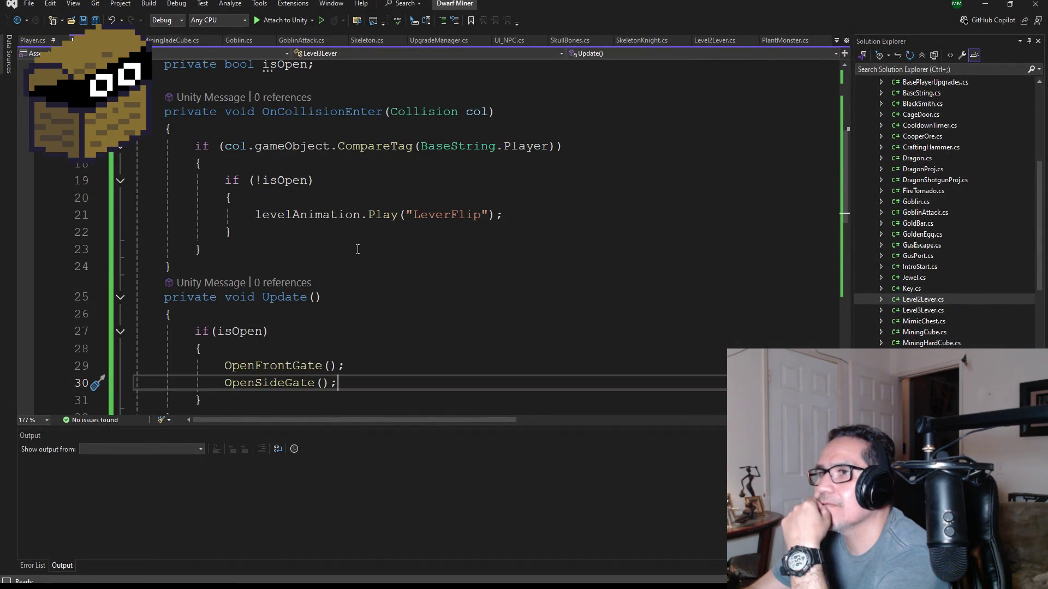
- Add 'isOpen = true;' after the LeverFlip animation call, save all files, and return to Unity
click(532, 212)
key(Return)
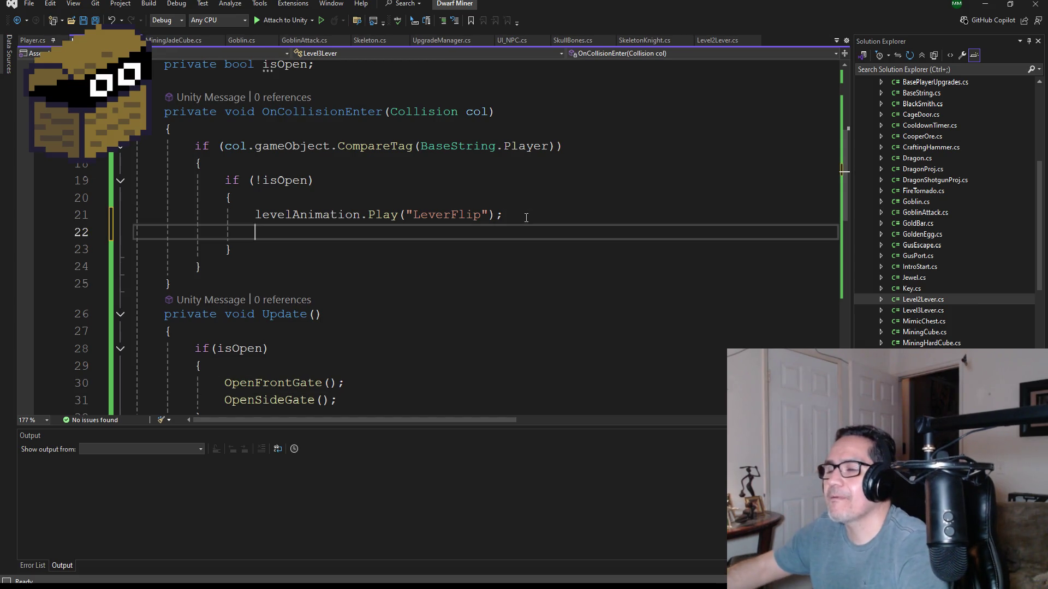
text(isOp)
key(Tab)
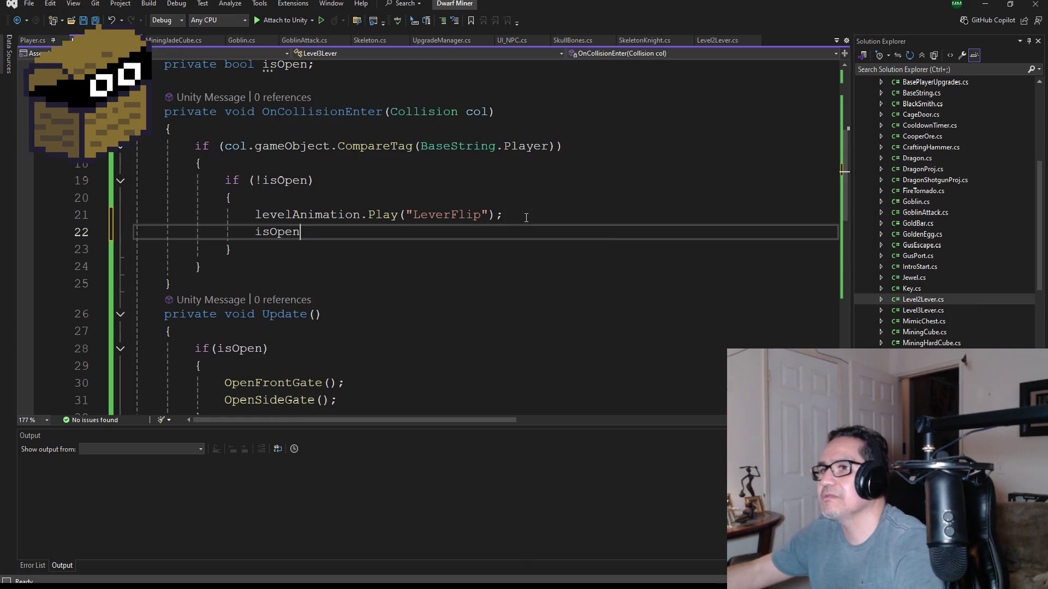
text( = true;)
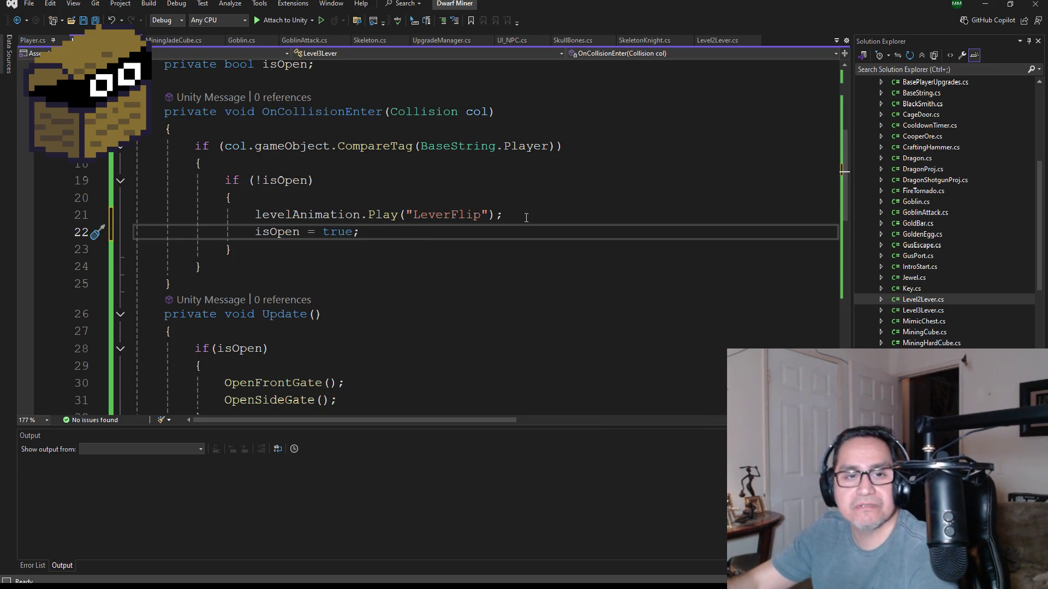
click(99, 21)
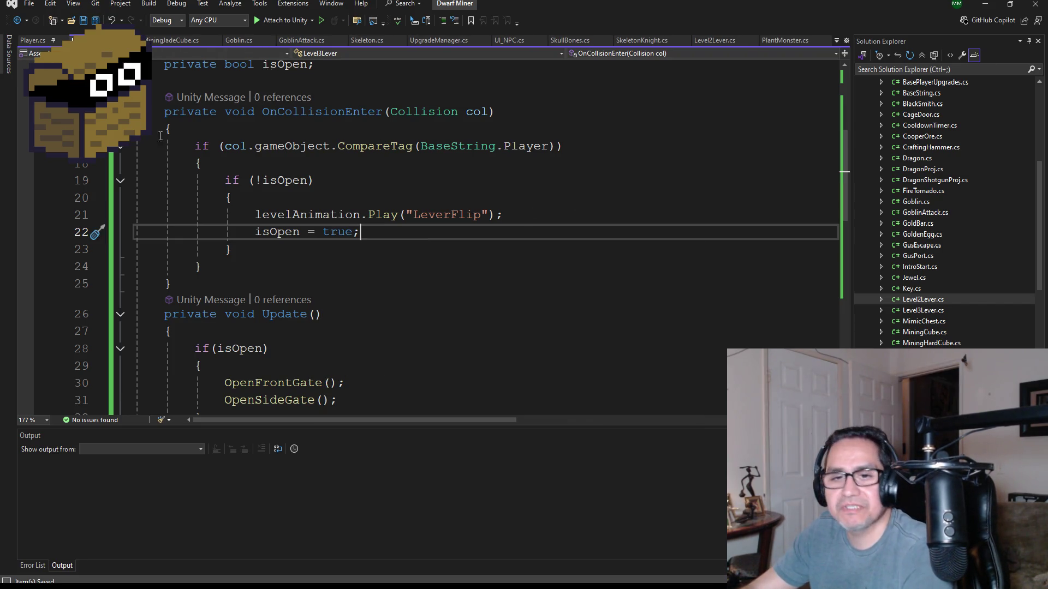
click(989, 6)
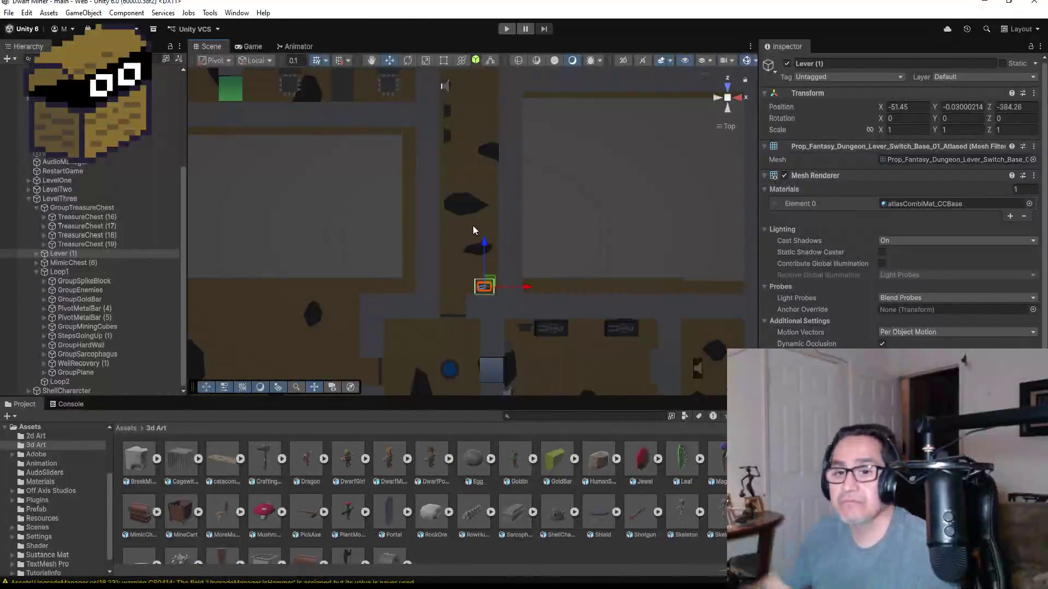
- Let the updated lever script recompile, then start Play mode again to retest the lever
click(9, 13)
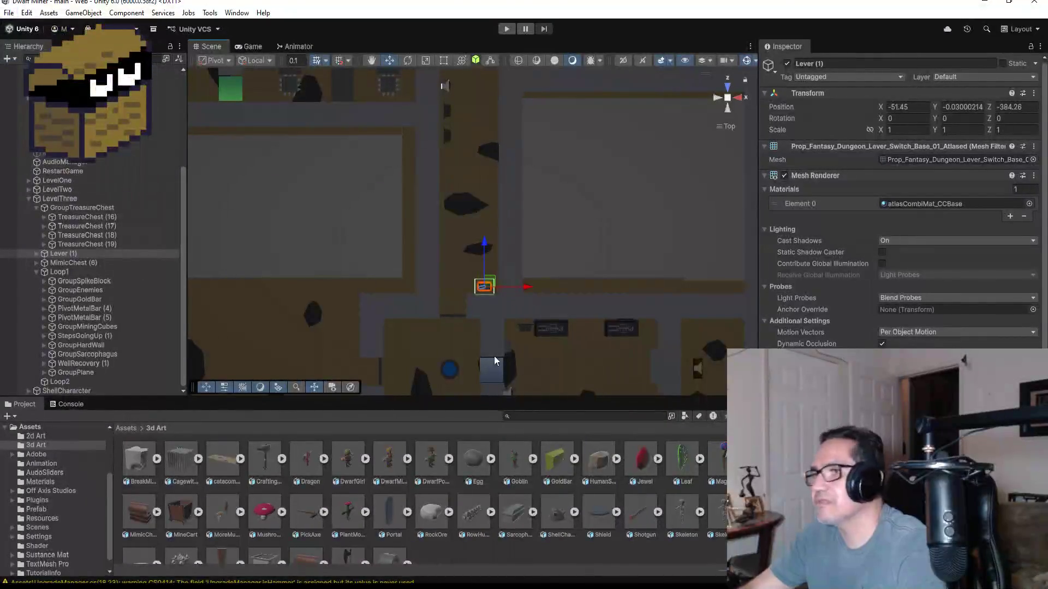
click(506, 28)
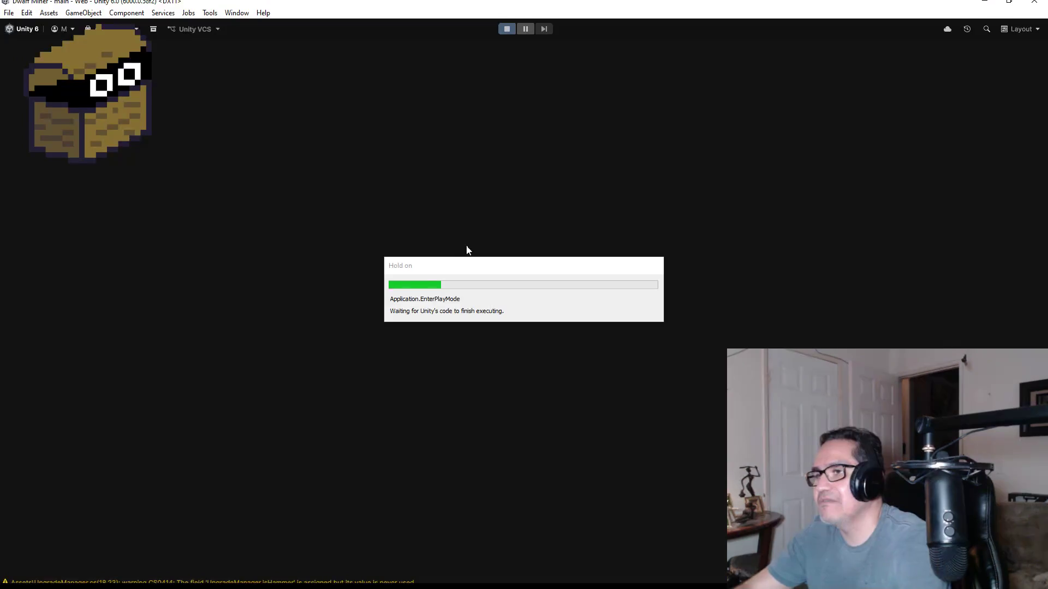
- Walk with the axe to the barred door, see it still closed, and stop Play mode
key(Escape)
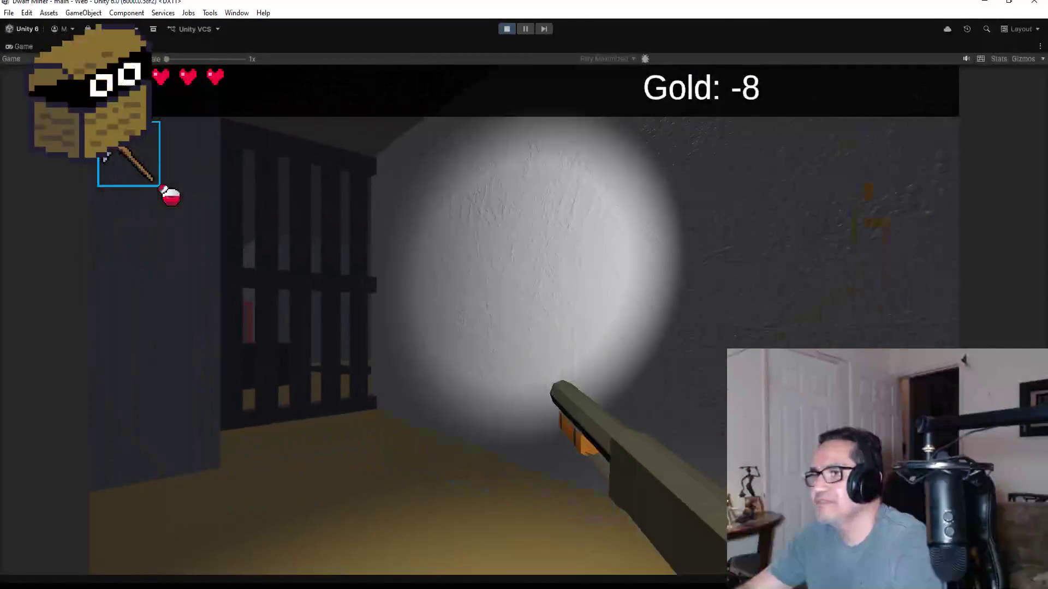
key(2)
key(w)
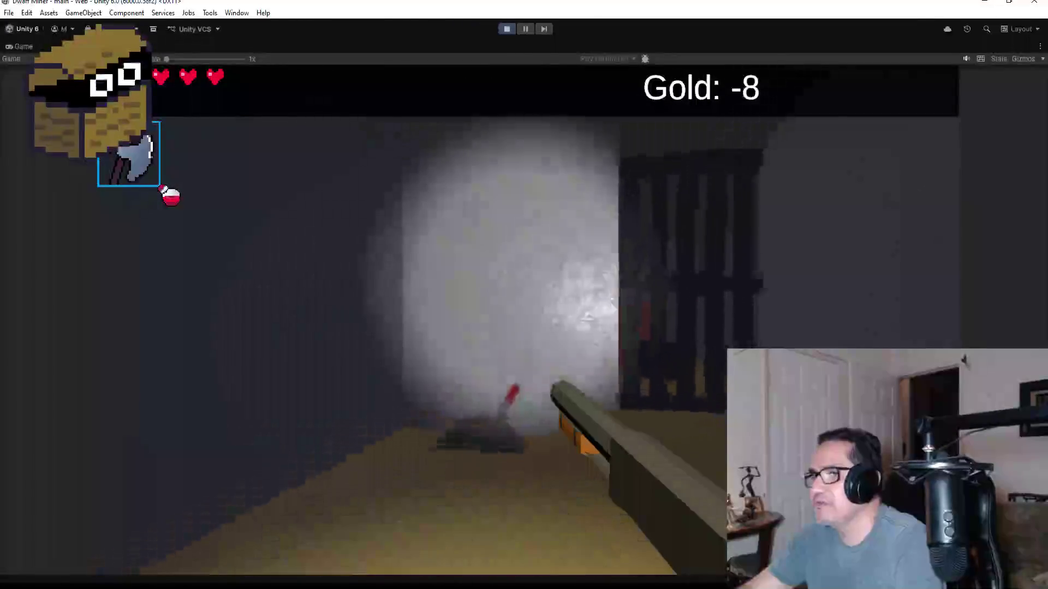
key(w)
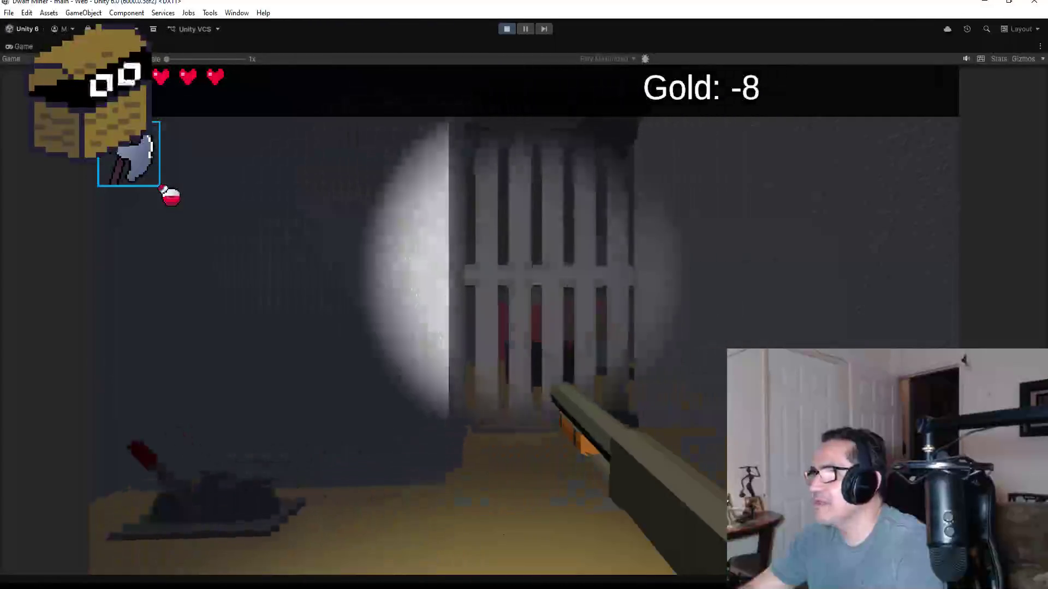
key(w)
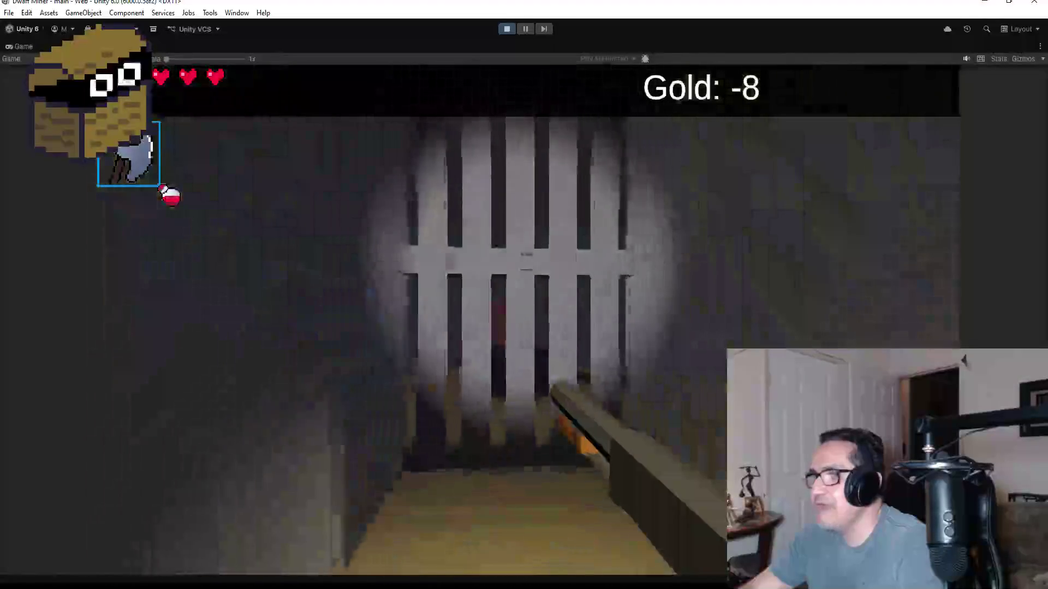
key(w)
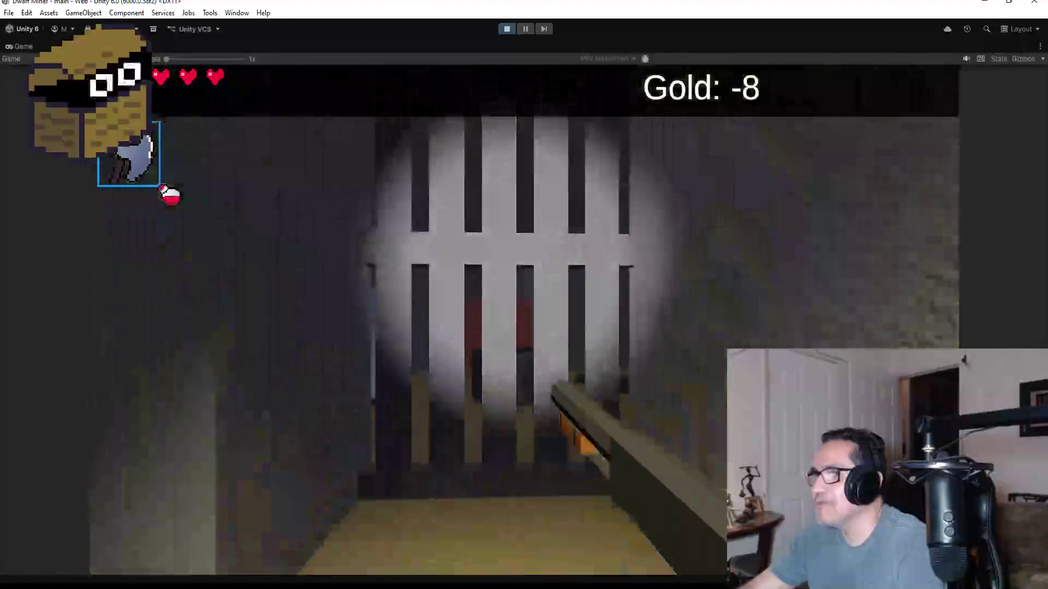
key(Escape)
click(506, 29)
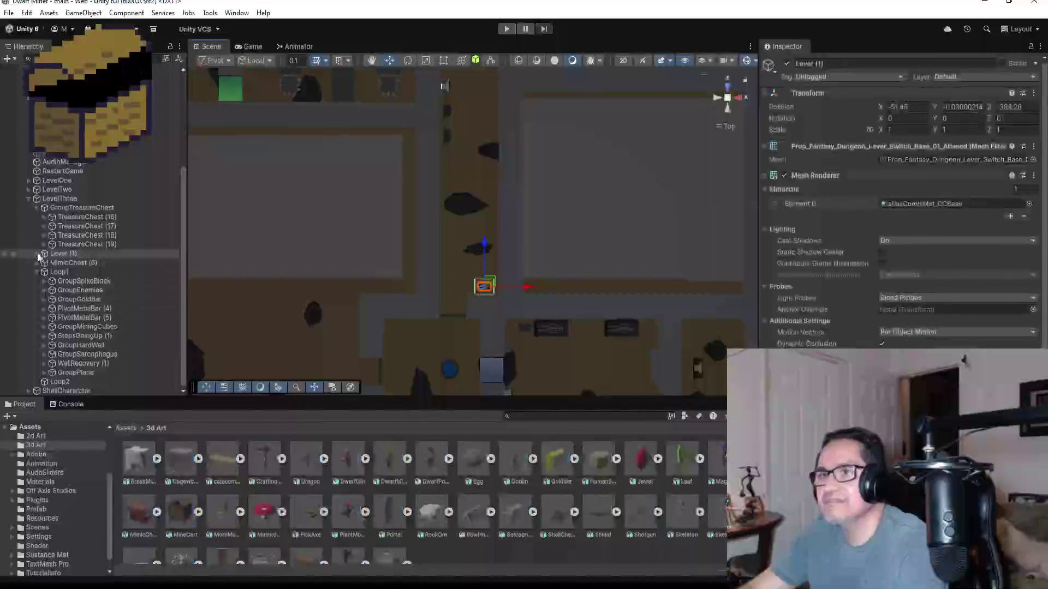
- Inspect Lever (1), PivotMetalBar (4) and PivotMetalBar (5), framing bar (5) in the Scene view
click(37, 254)
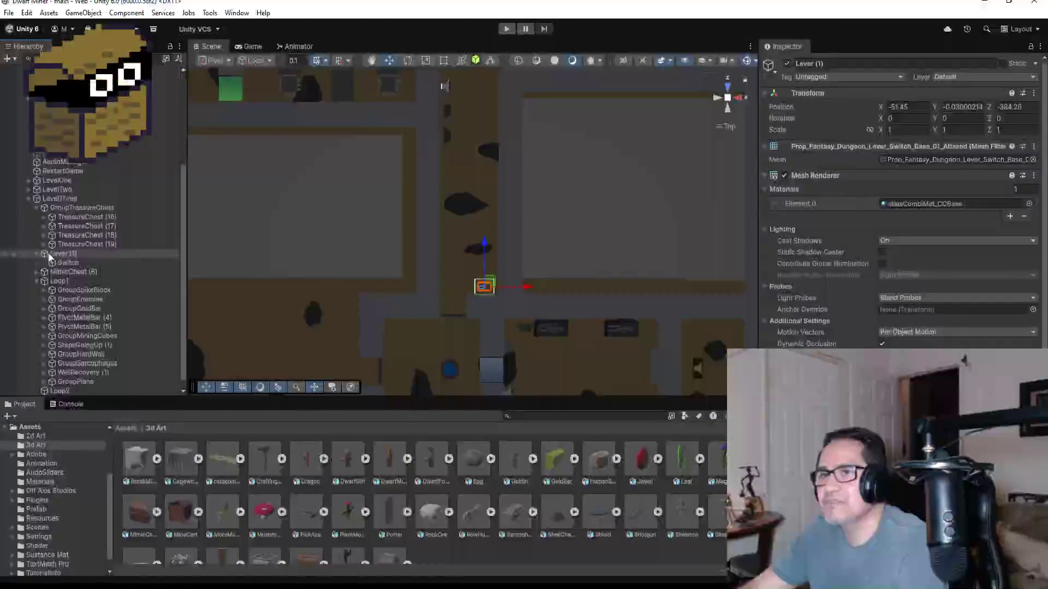
scroll(900, 207, down, 5)
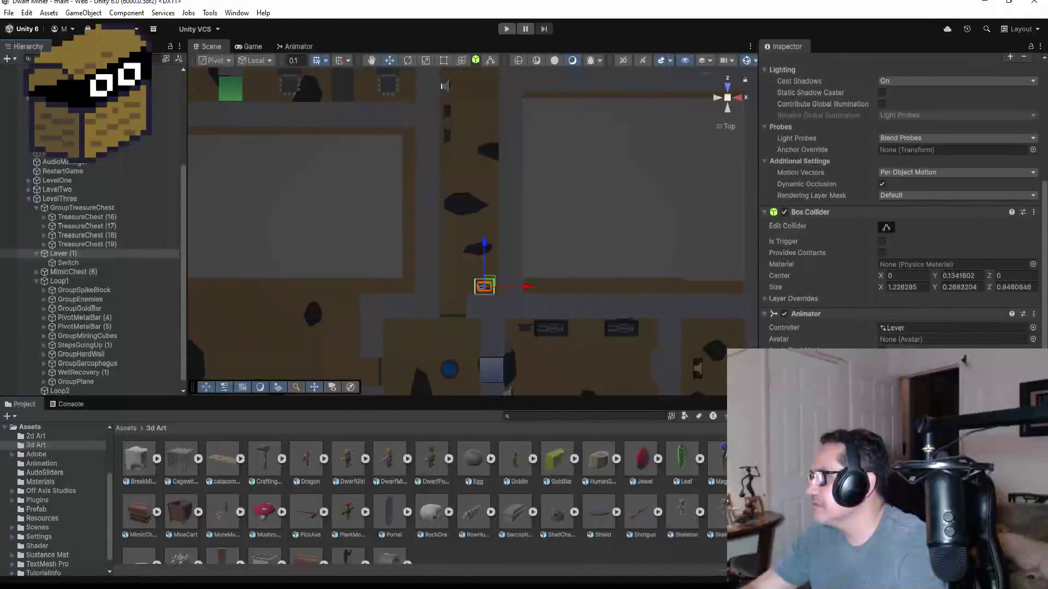
click(94, 319)
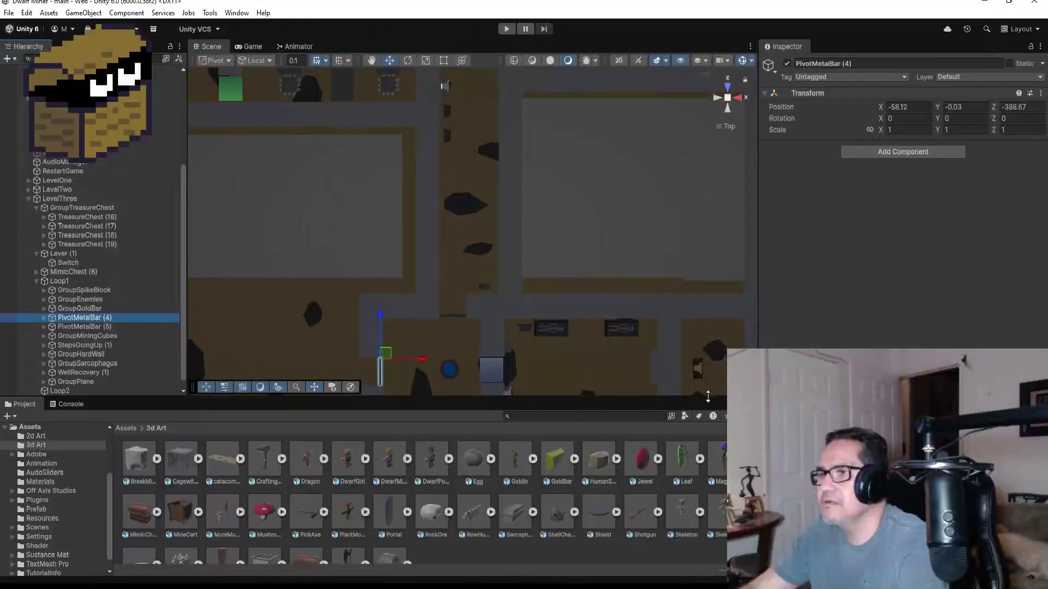
scroll(483, 362, down, 4)
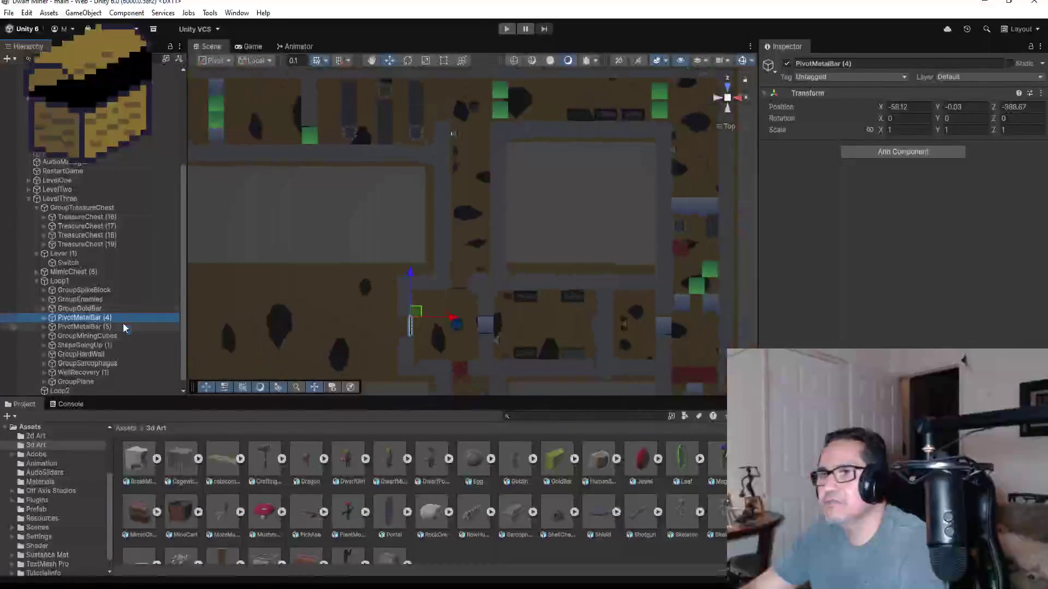
click(116, 327)
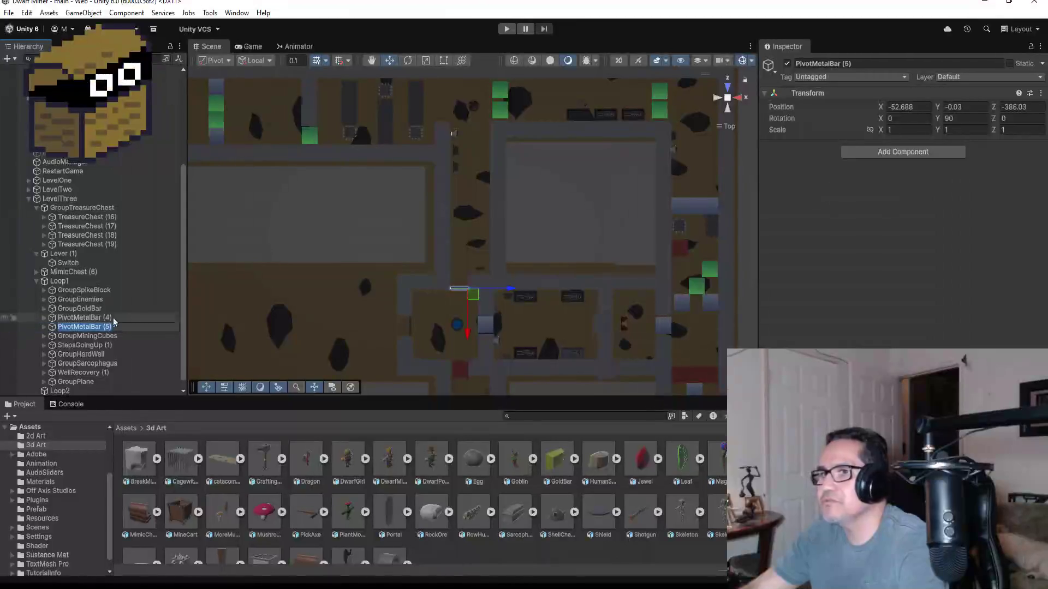
click(100, 335)
click(105, 327)
key(f)
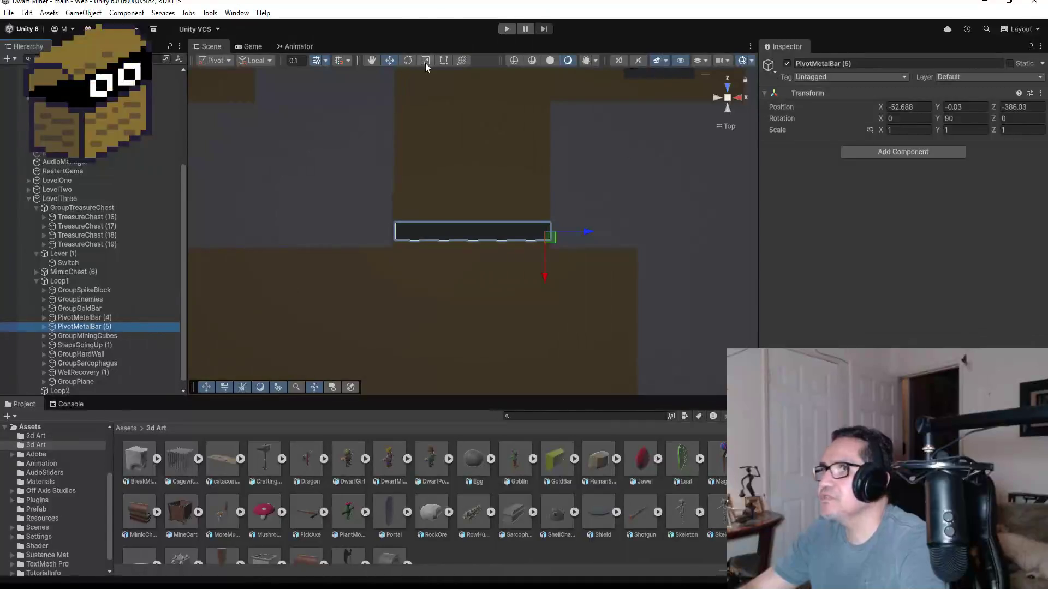
- Try a Rotate-tool swing on PivotMetalBar (5), then undo it
click(407, 61)
drag(574, 202, 481, 126)
key(ctrl+z)
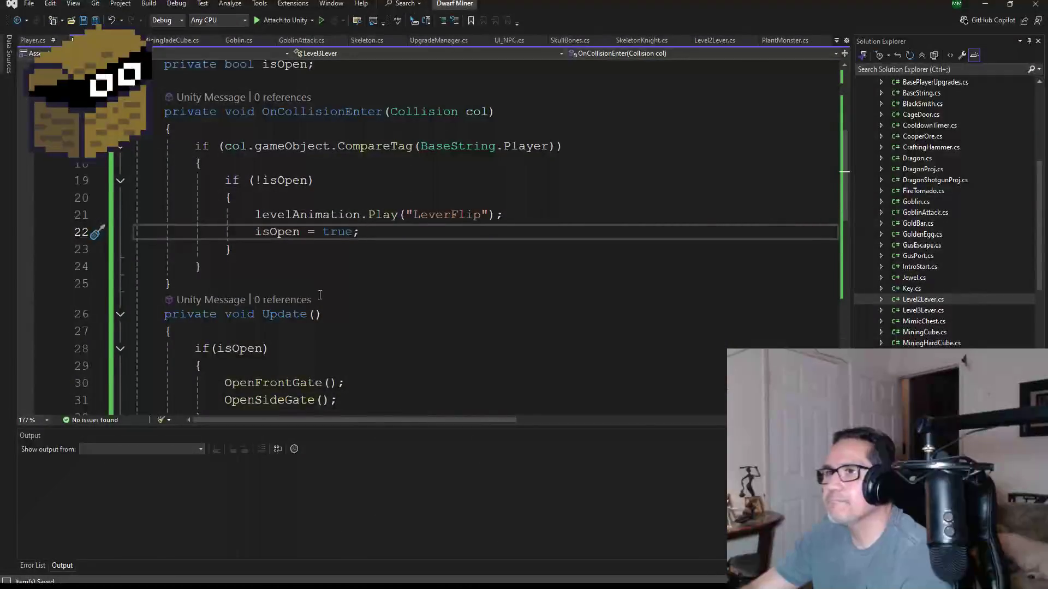
scroll(334, 292, down, 2)
scroll(328, 307, down, 1)
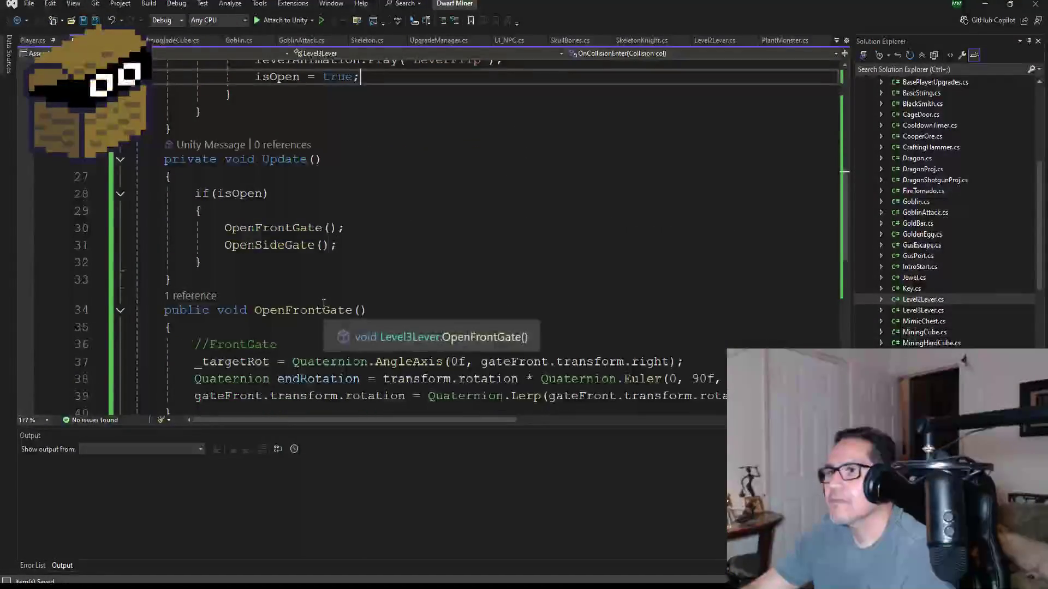
scroll(360, 268, up, 3)
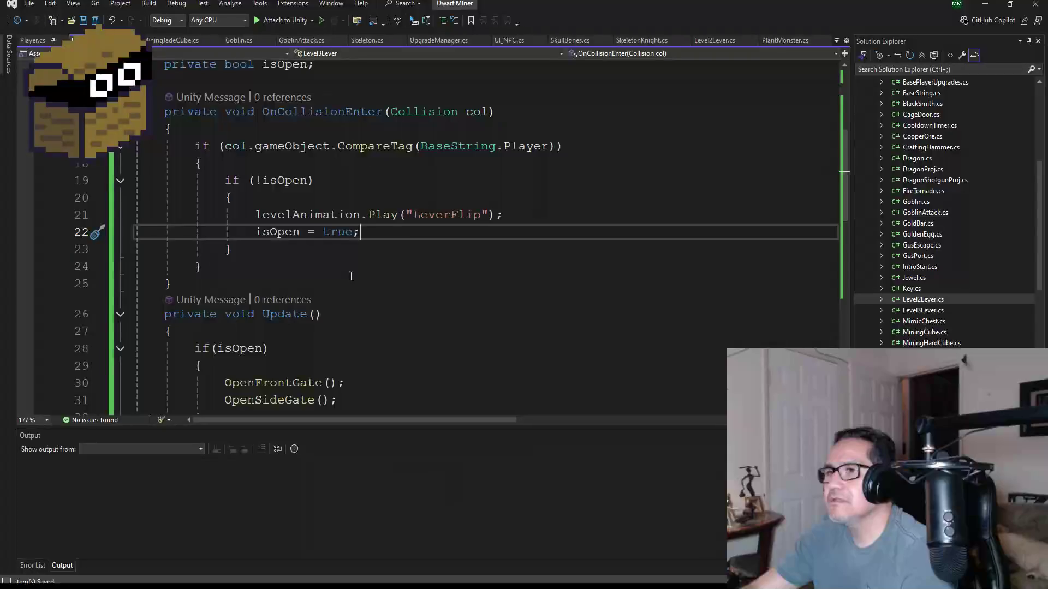
scroll(362, 269, down, 3)
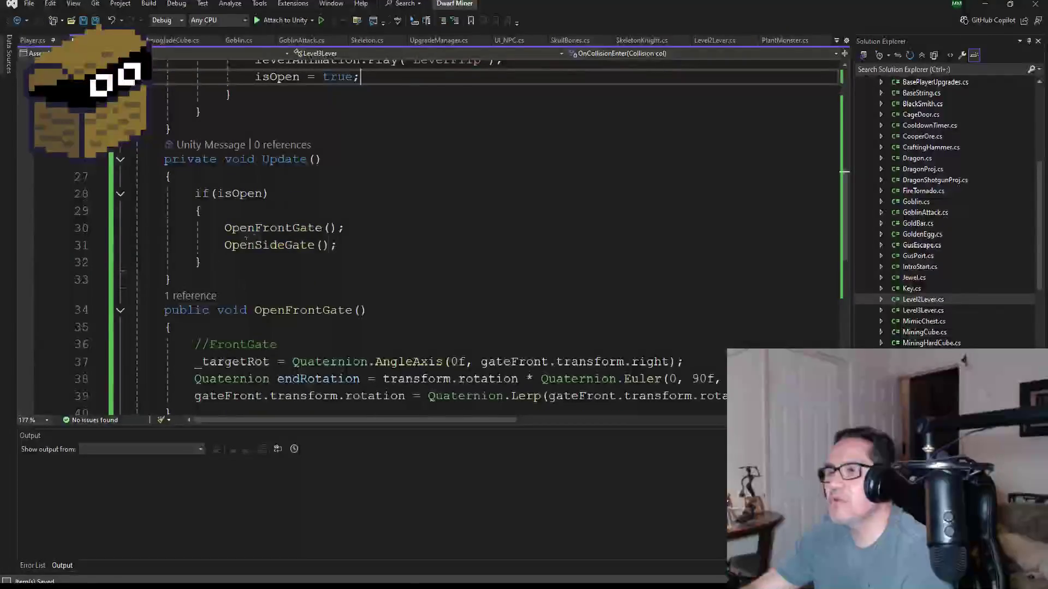
scroll(324, 300, down, 2)
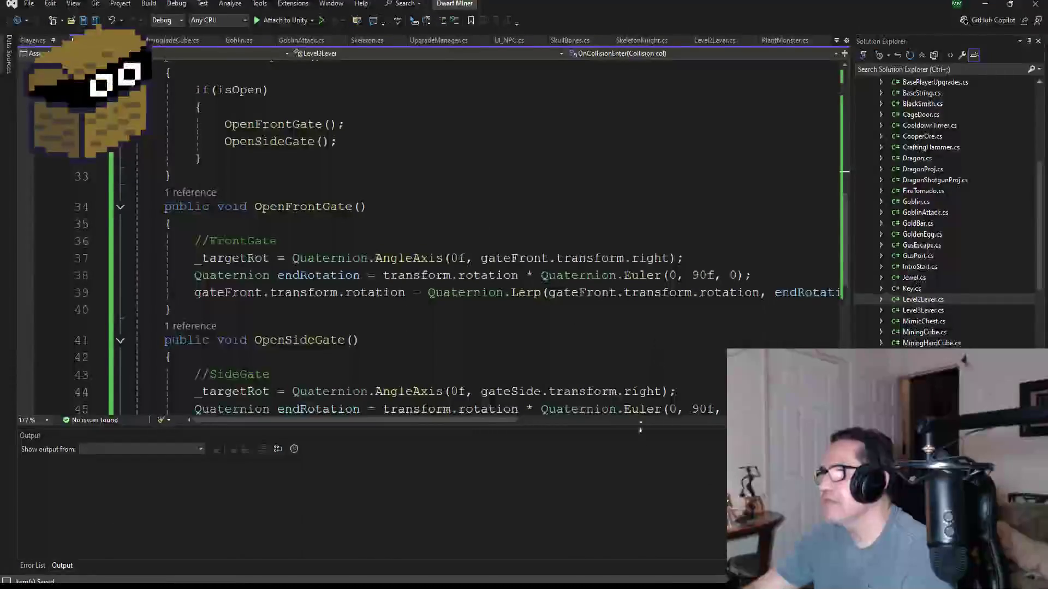
mouse_move(452, 420)
mouse_down()
mouse_move(590, 420)
mouse_move(440, 418)
mouse_up()
scroll(473, 355, down, 4)
scroll(487, 297, up, 2)
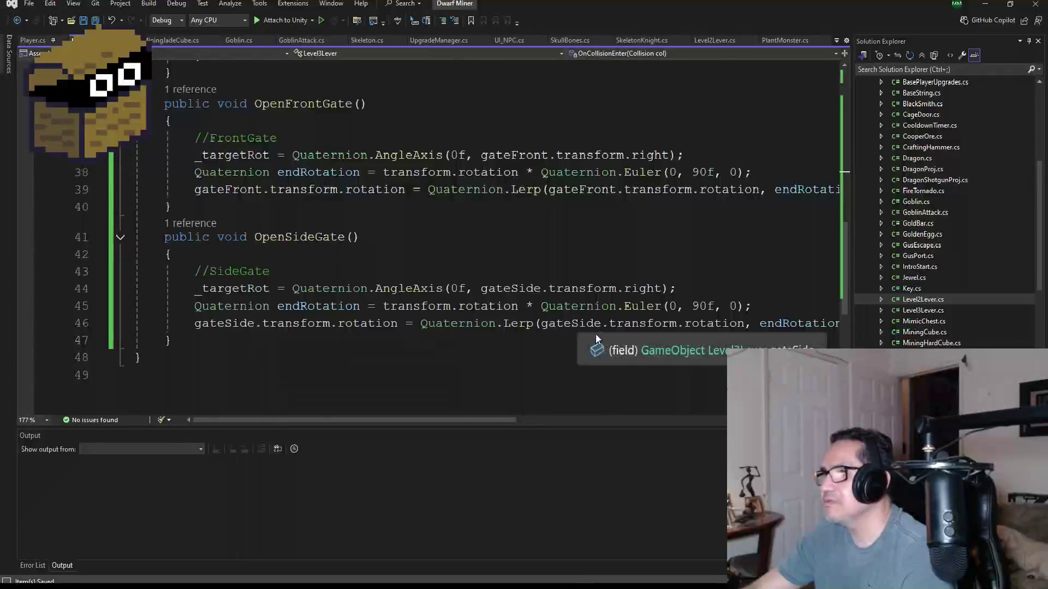
mouse_move(501, 422)
mouse_down()
mouse_move(651, 418)
mouse_move(376, 416)
mouse_up()
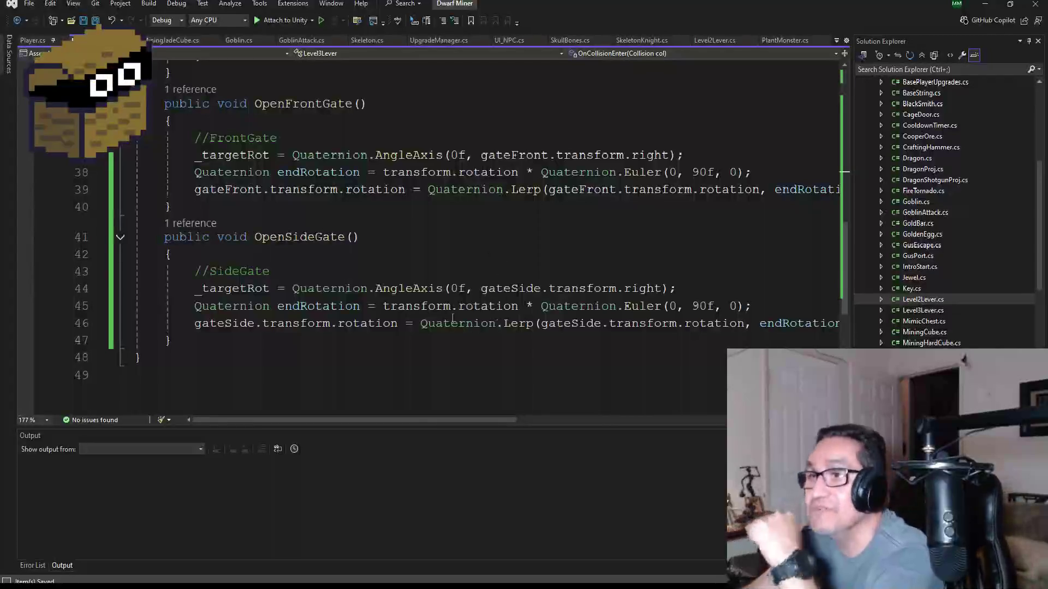
scroll(362, 236, up, 4)
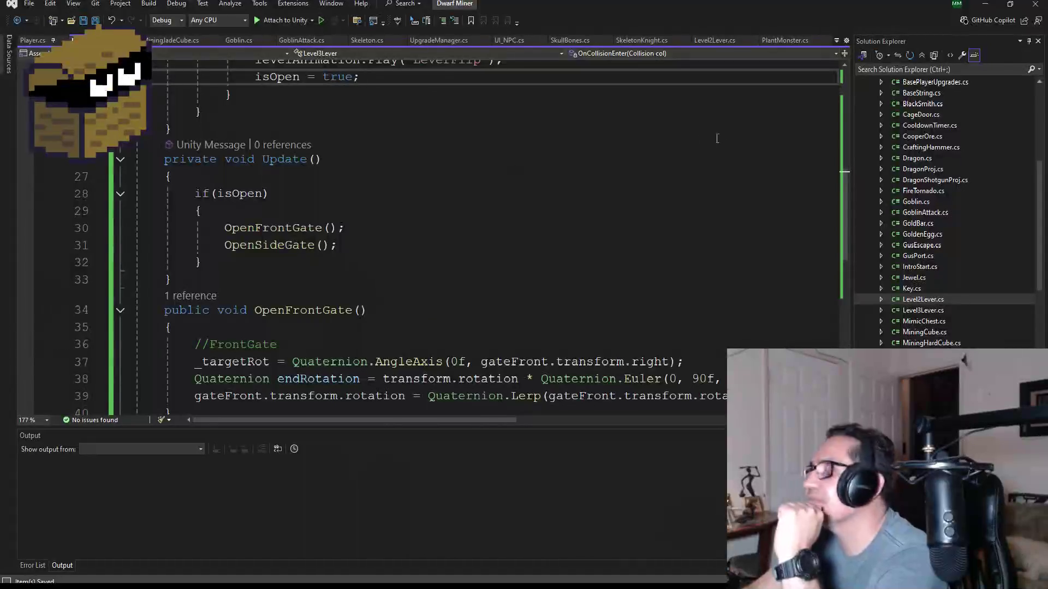
click(721, 44)
scroll(436, 273, down, 2)
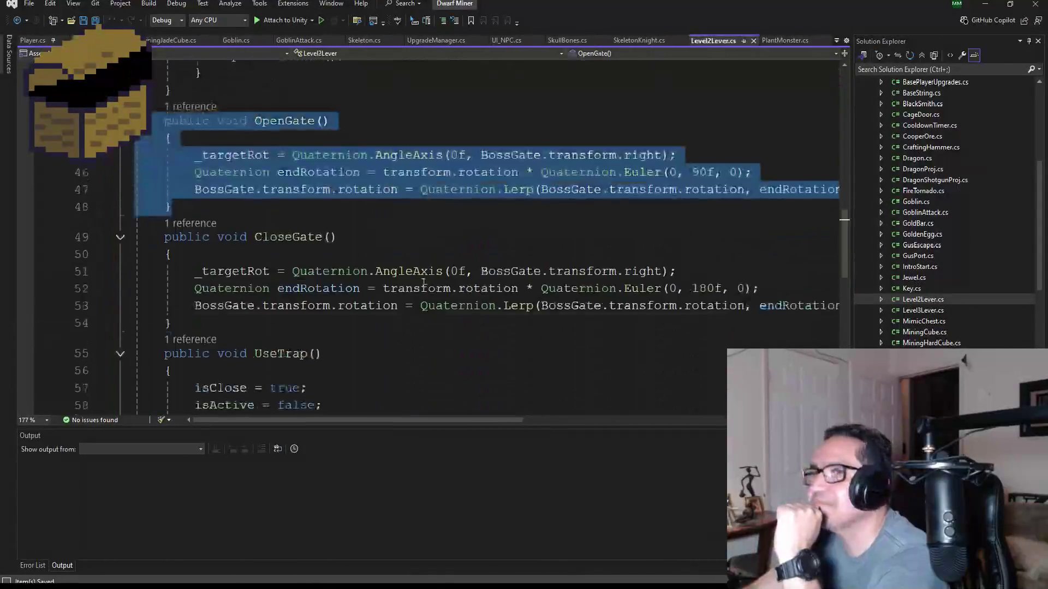
scroll(420, 266, up, 3)
scroll(410, 278, up, 3)
scroll(407, 304, down, 5)
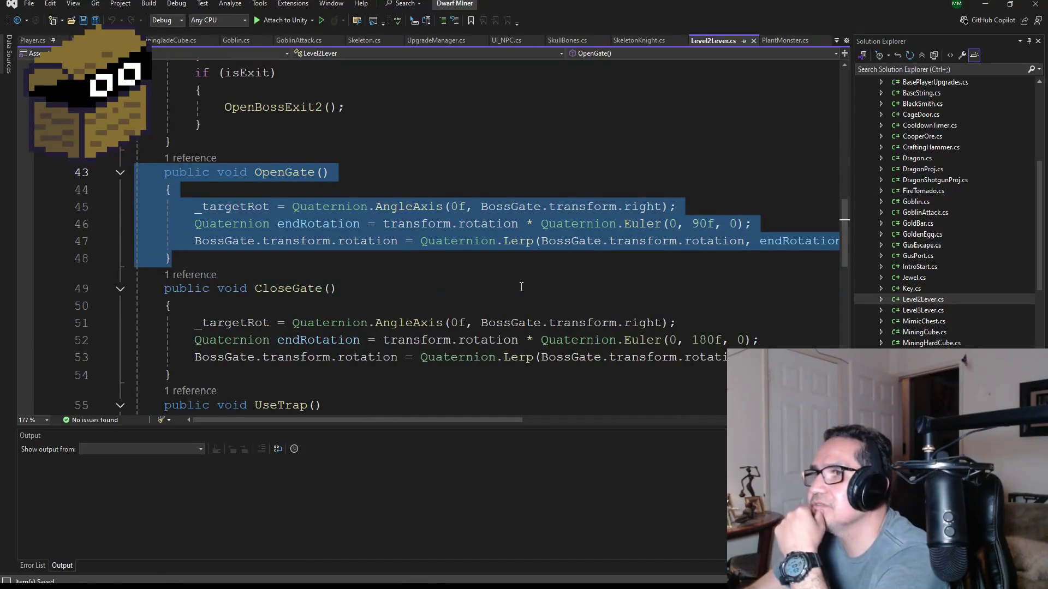
click(441, 407)
scroll(475, 404, down, 2)
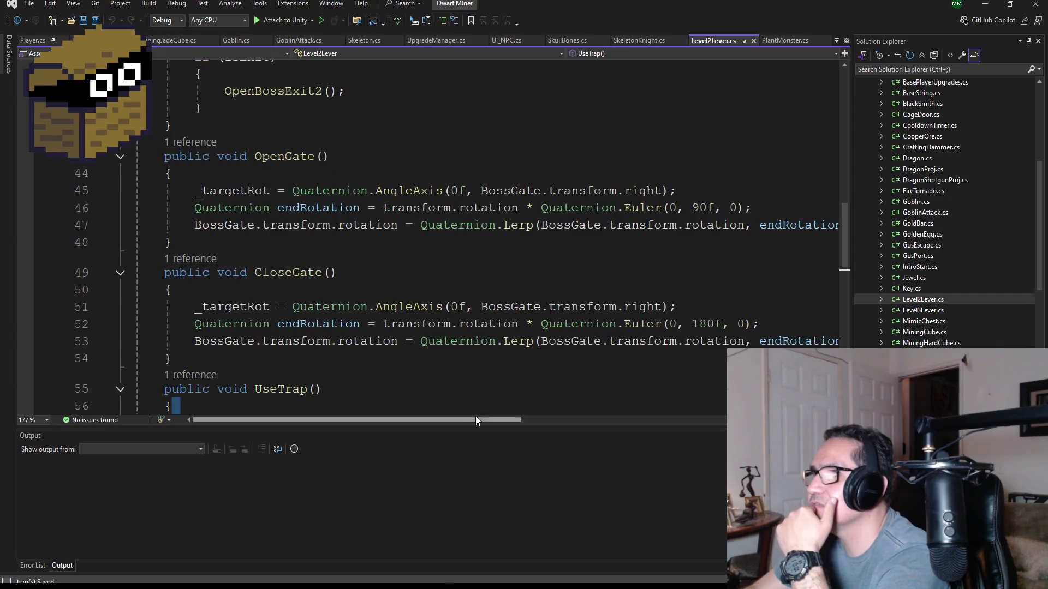
scroll(519, 293, up, 4)
scroll(439, 415, down, 3)
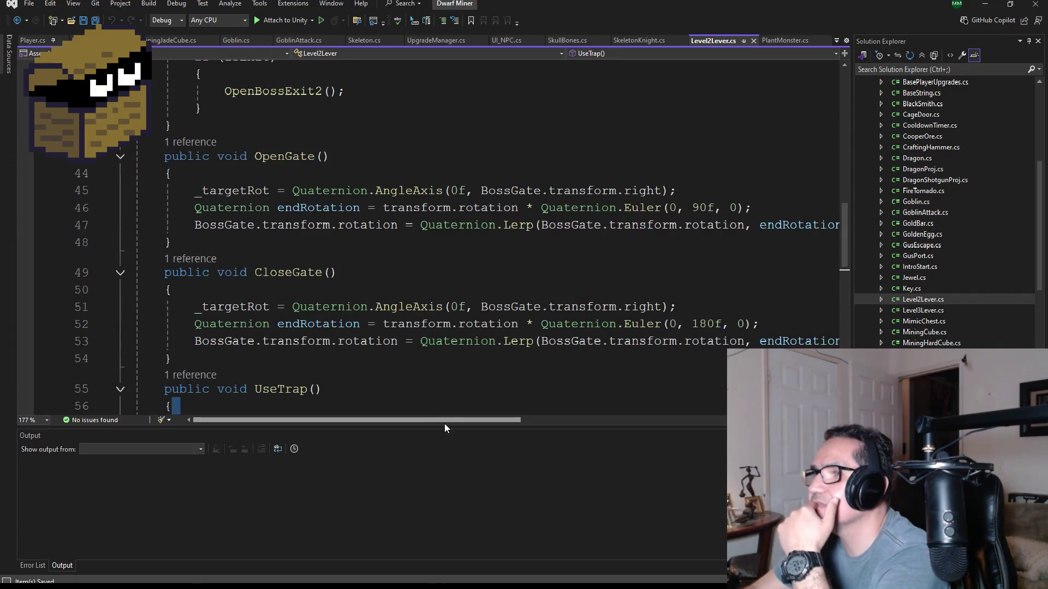
mouse_move(475, 420)
mouse_down()
mouse_move(673, 421)
mouse_move(444, 413)
mouse_up()
scroll(343, 302, up, 5)
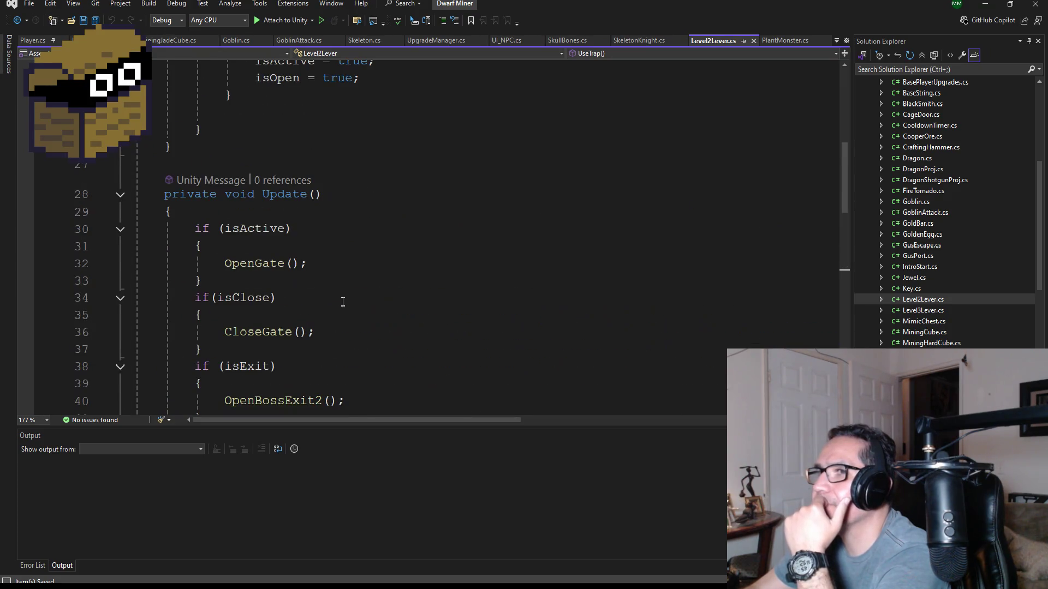
scroll(350, 309, down, 4)
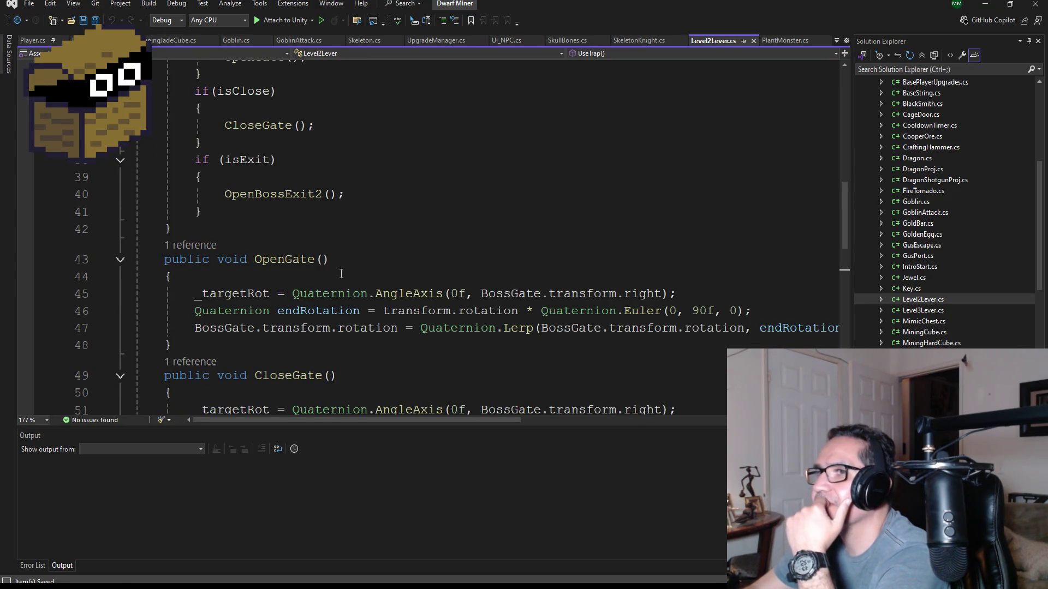
scroll(339, 272, up, 2)
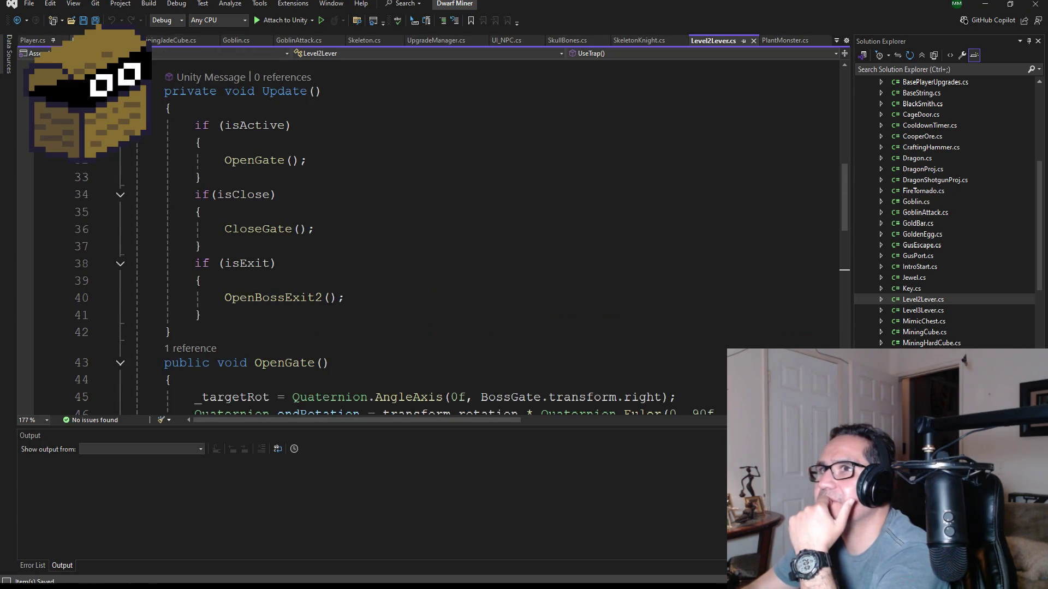
key(ctrl+Tab)
scroll(328, 283, up, 3)
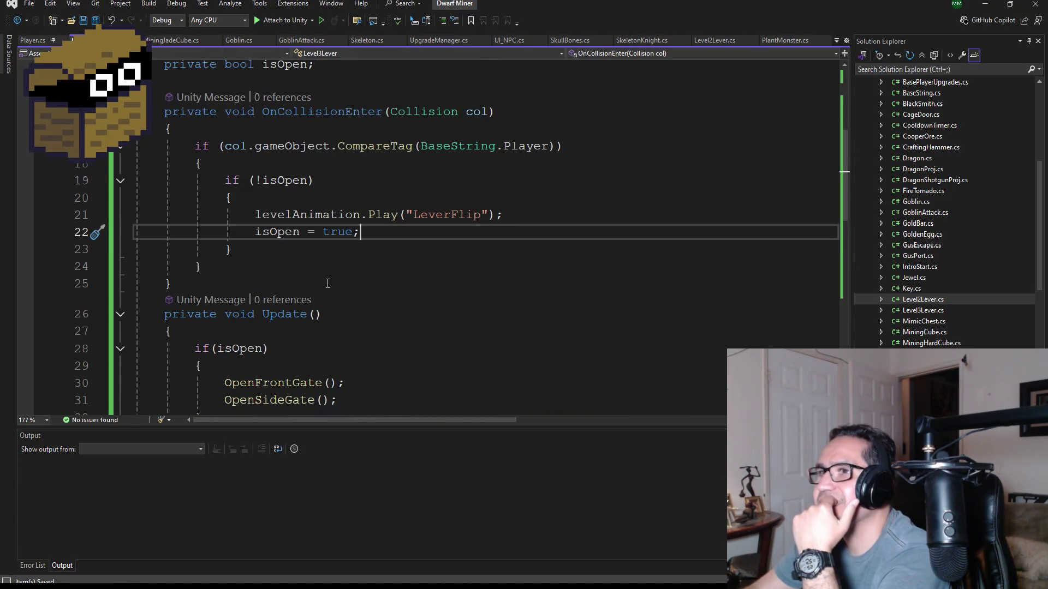
scroll(333, 286, up, 2)
scroll(342, 286, down, 2)
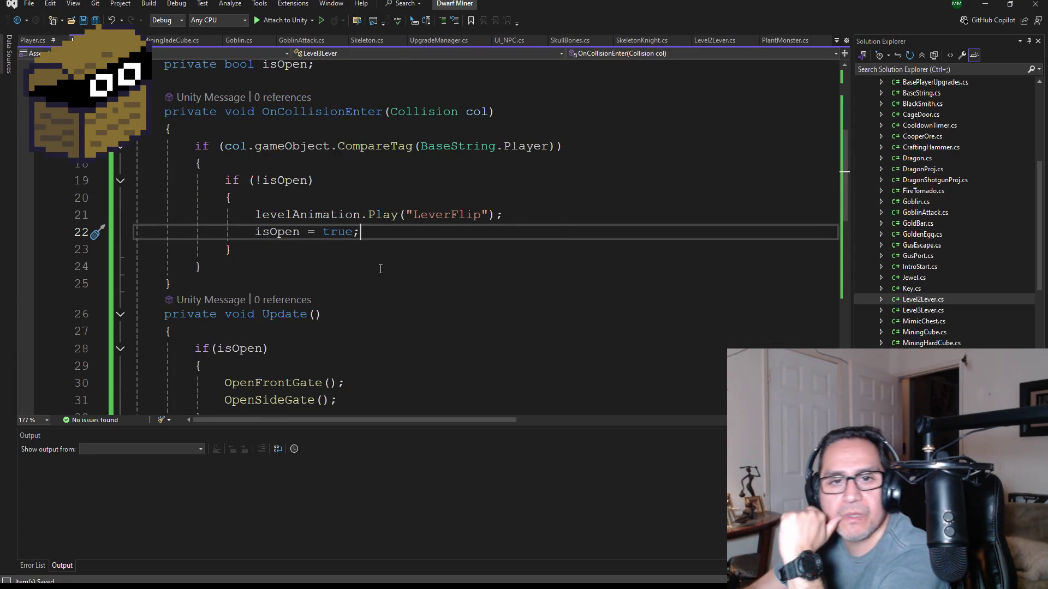
scroll(400, 309, down, 3)
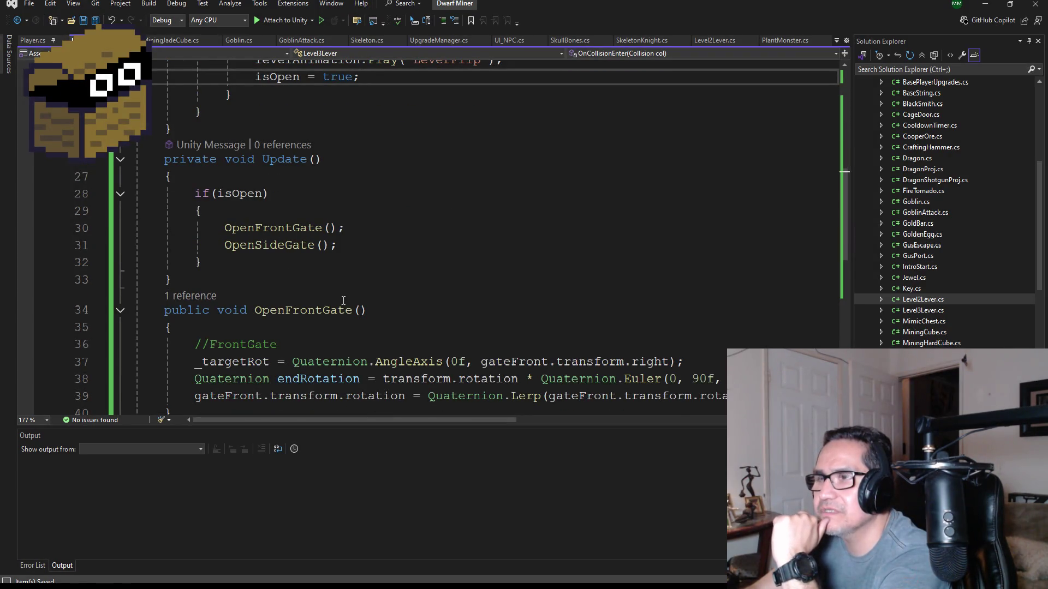
scroll(343, 301, down, 2)
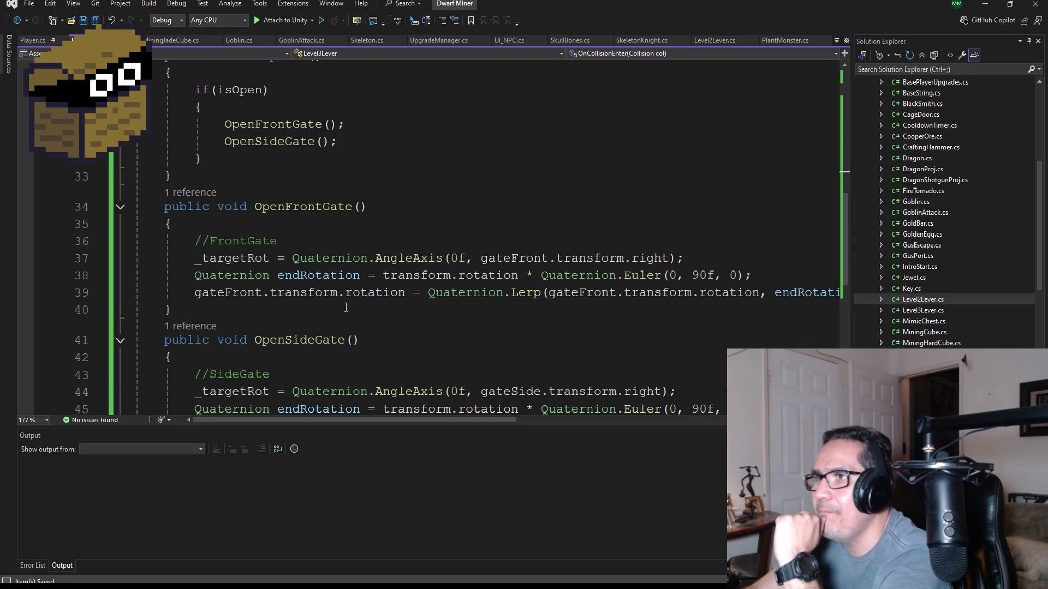
scroll(486, 325, down, 3)
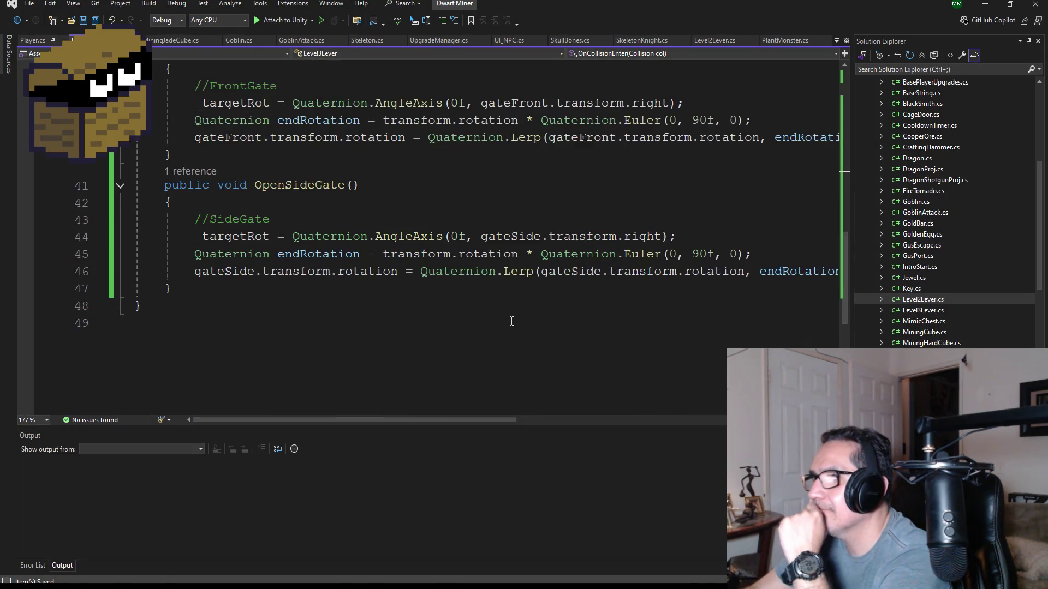
scroll(514, 317, up, 3)
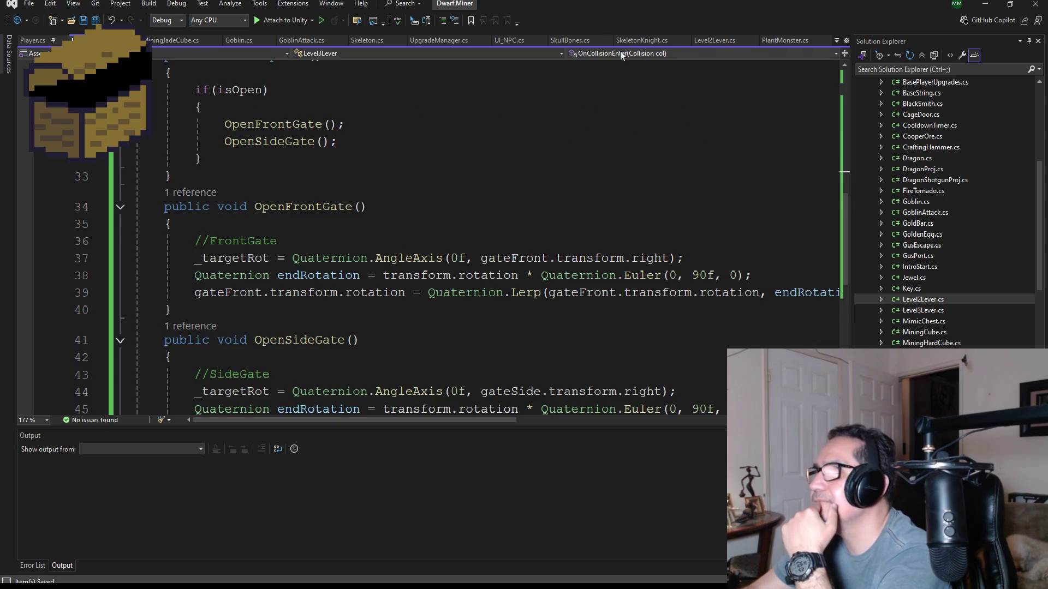
click(719, 42)
scroll(562, 306, down, 3)
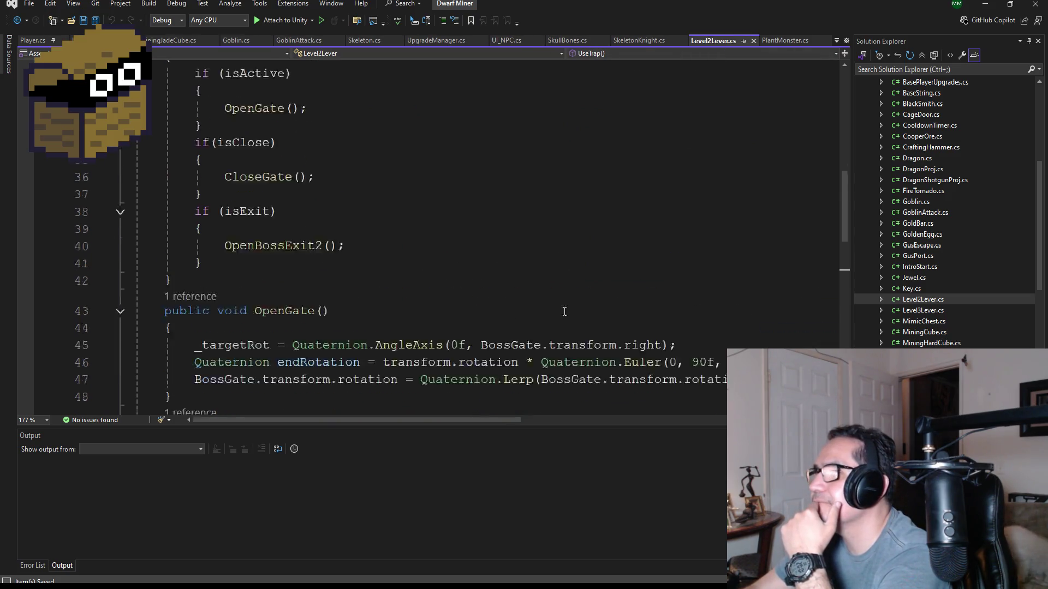
scroll(623, 289, down, 2)
scroll(631, 299, up, 2)
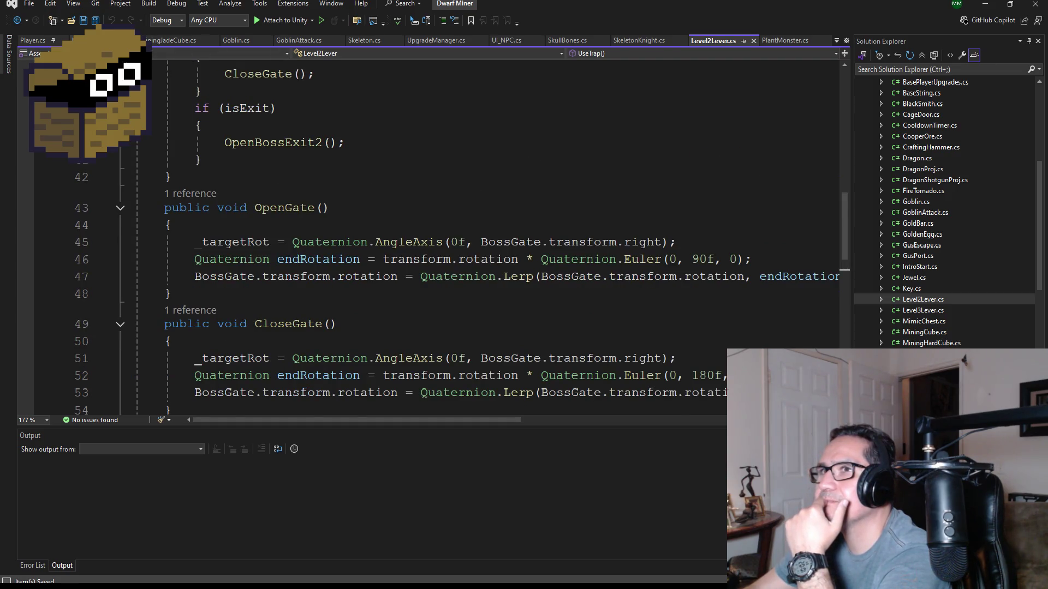
click(104, 40)
scroll(644, 361, down, 1)
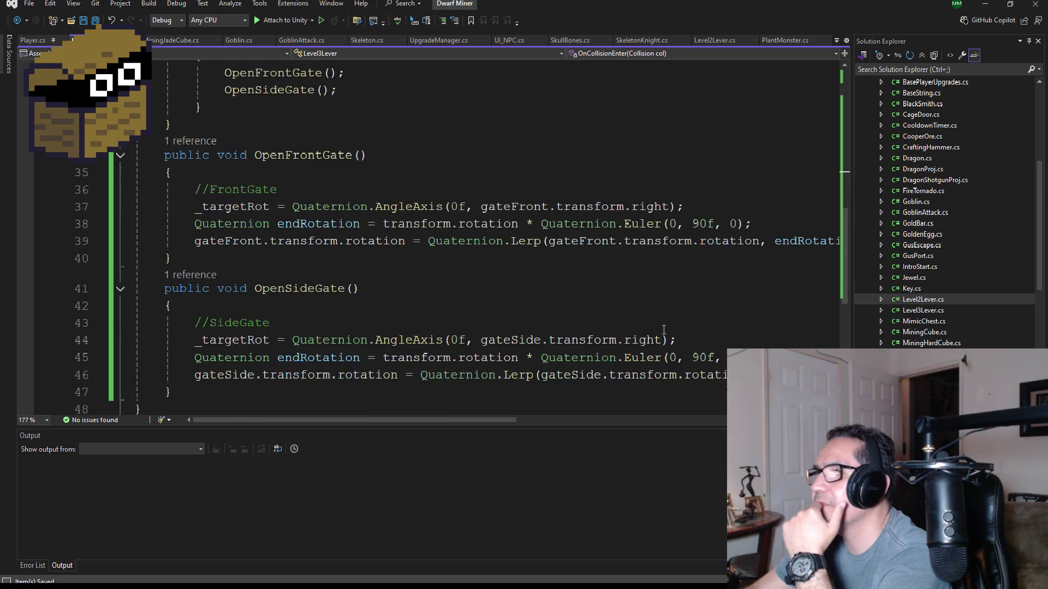
click(697, 223)
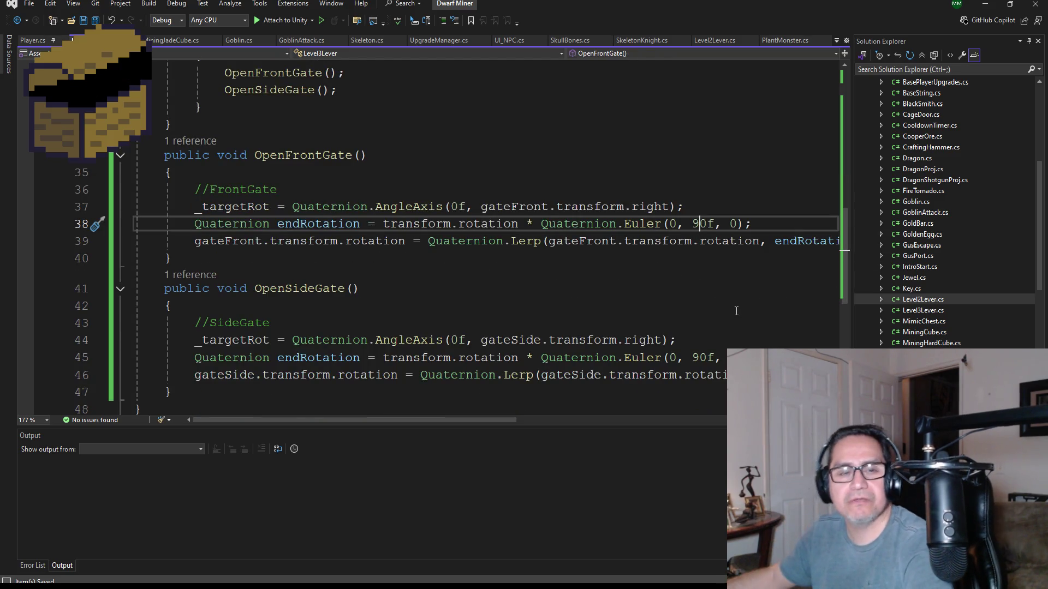
- Change the front and side gate rotations from Euler(0, 90f, 0) to 180f
key(BackSpace)
key(Delete)
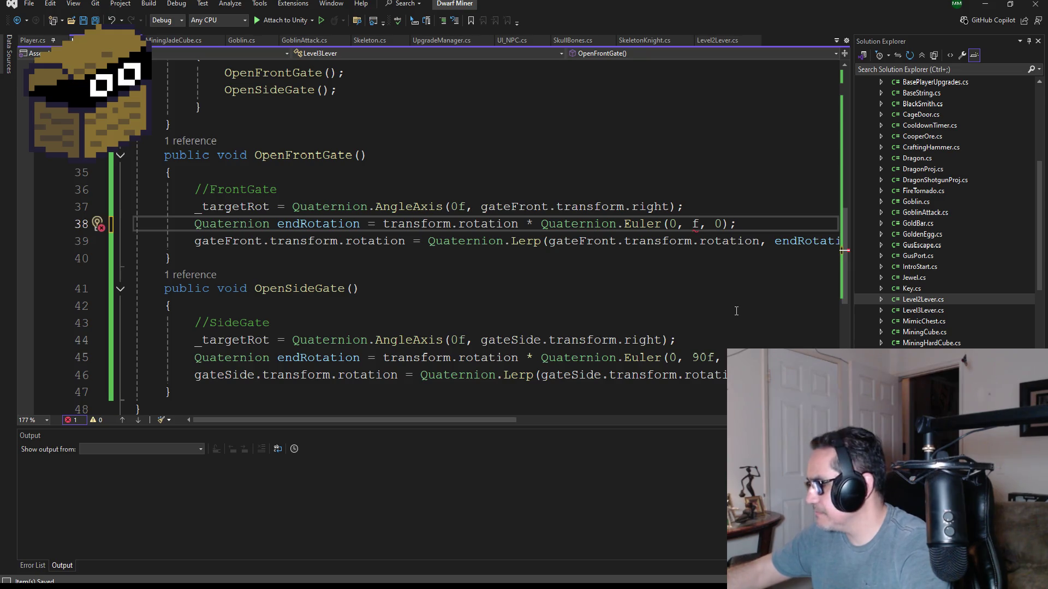
text(180)
click(700, 357)
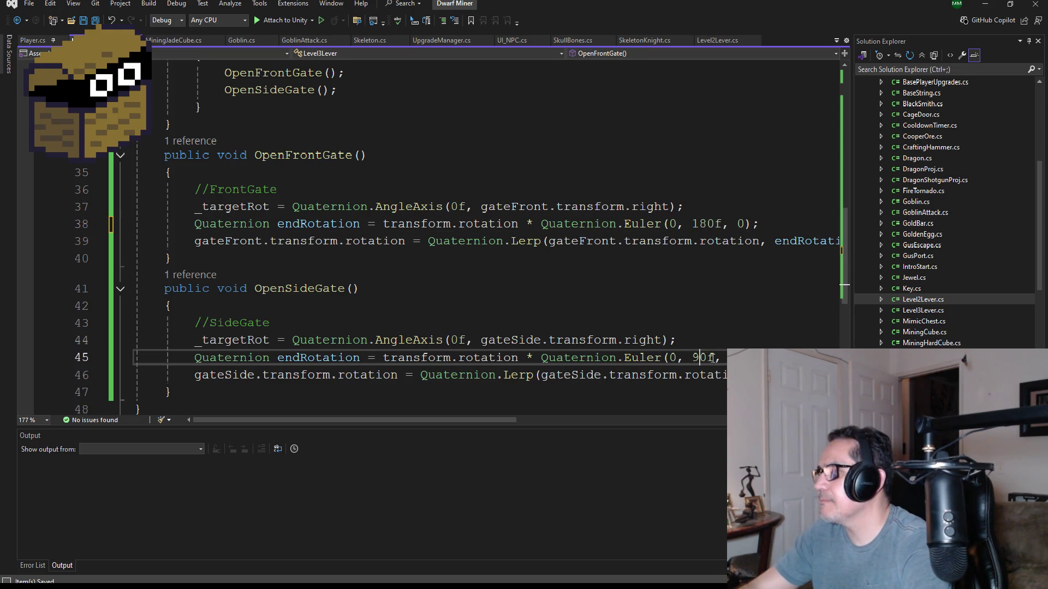
key(BackSpace)
key(Delete)
text(1)
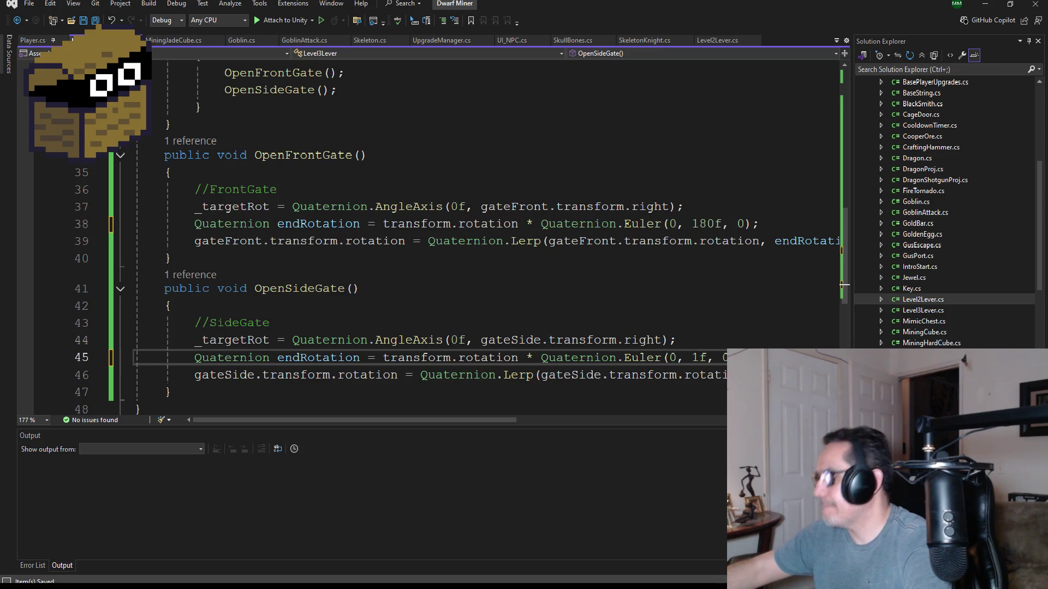
text(80)
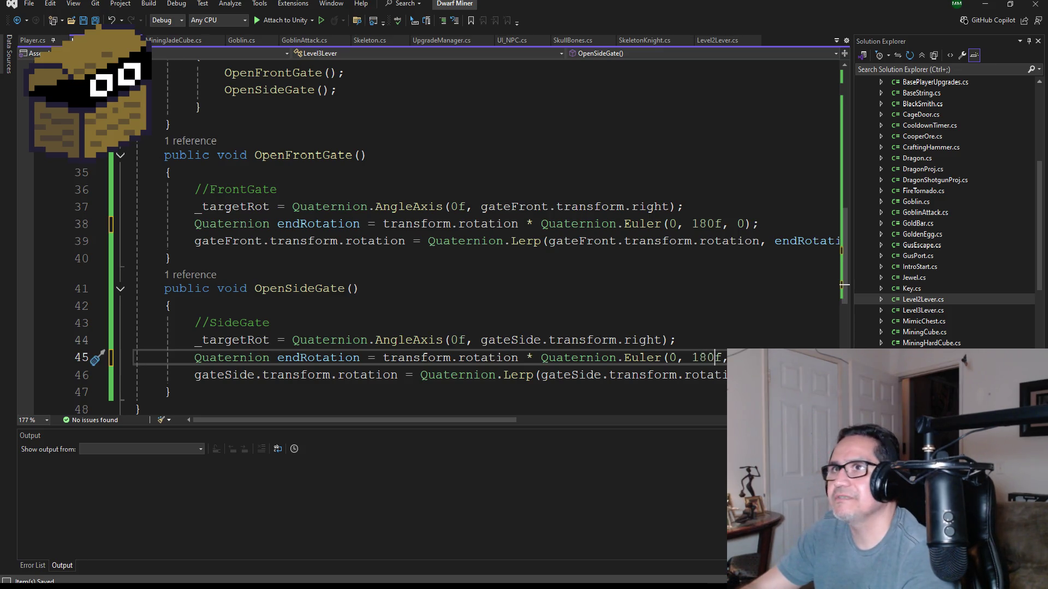
scroll(409, 267, up, 10)
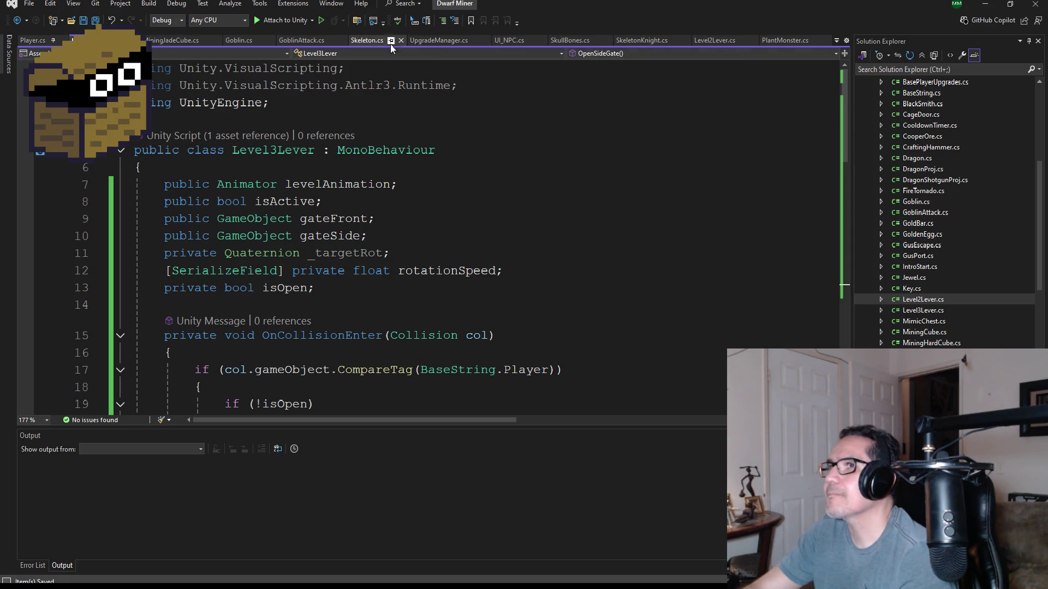
- Open Level2Lever.cs and check its rotationSpeed field for comparison
double_click(918, 300)
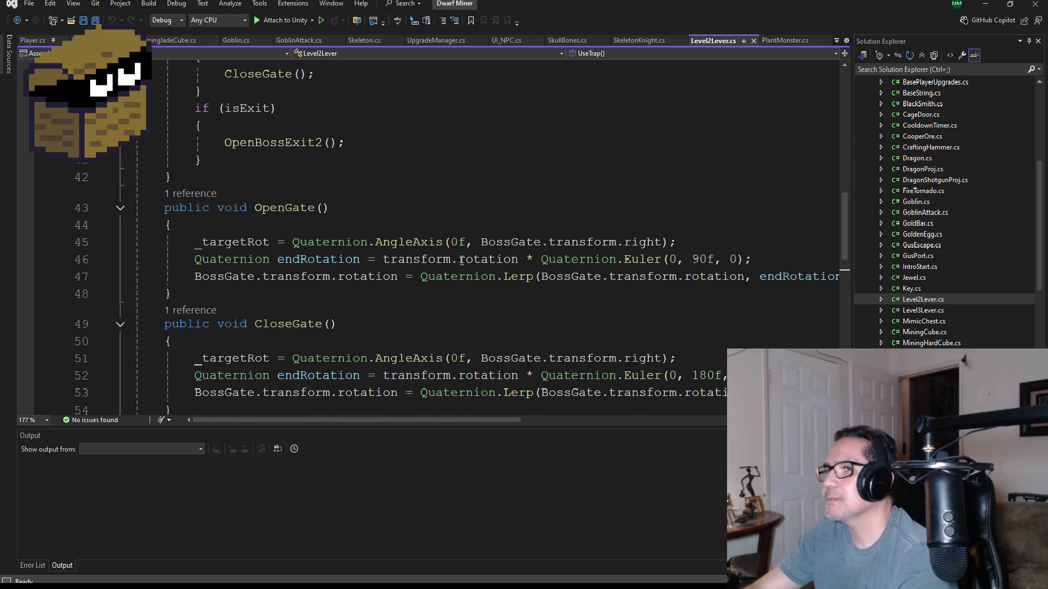
scroll(461, 261, up, 12)
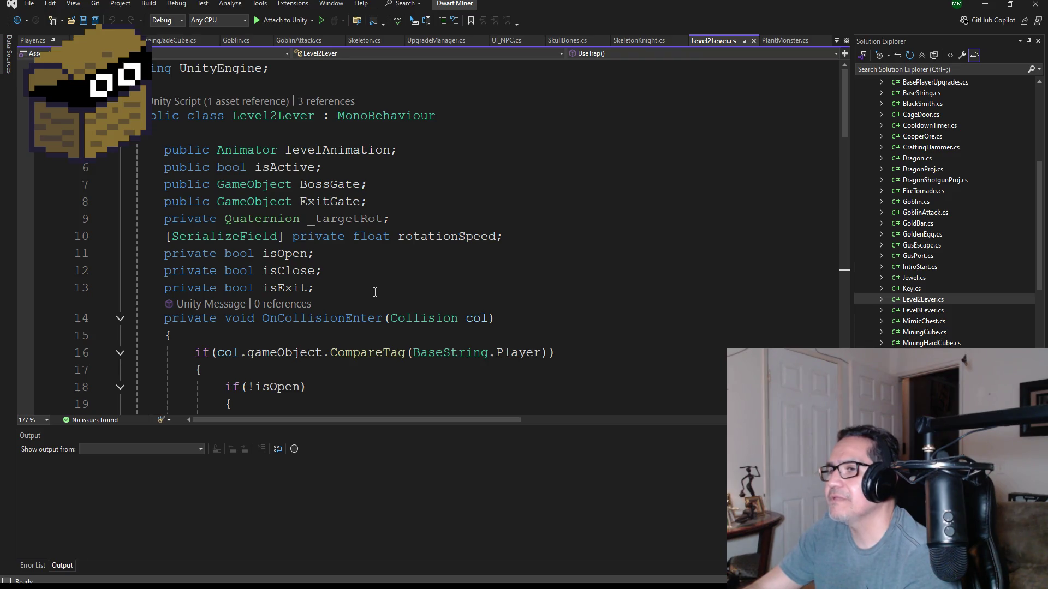
drag(501, 238, 161, 241)
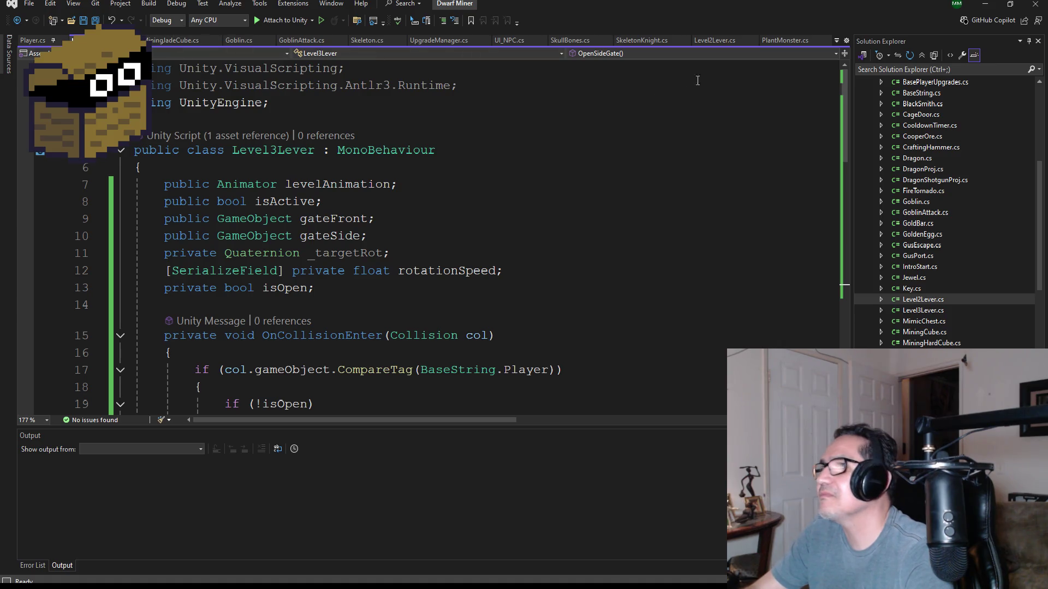
double_click(922, 300)
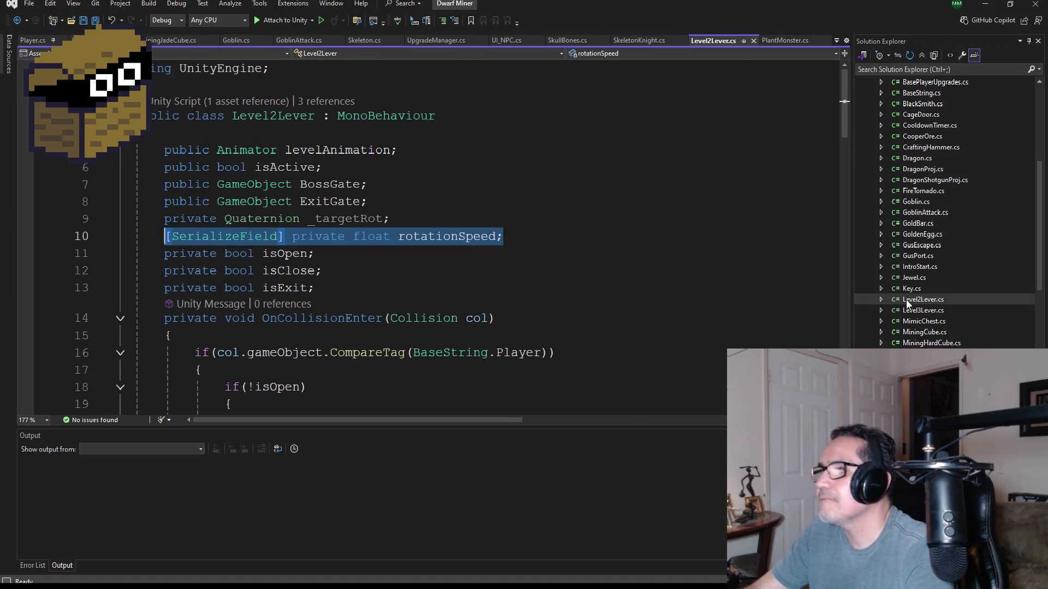
scroll(336, 286, down, 1)
scroll(345, 272, up, 1)
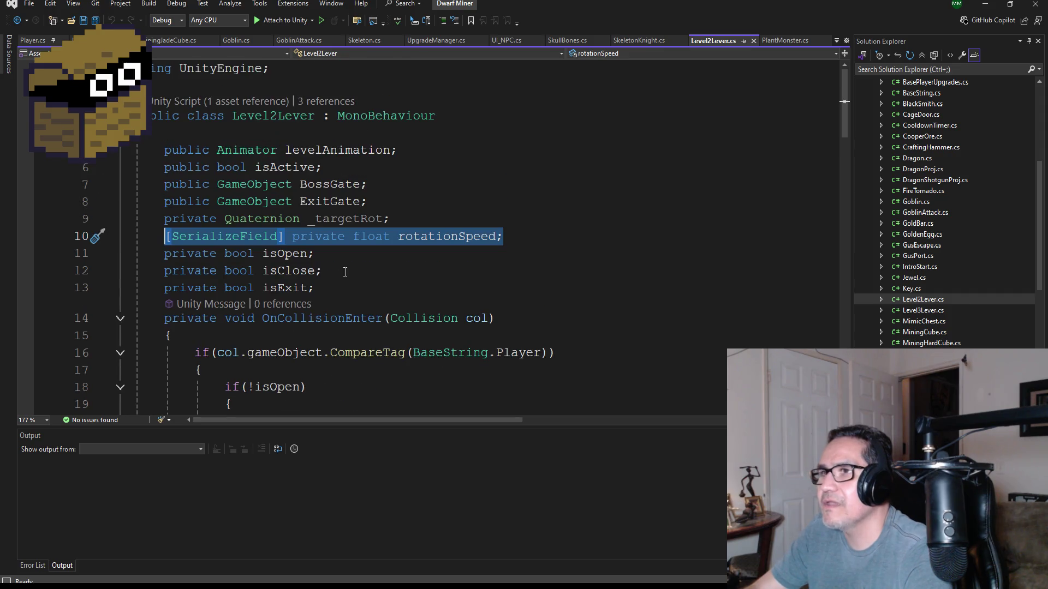
- Return to Level3Lever.cs, review the saved 180f edits, and minimize Visual Studio
click(109, 40)
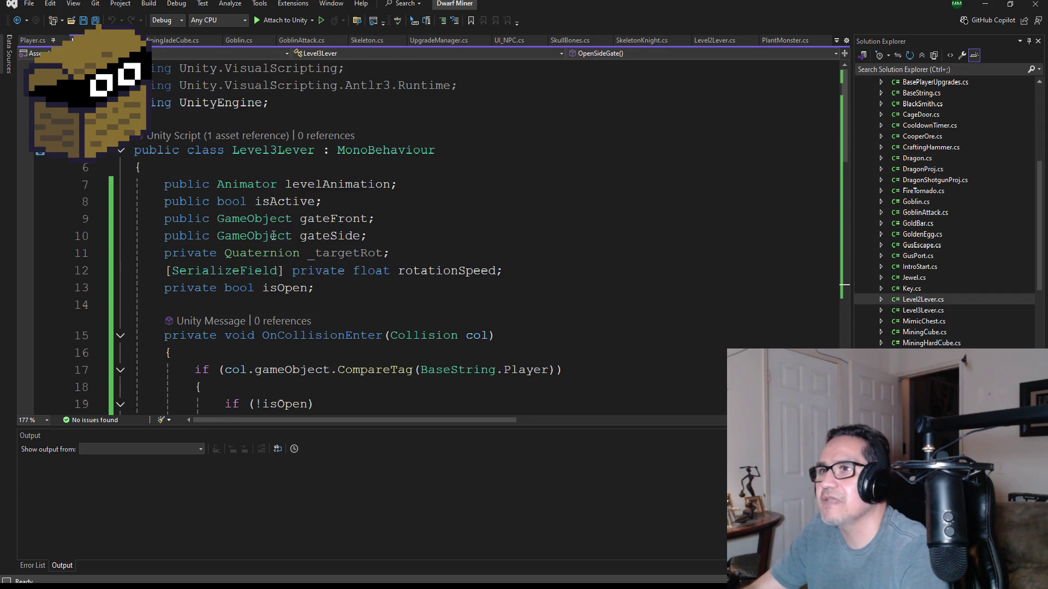
scroll(399, 272, down, 4)
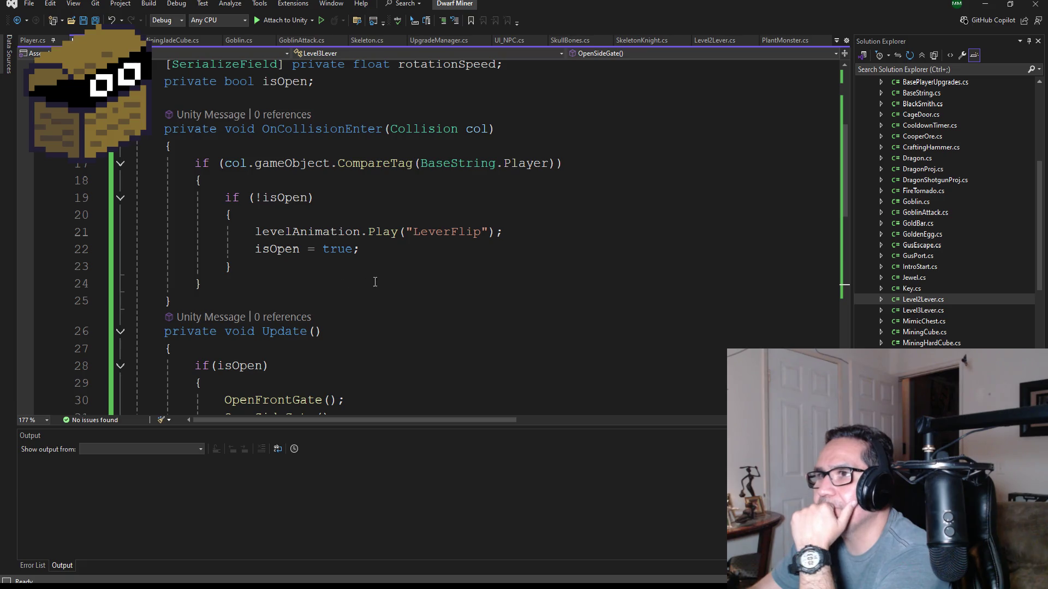
scroll(382, 273, down, 3)
scroll(324, 269, up, 3)
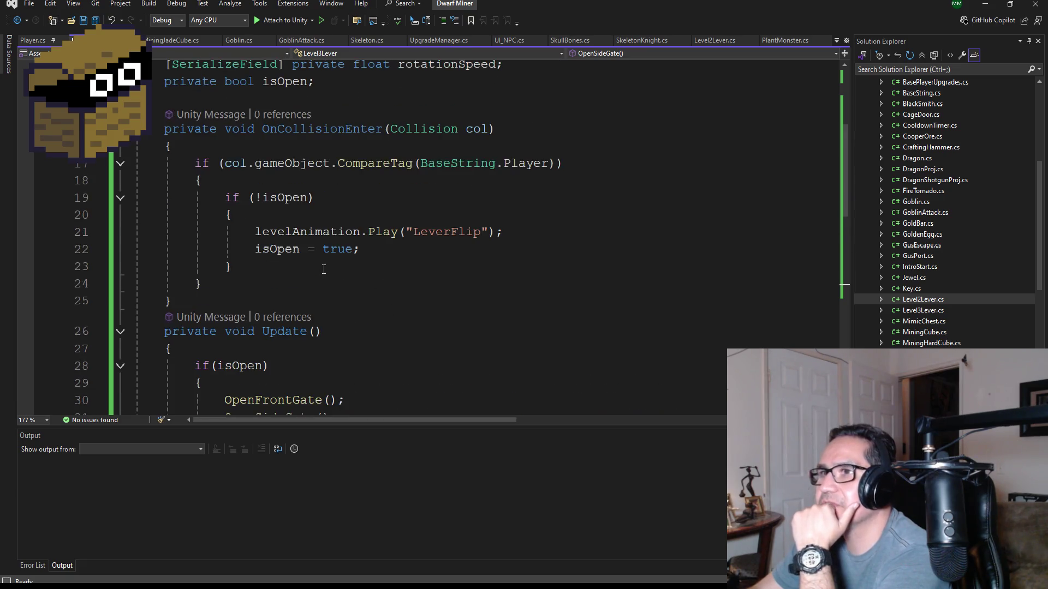
scroll(333, 271, down, 3)
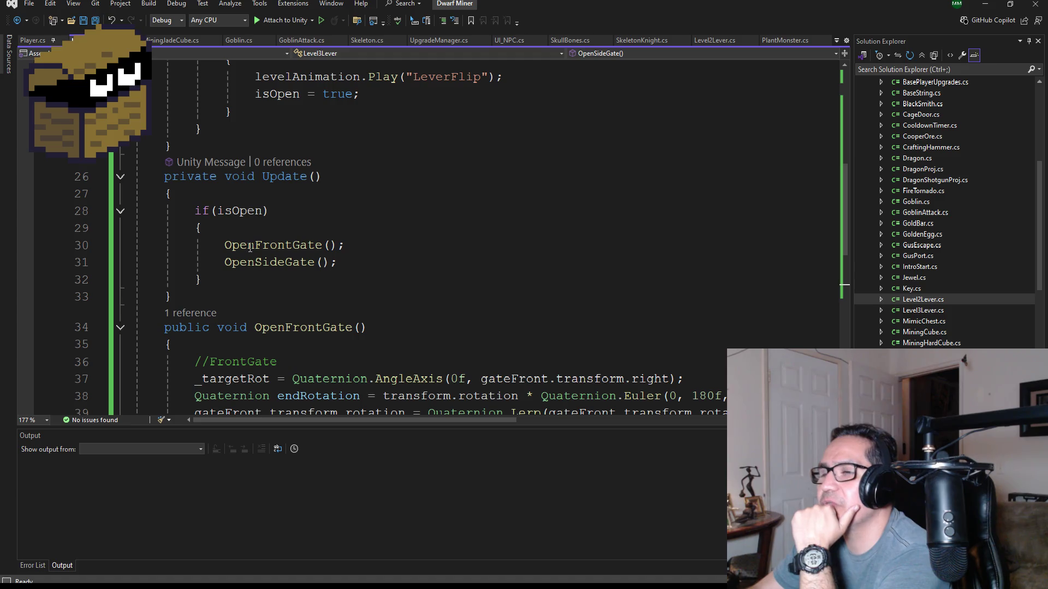
scroll(328, 290, down, 5)
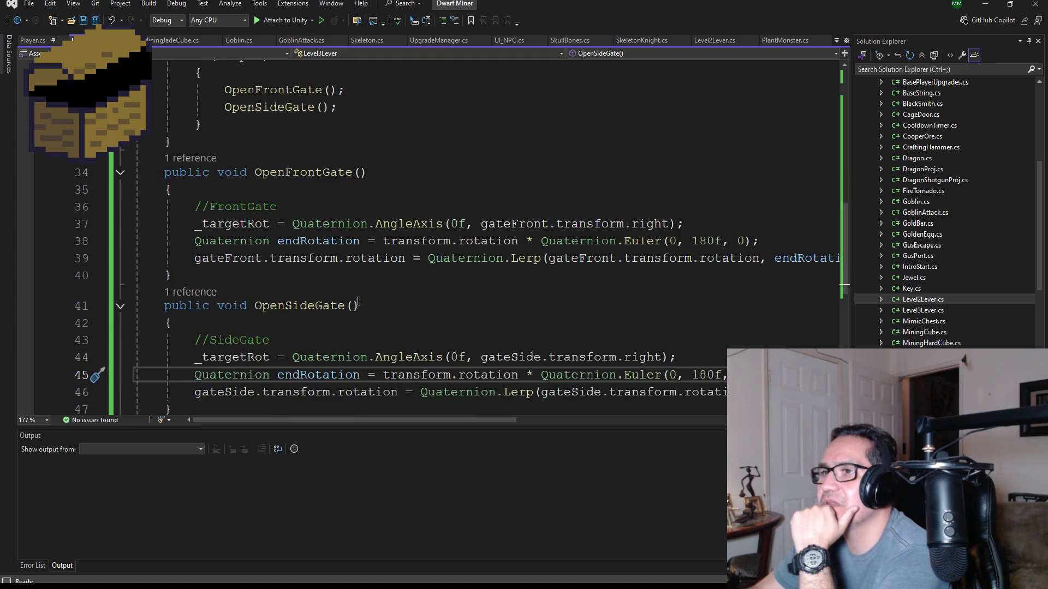
scroll(364, 301, up, 4)
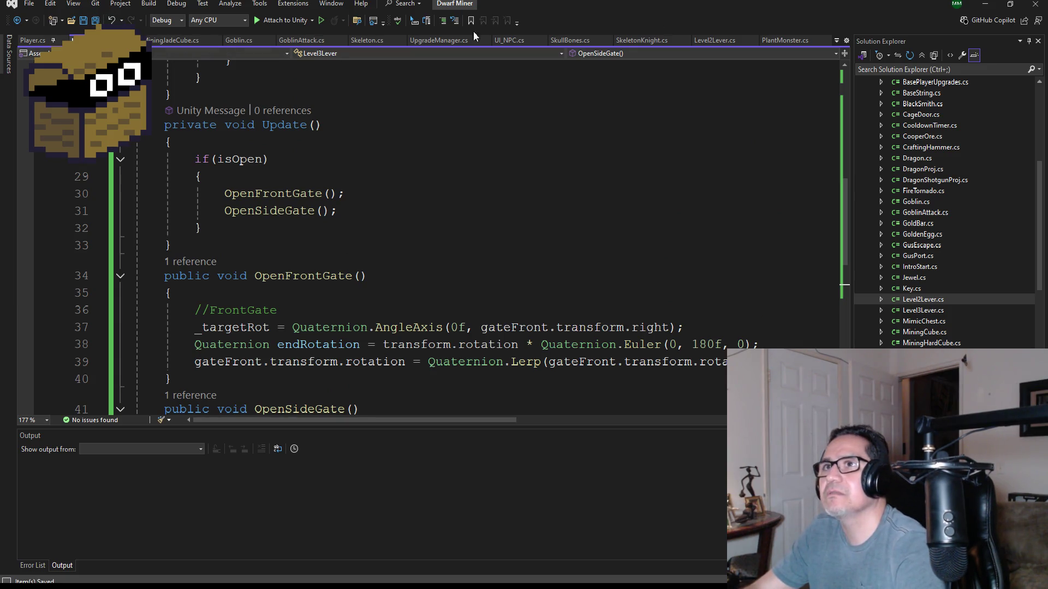
click(985, 4)
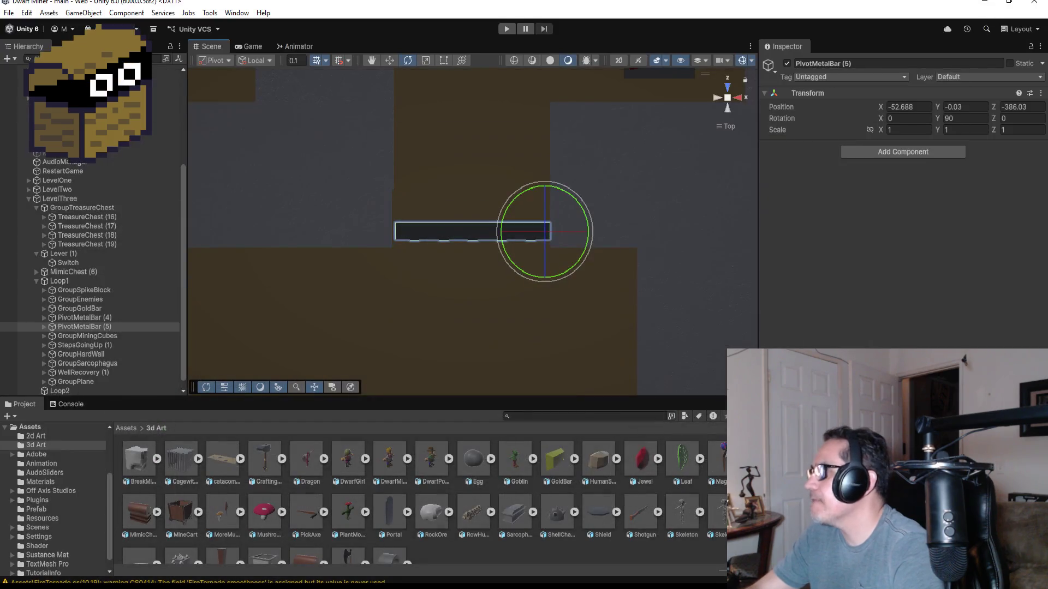
- Inspect Lever (1)'s components under LevelThree, then start Play mode to retest the gate
click(73, 253)
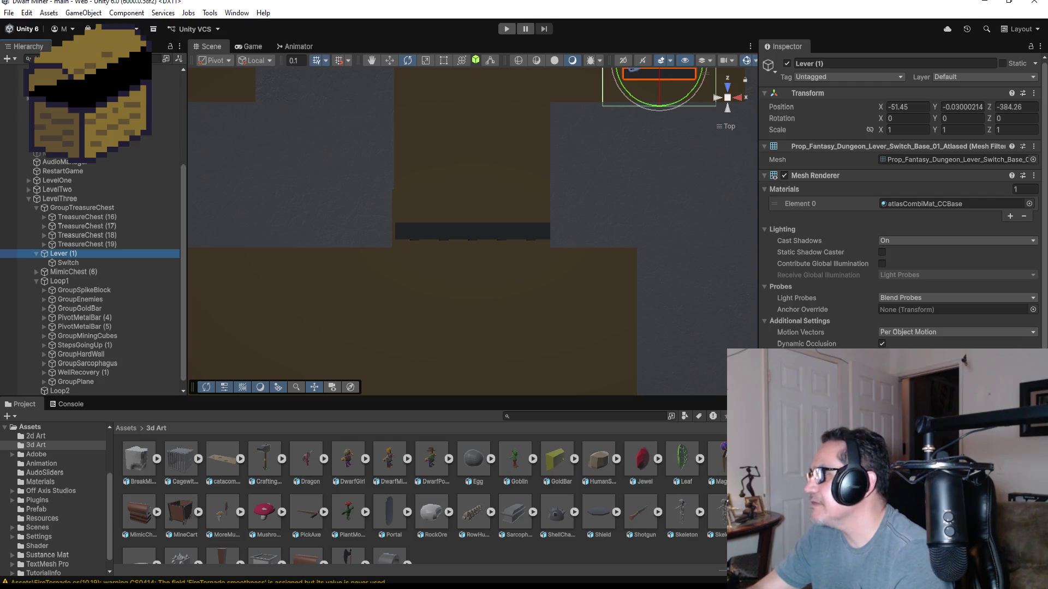
scroll(901, 218, down, 5)
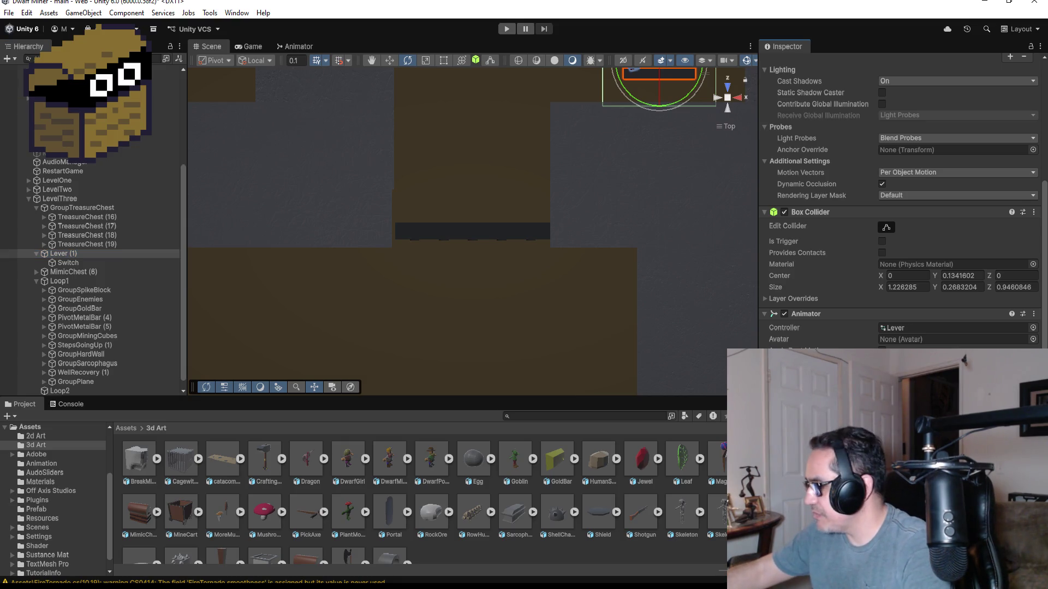
click(503, 29)
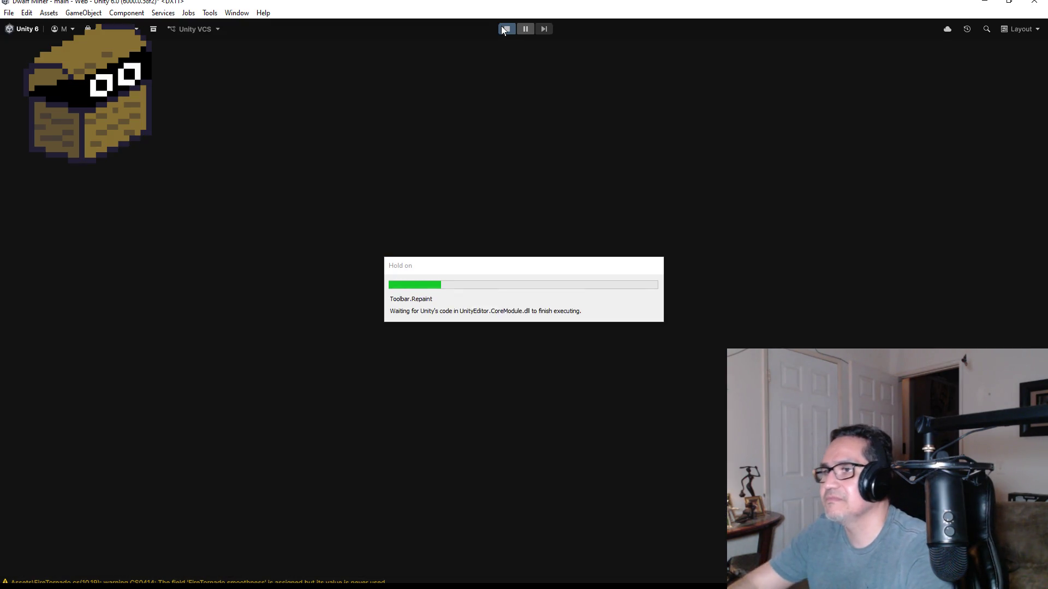
- Resume play with the axe equipped and walk forward through the doorway
key(Escape)
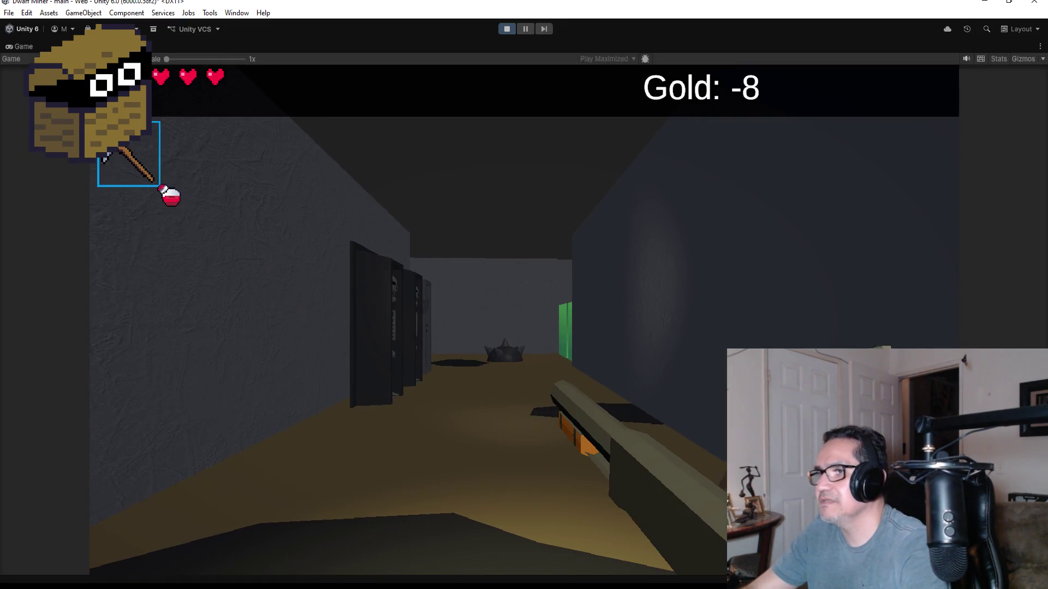
key(2)
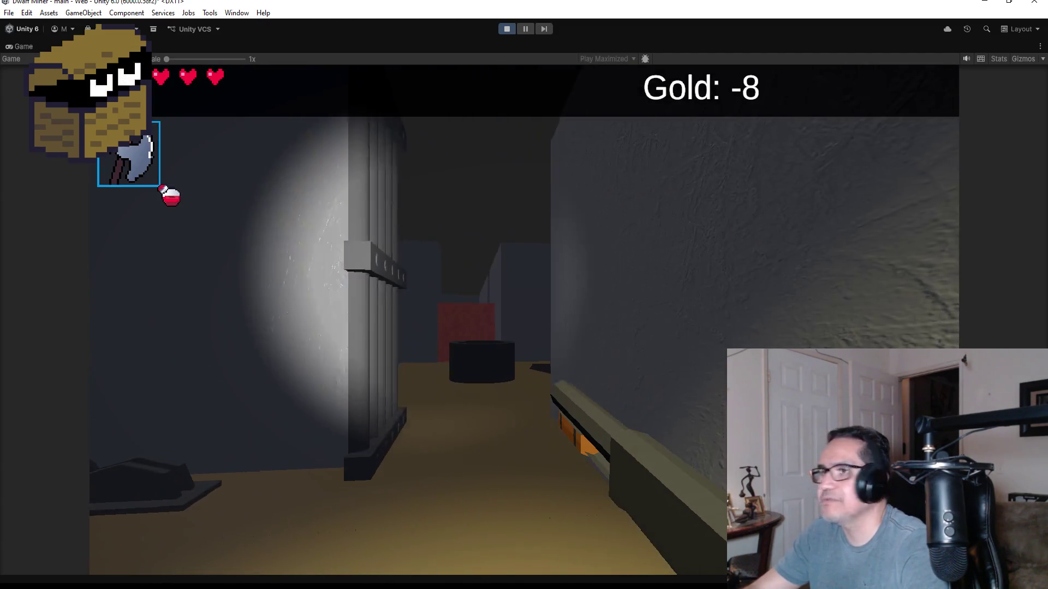
key(w)
key(w)
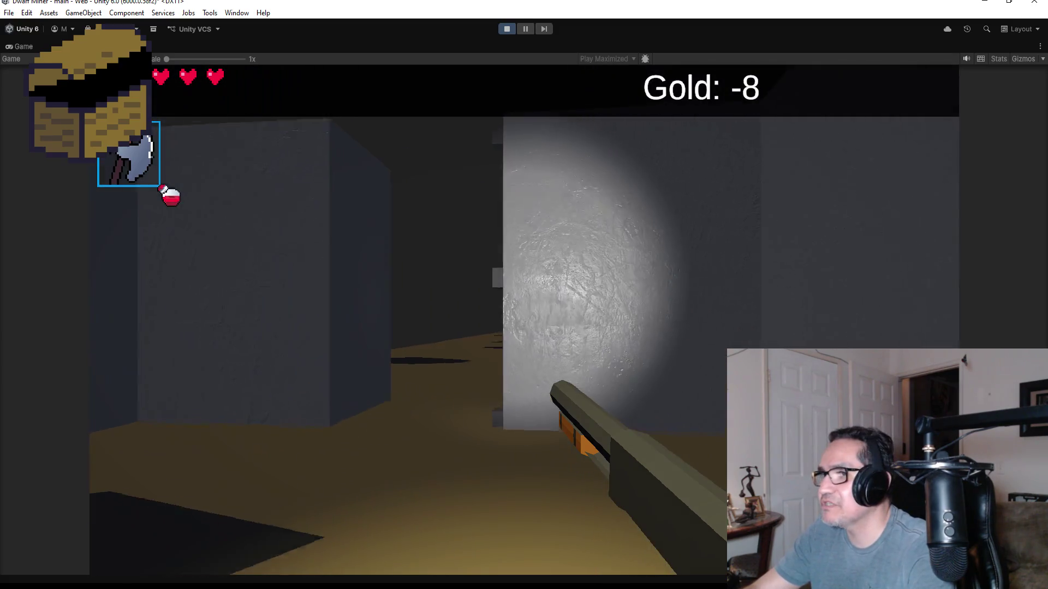
- Stop the play test and switch over to the lever script in Visual Studio
key(Escape)
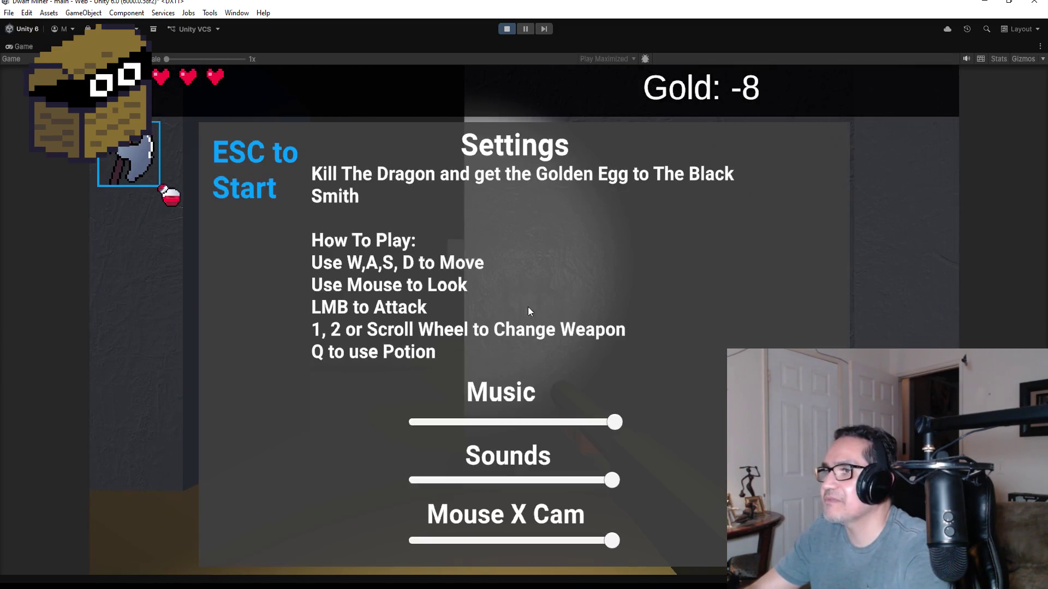
click(507, 29)
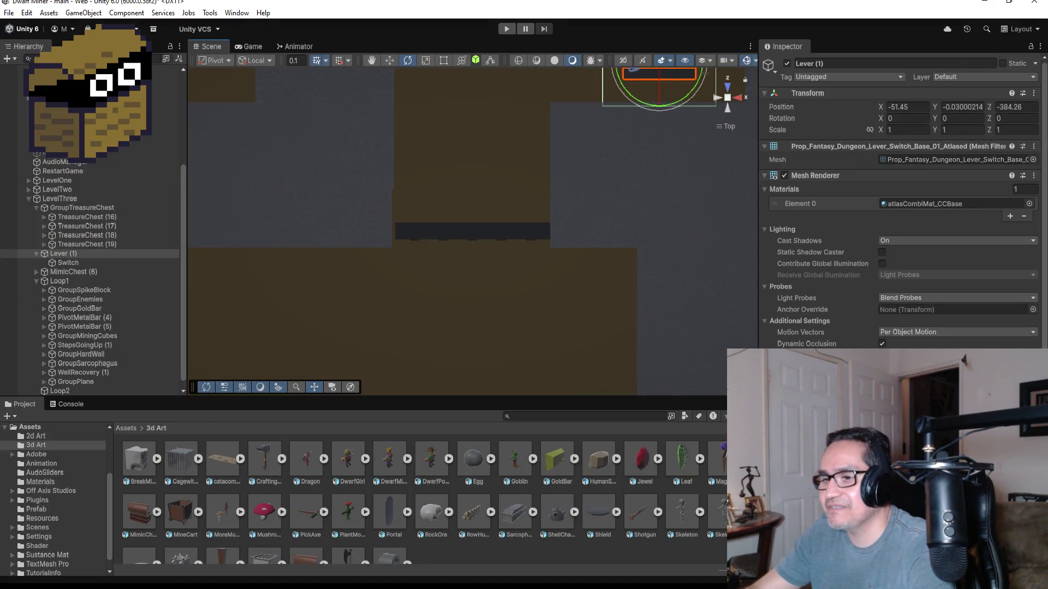
key(alt+Tab)
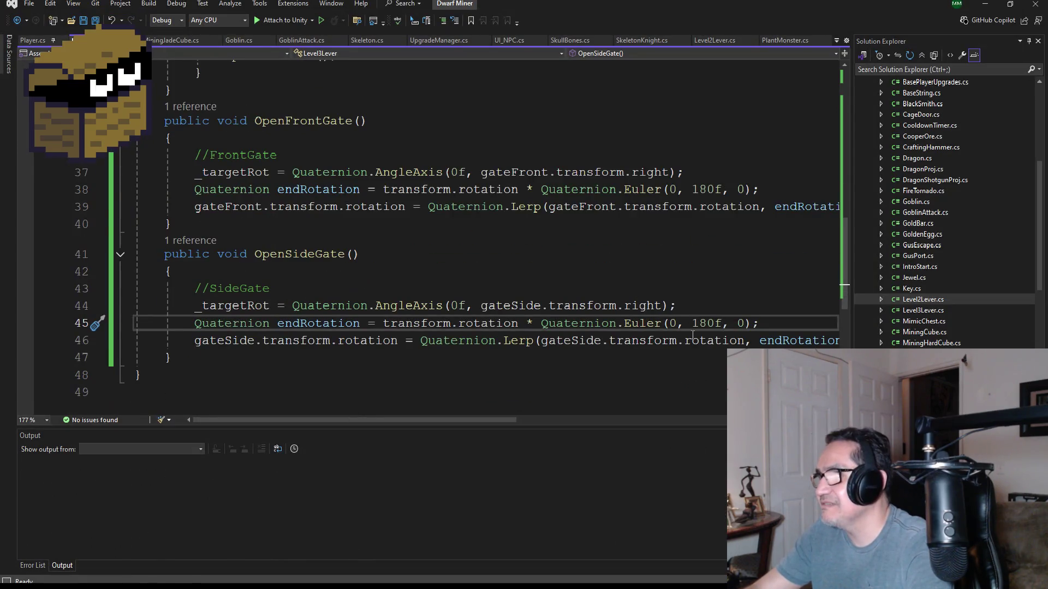
- Change the front gate's line 38 rotation from 180 to 90 in Level3Lever, save, and return to Unity
scroll(713, 297, up, 1)
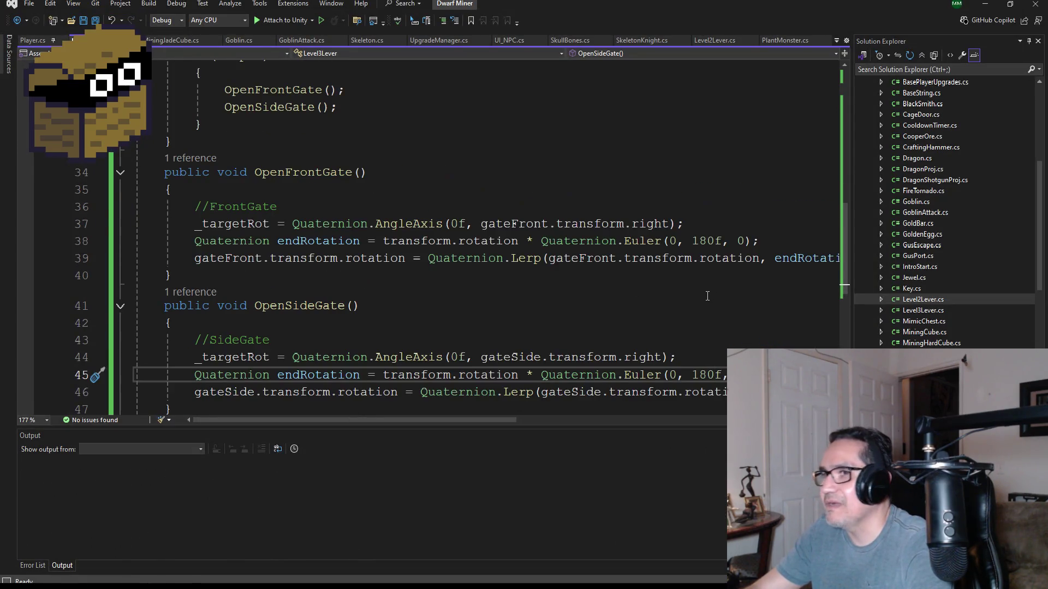
click(715, 241)
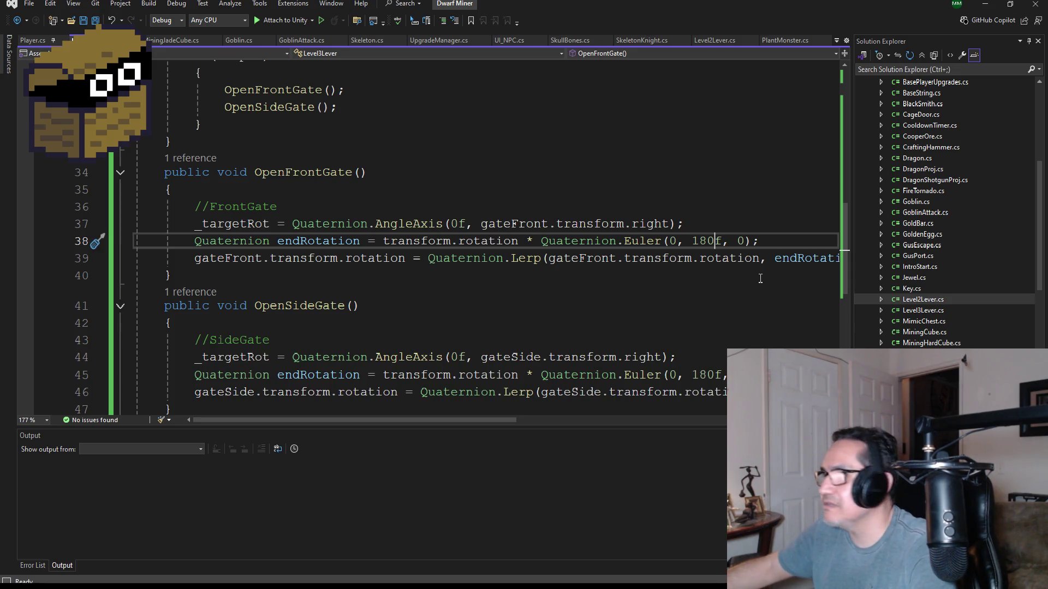
key(BackSpace)
key(BackSpace)
key(BackSpace)
text(90)
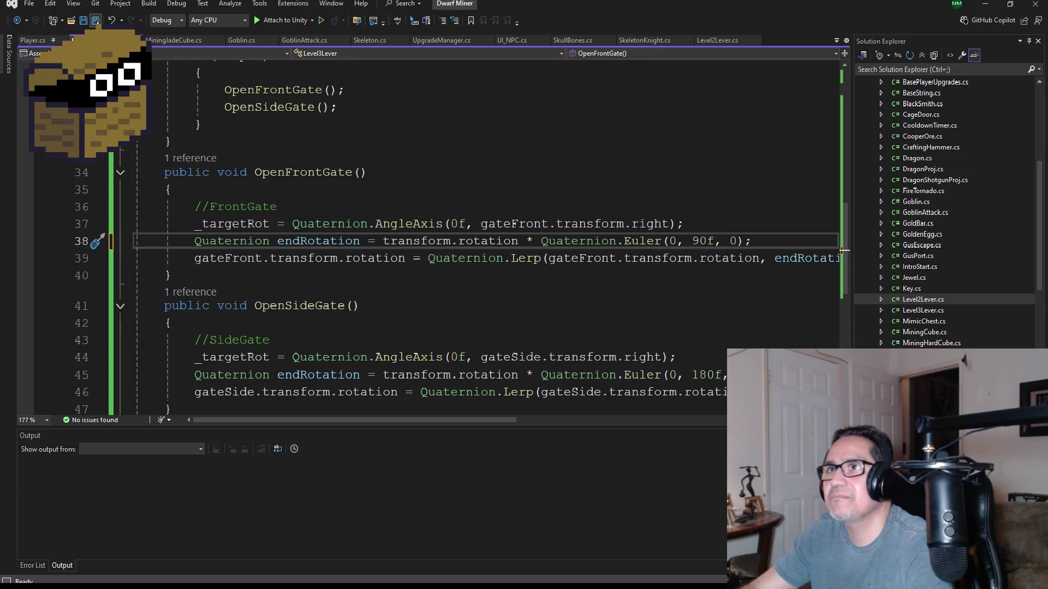
key(ctrl+s)
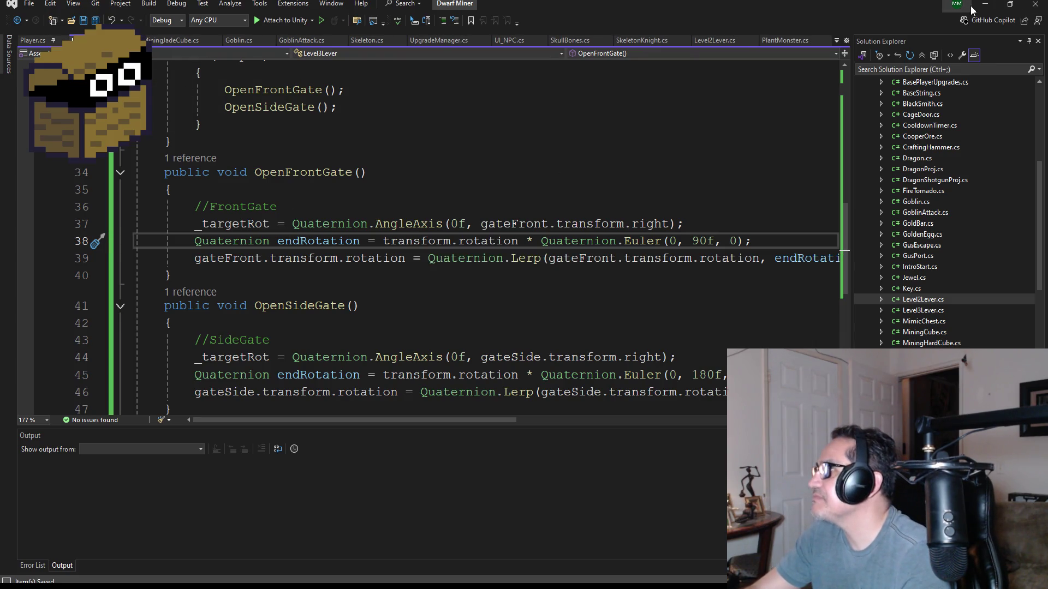
click(985, 4)
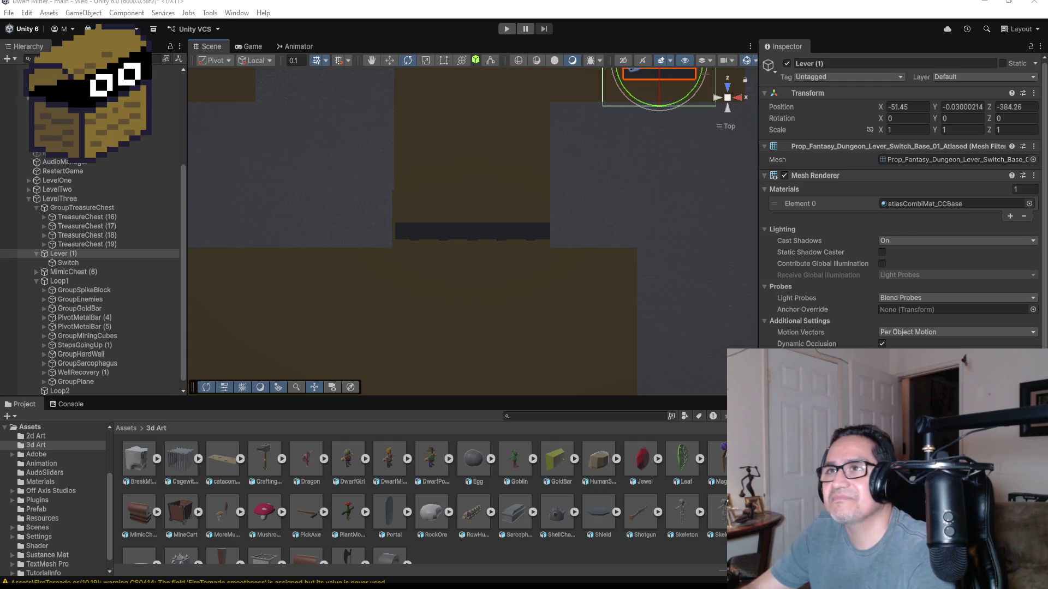
- Frame Lever (1) in the Scene view and start a play test of the gate
click(8, 12)
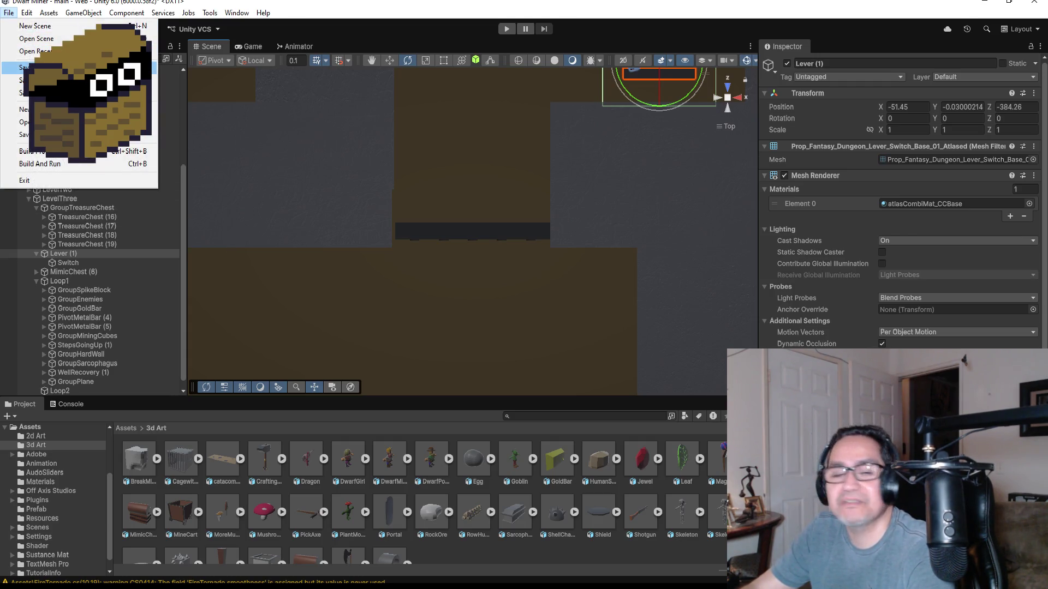
key(Escape)
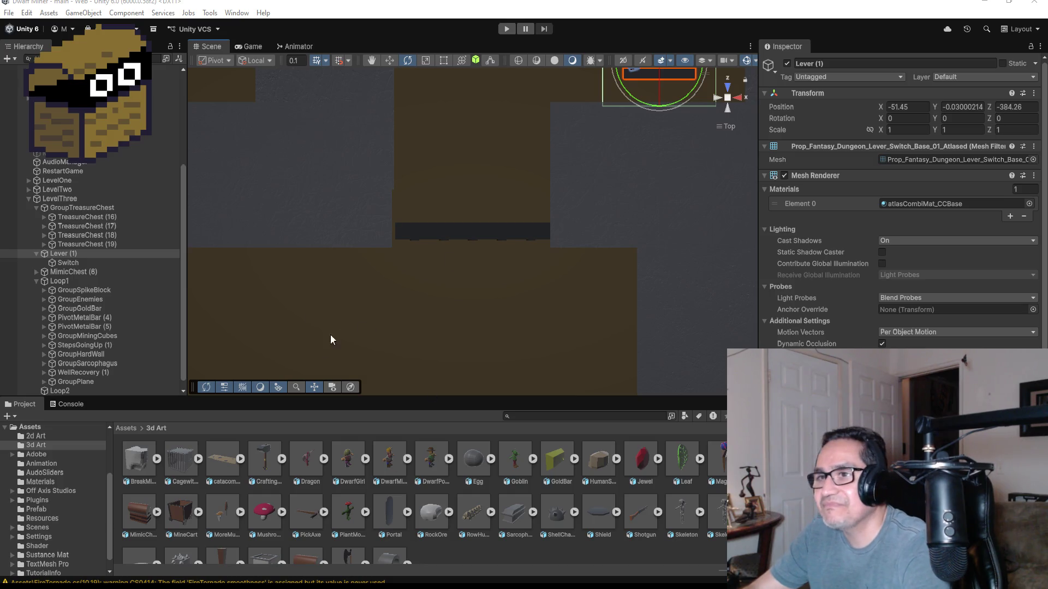
key(f)
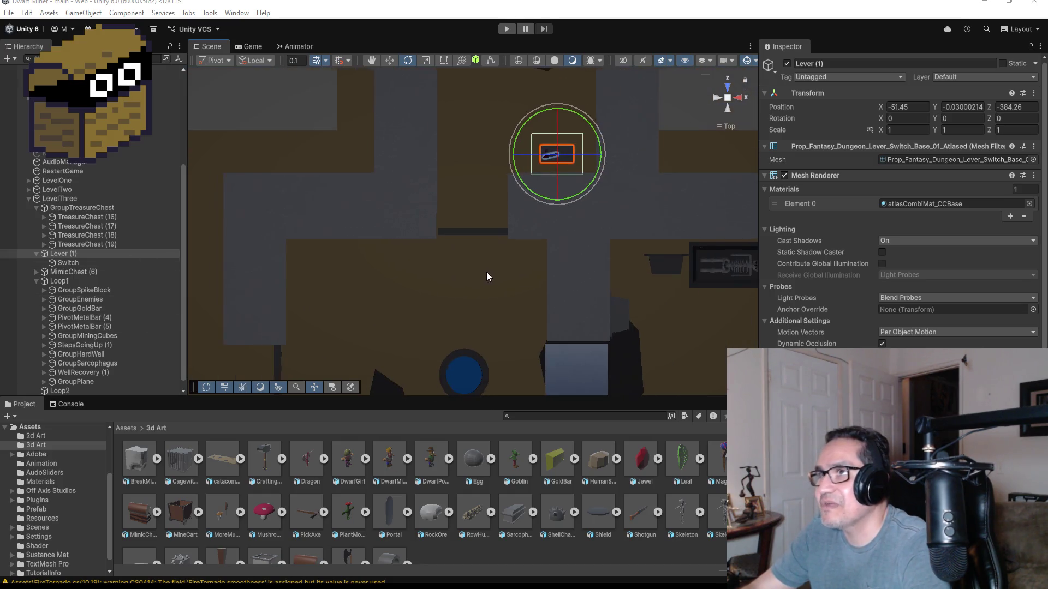
click(504, 33)
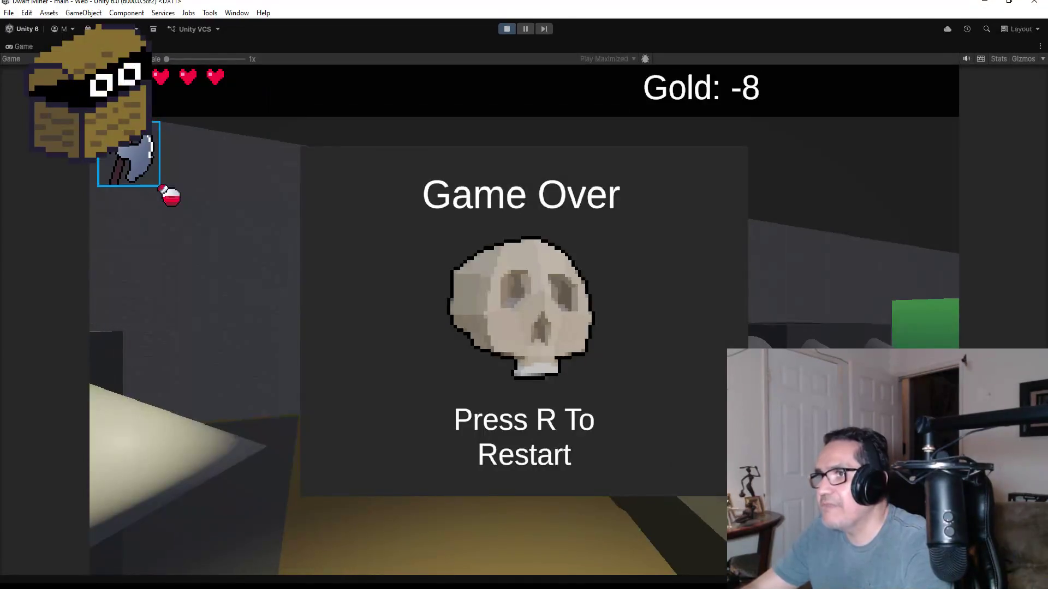
- Restart from Game Over, walk down the corridor, and shoot the skeletons with the gun
key(r)
key(Escape)
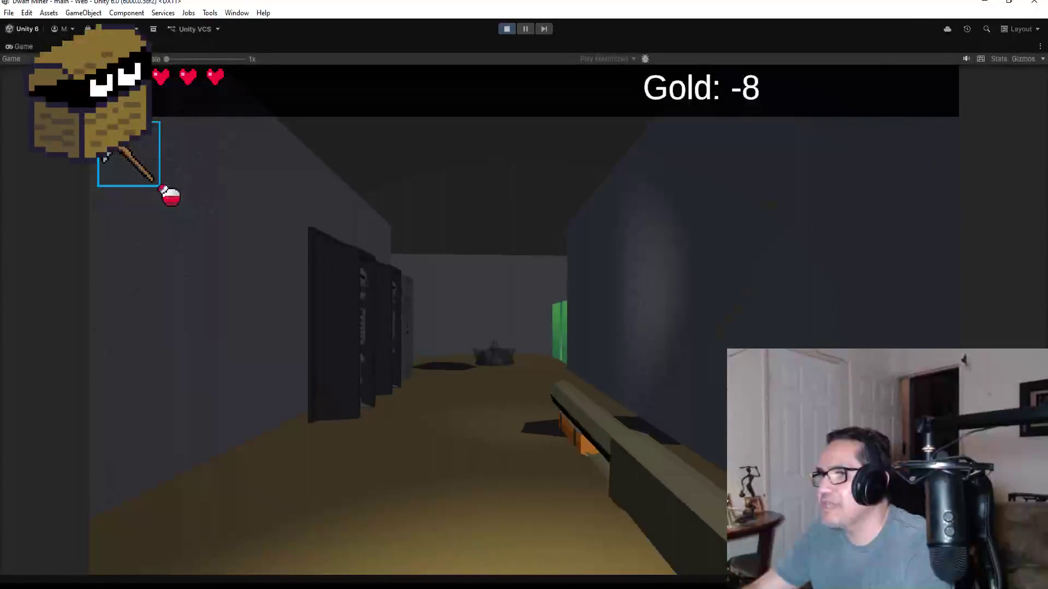
key(w)
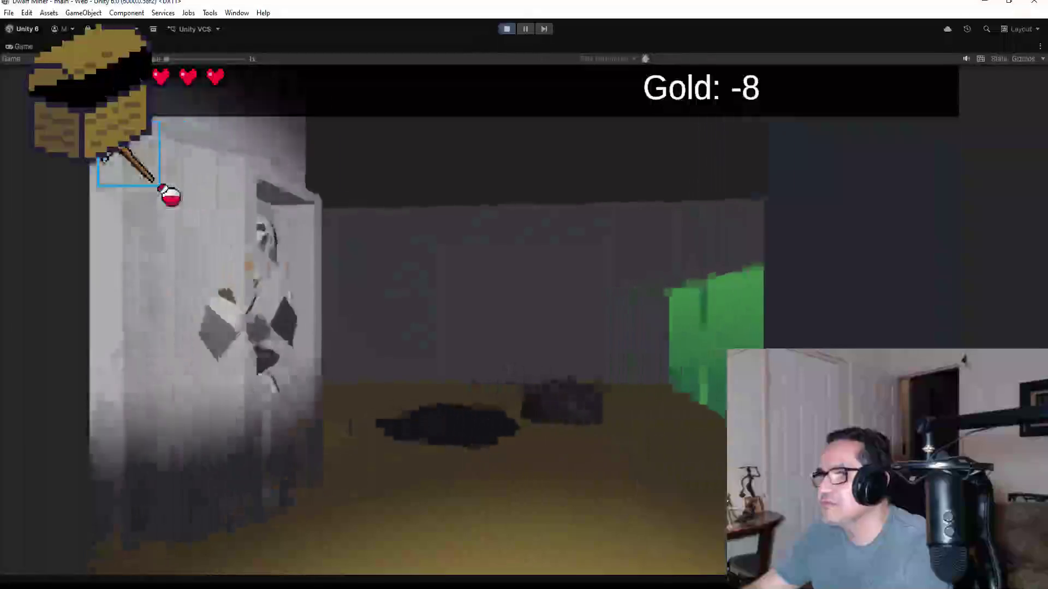
key(2)
click(524, 320)
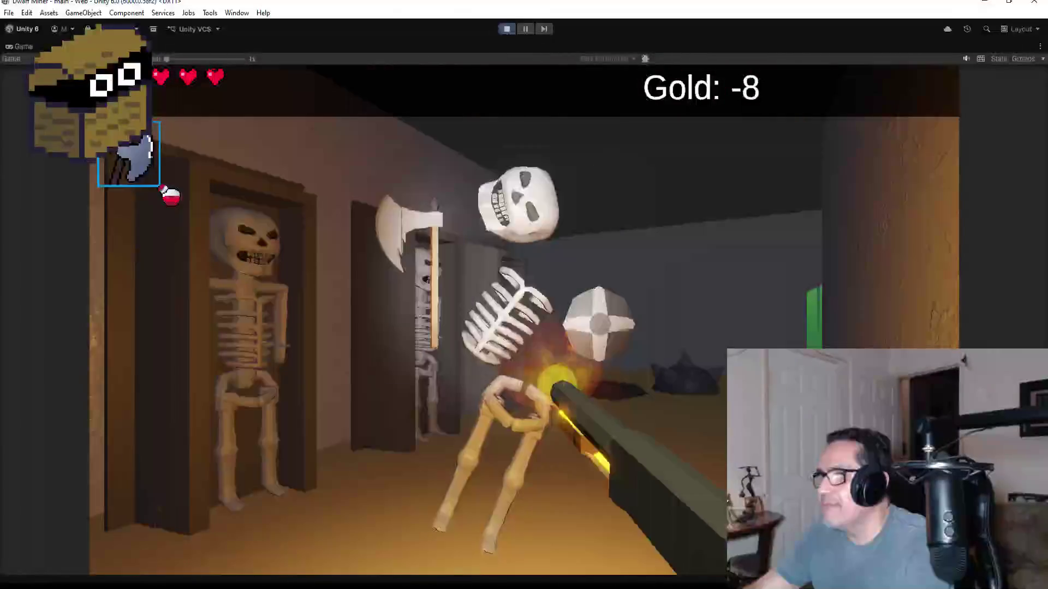
- Walk past the spiked blocks to the barred doorway and floor-hole corridor, then stop the play test
key(w)
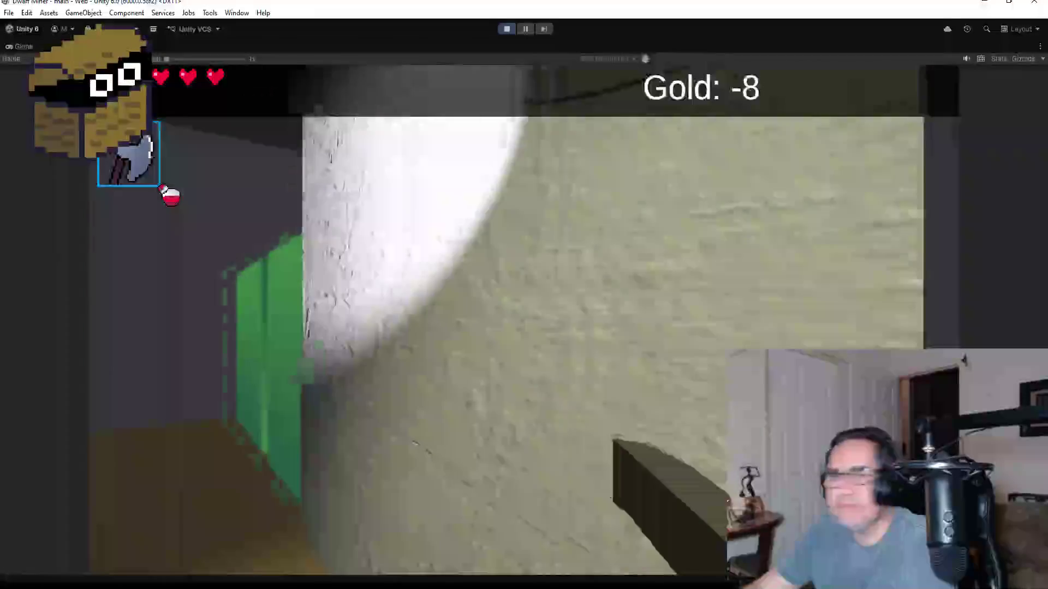
key(a)
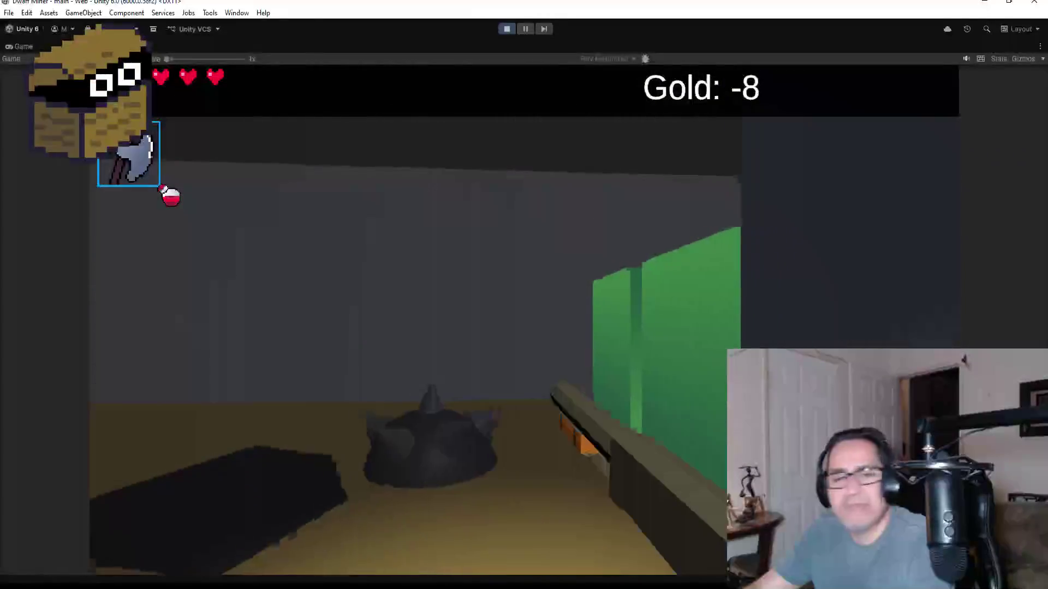
key(w)
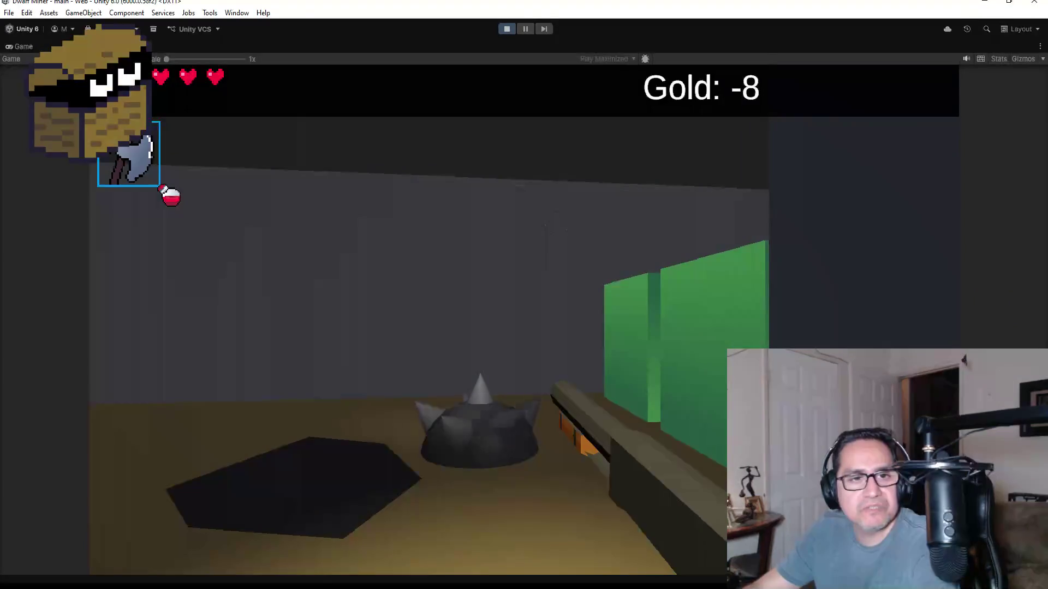
key(w)
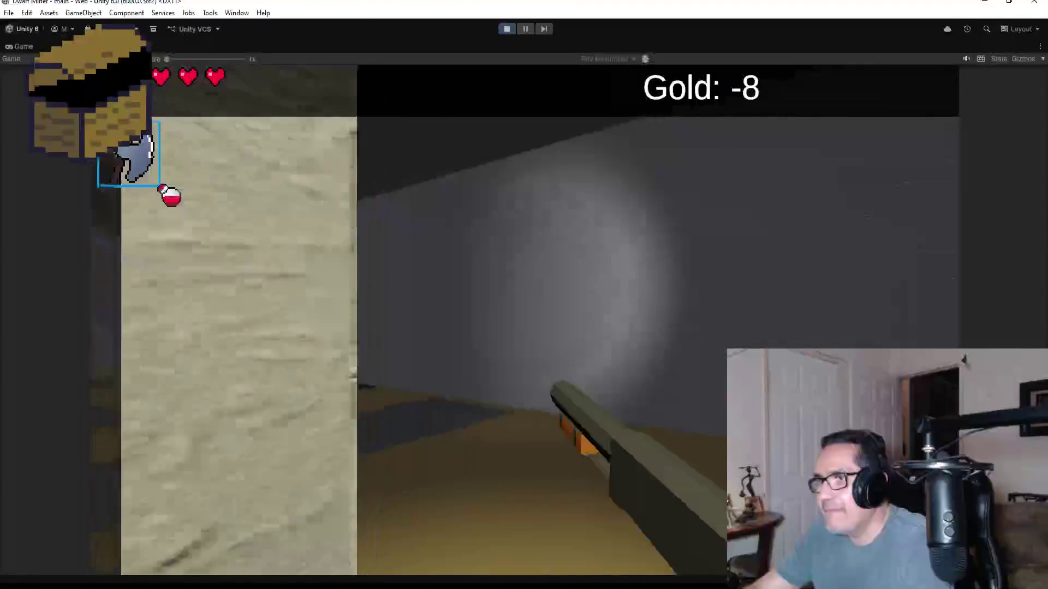
key(s)
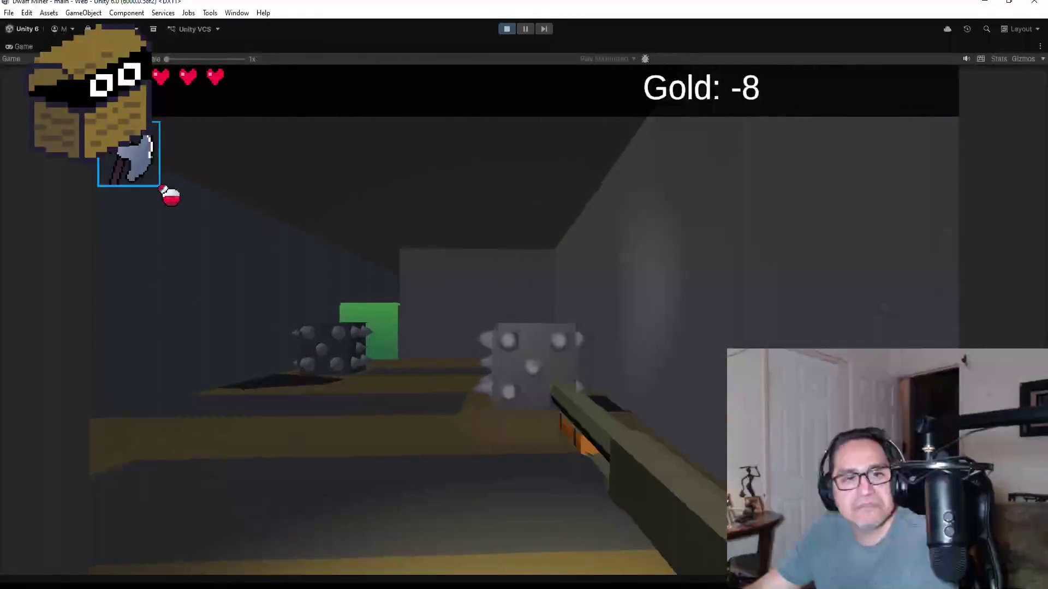
key(a)
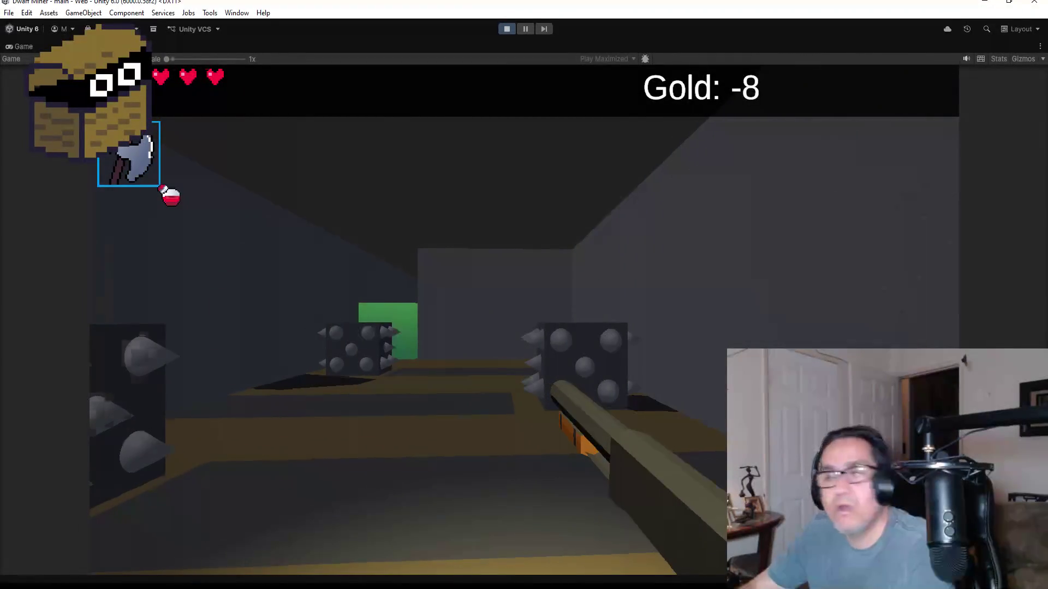
key(a)
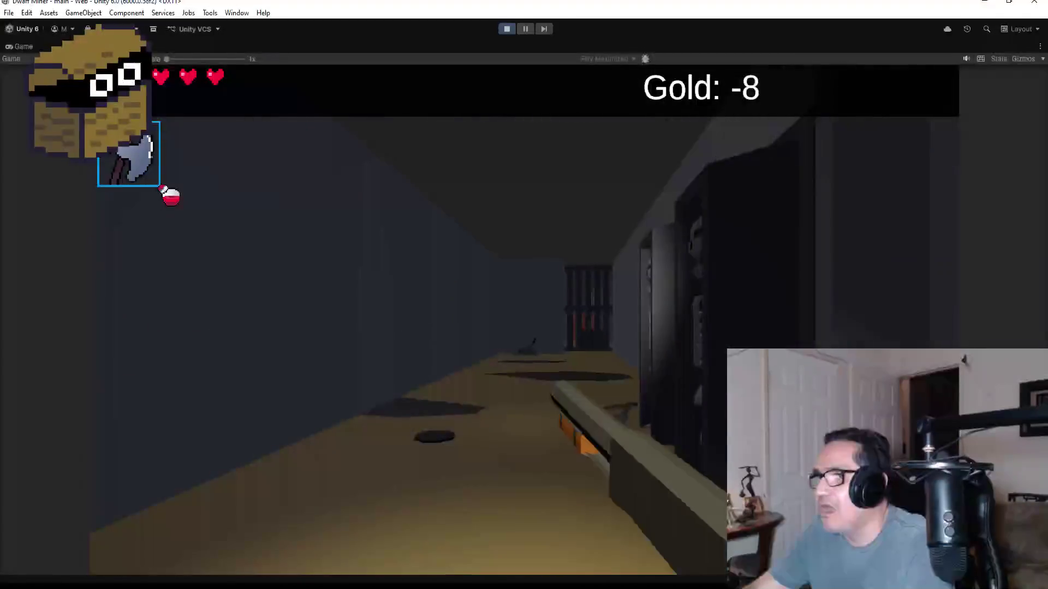
key(w)
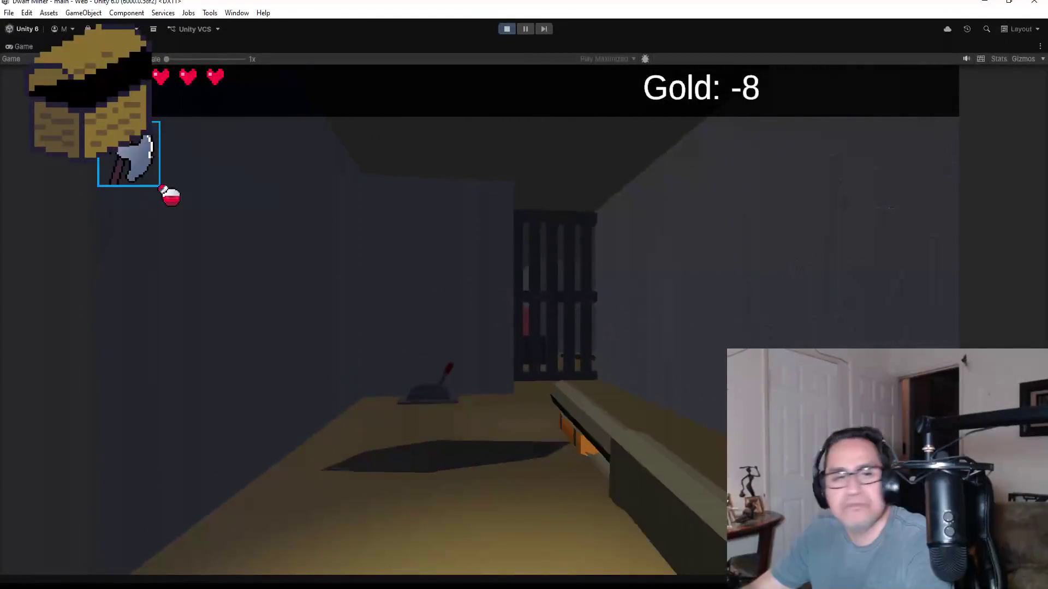
key(w)
key(w)
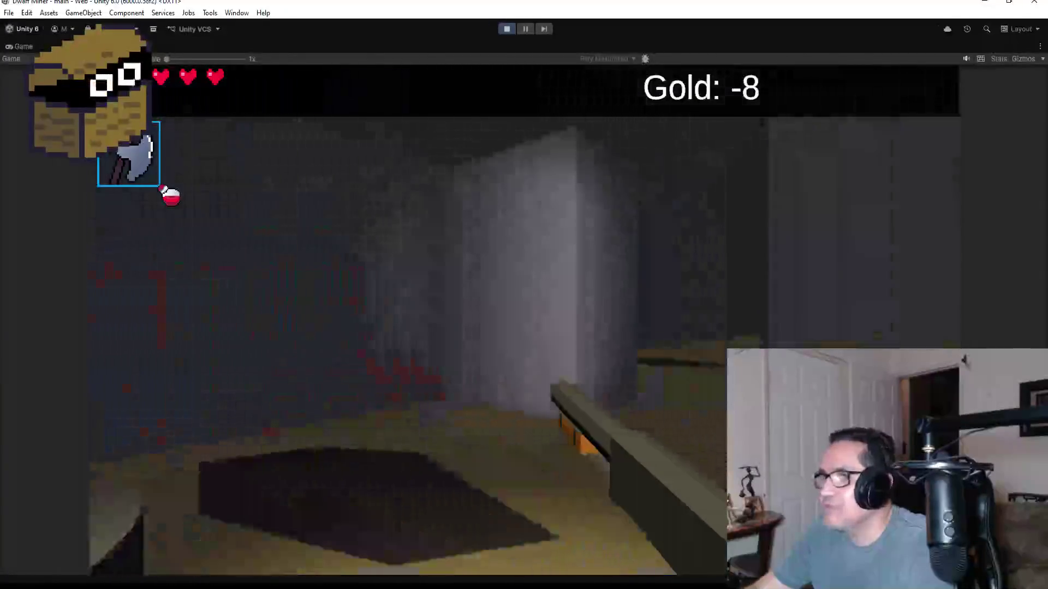
key(w)
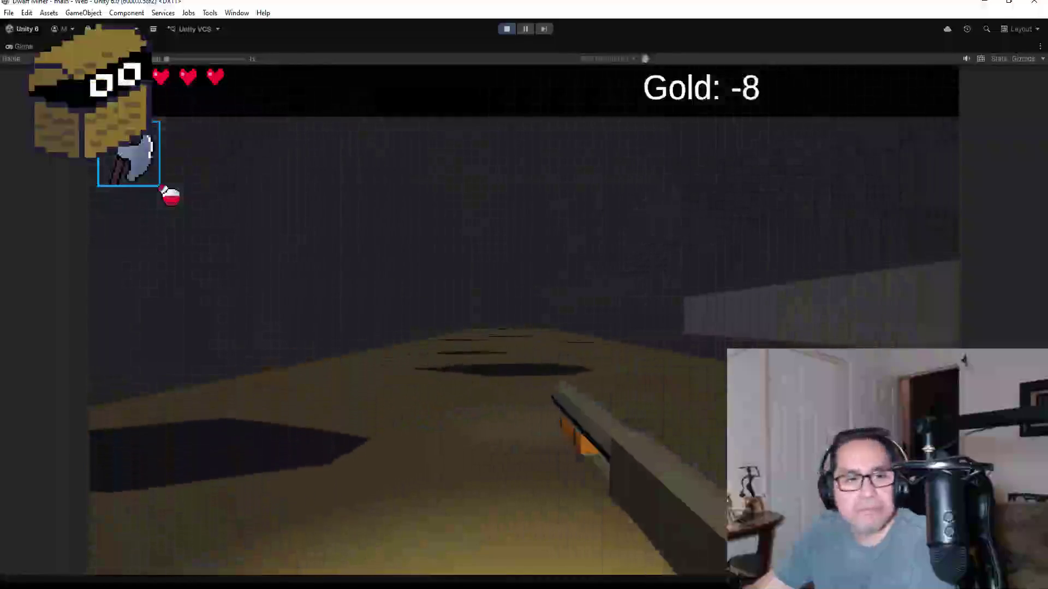
key(Escape)
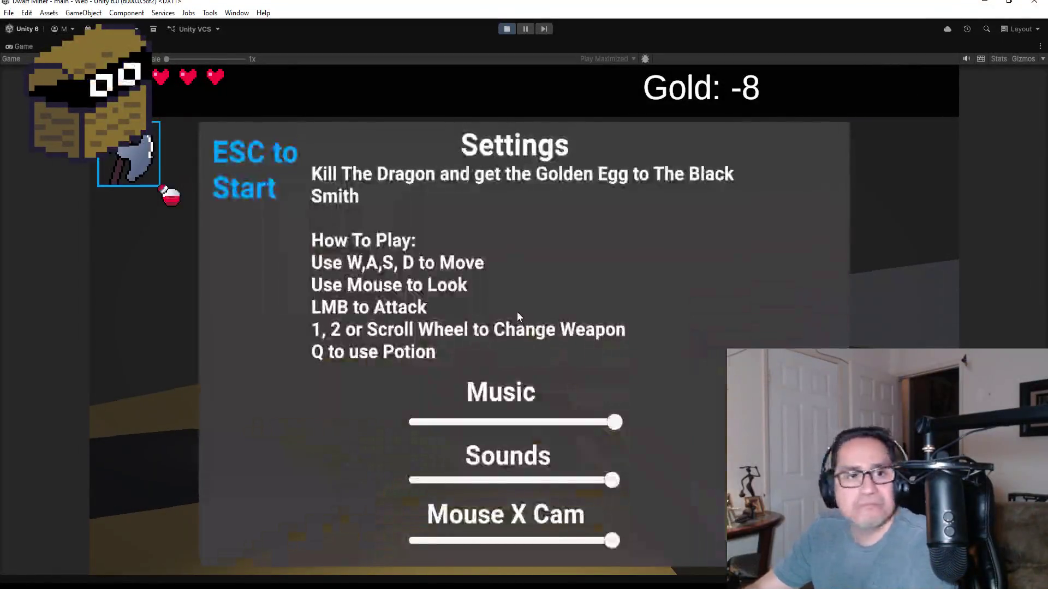
click(503, 28)
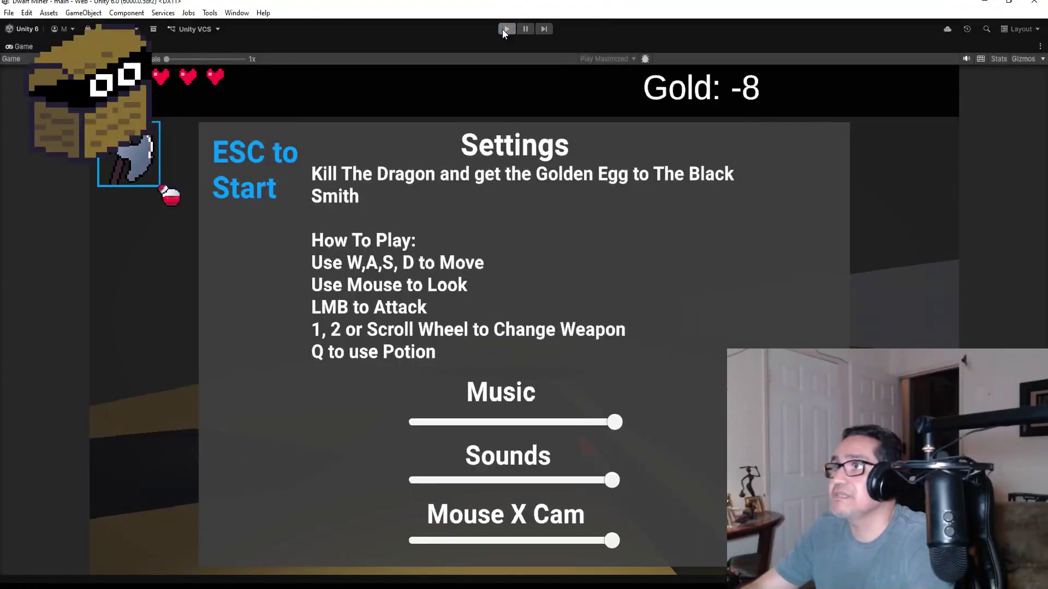